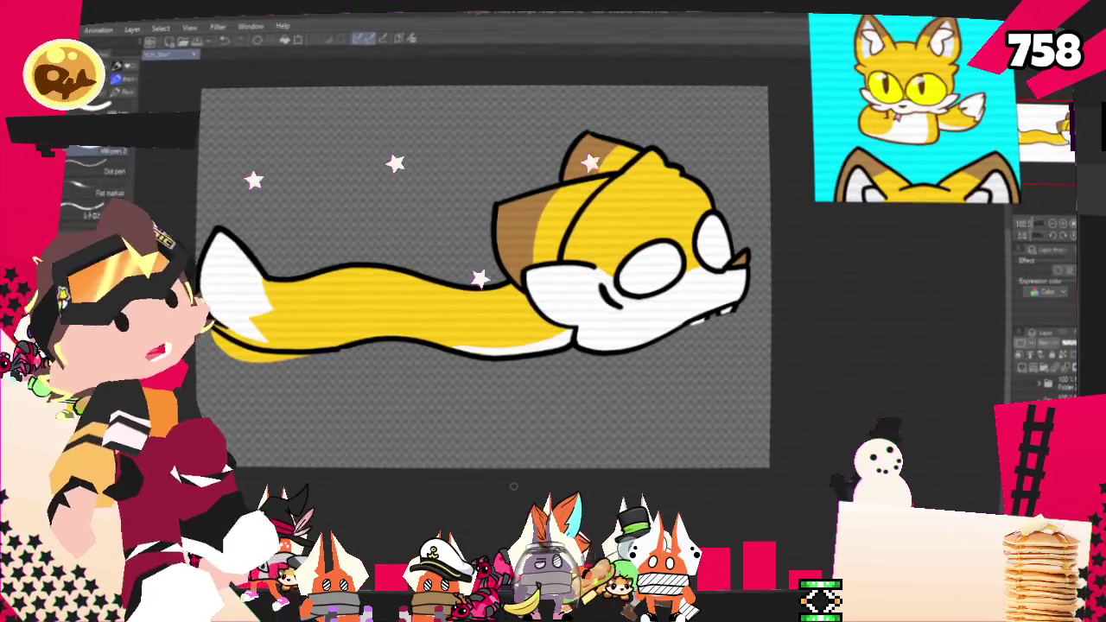
Step: Review the finished fox drawing and bring up the File menu
scroll(484, 285, "up", 1)
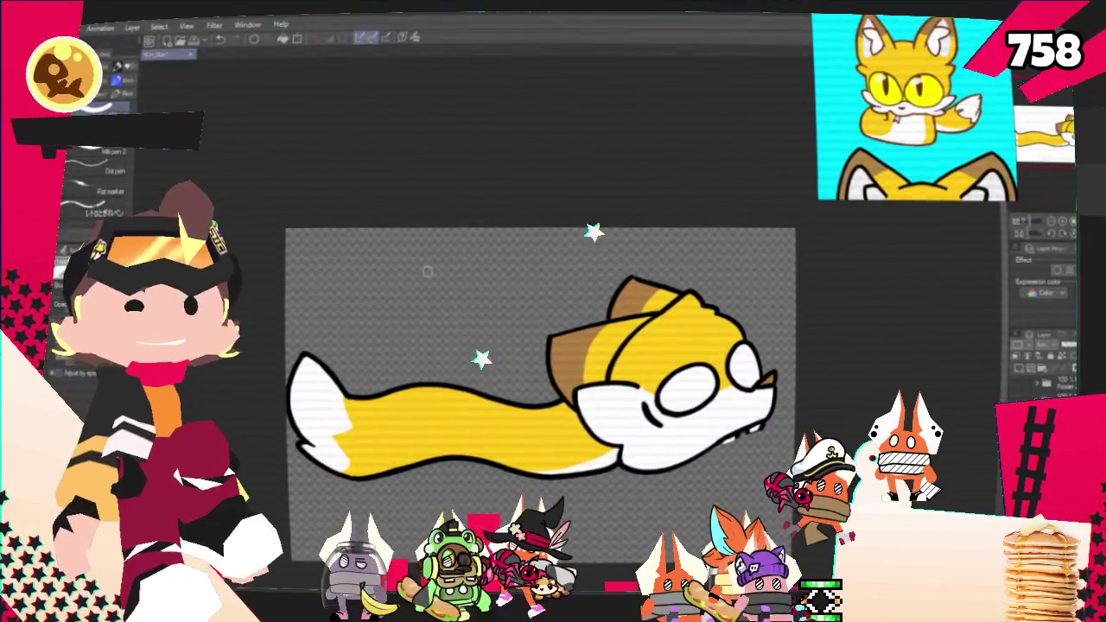
key("alt+f")
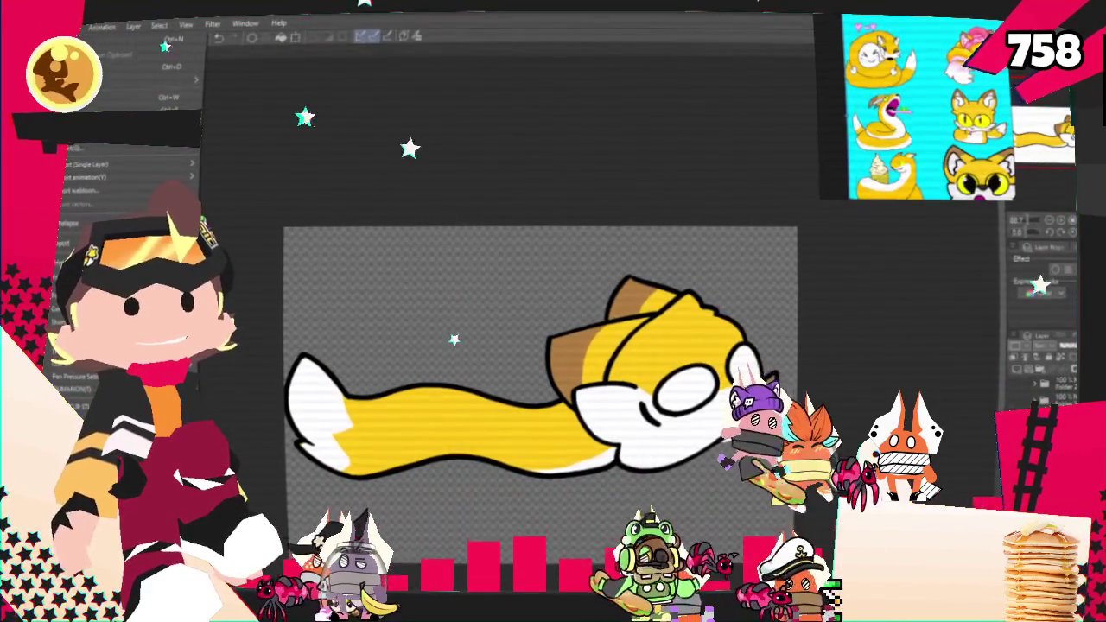
mouse_move(130, 177)
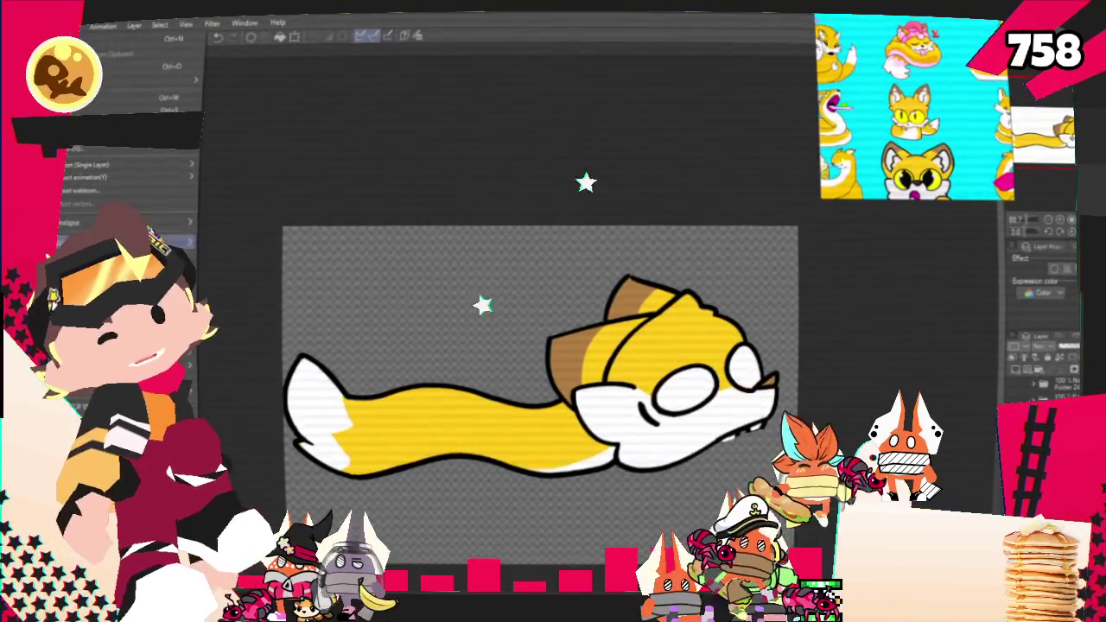
Step: Export the fox drawing as a PNG into the Starecters folder
left_click(247, 193)
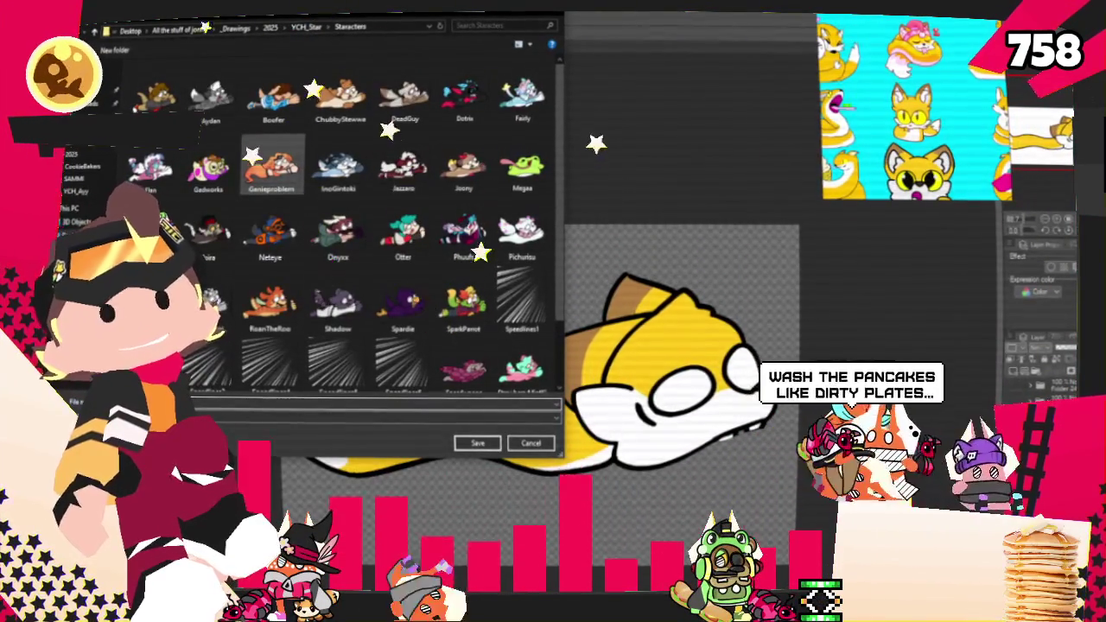
double_click(279, 156)
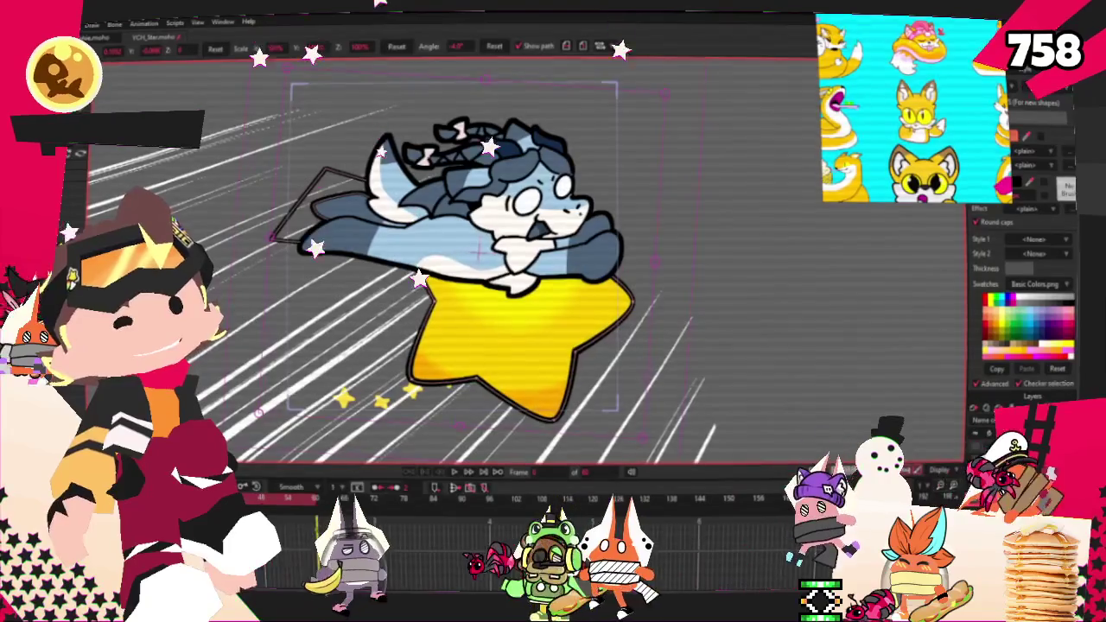
Step: Set the character image layer's source to Snakefox from 2025 > YCH_Star > Starecters
double_click(1019, 436)
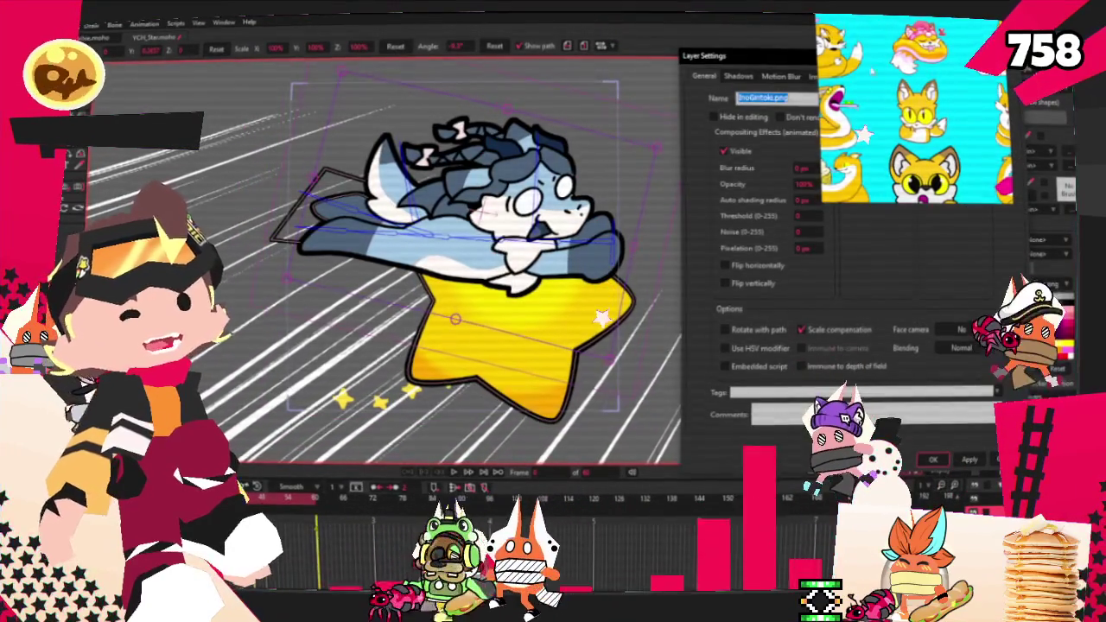
left_click(819, 76)
left_click(777, 117)
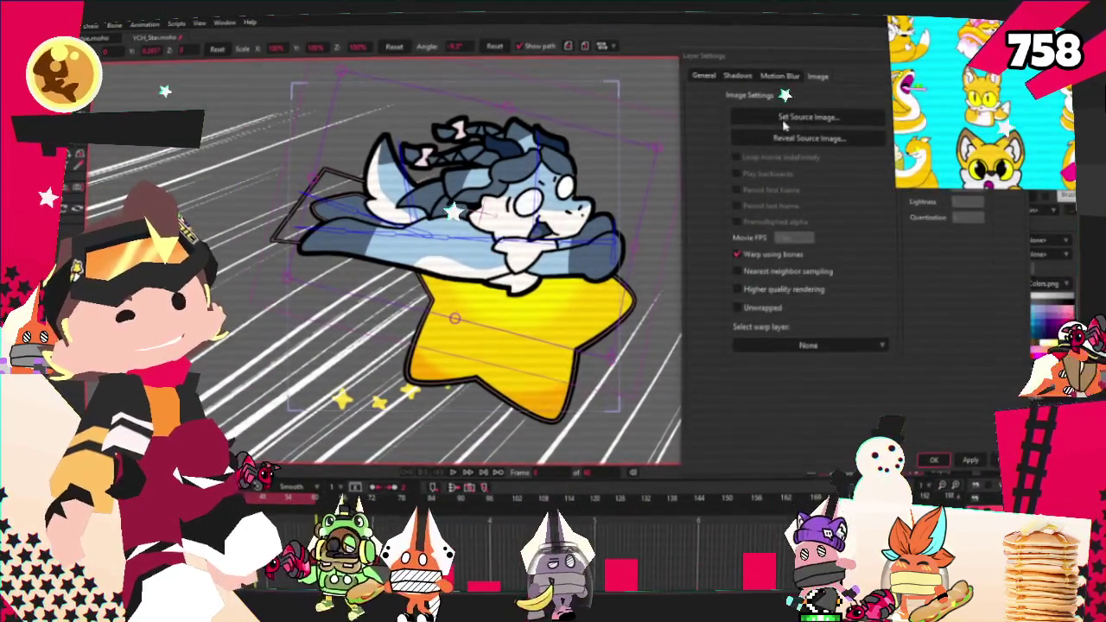
left_click(682, 91)
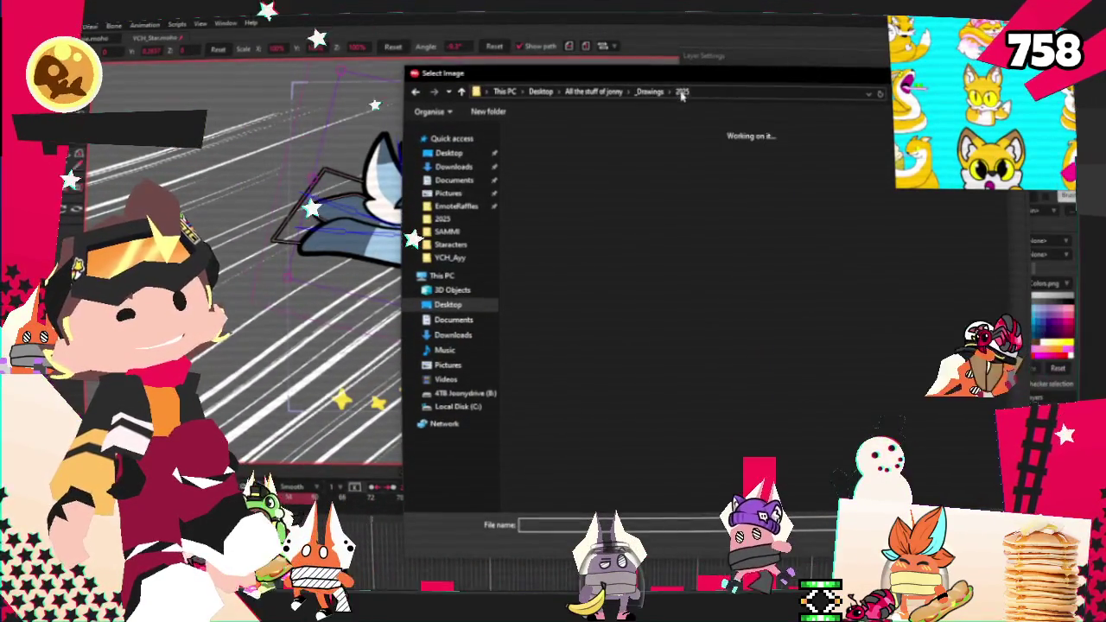
double_click(911, 290)
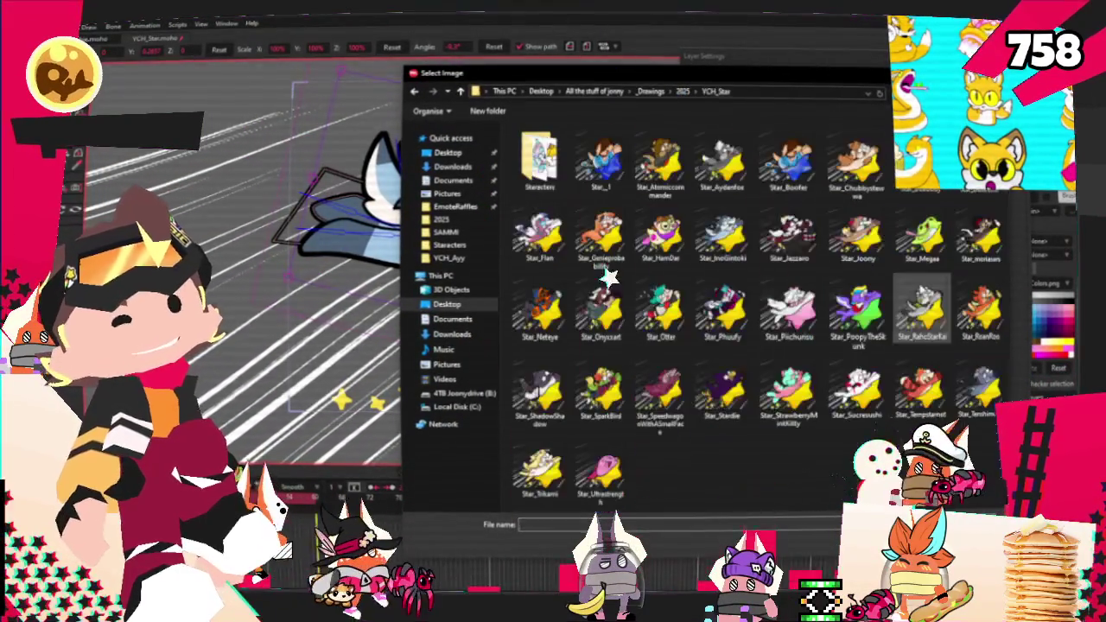
double_click(539, 157)
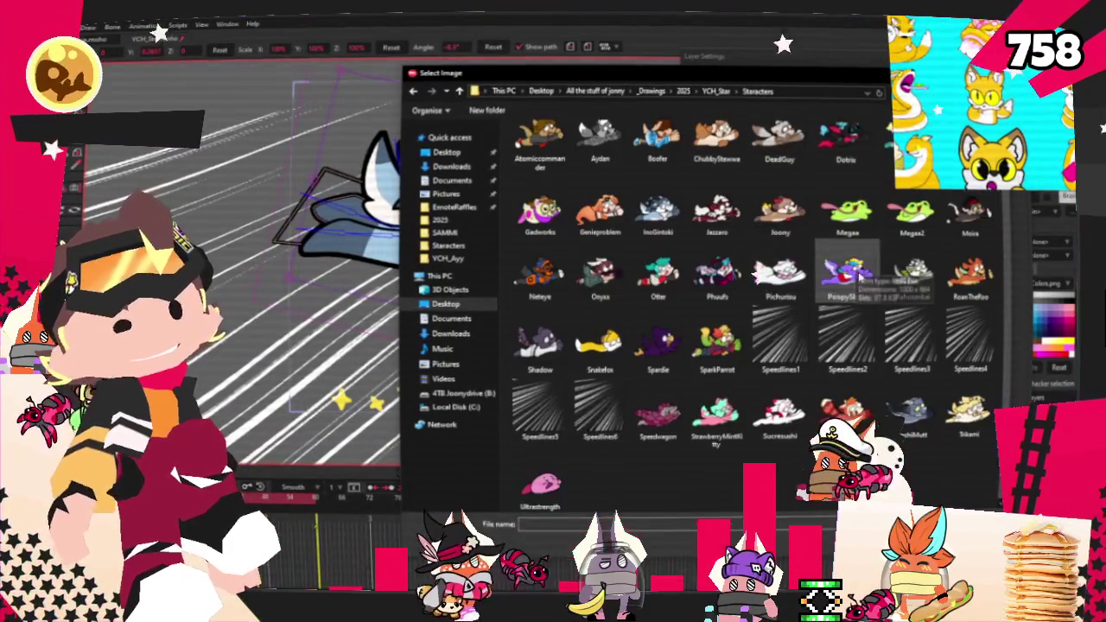
double_click(600, 341)
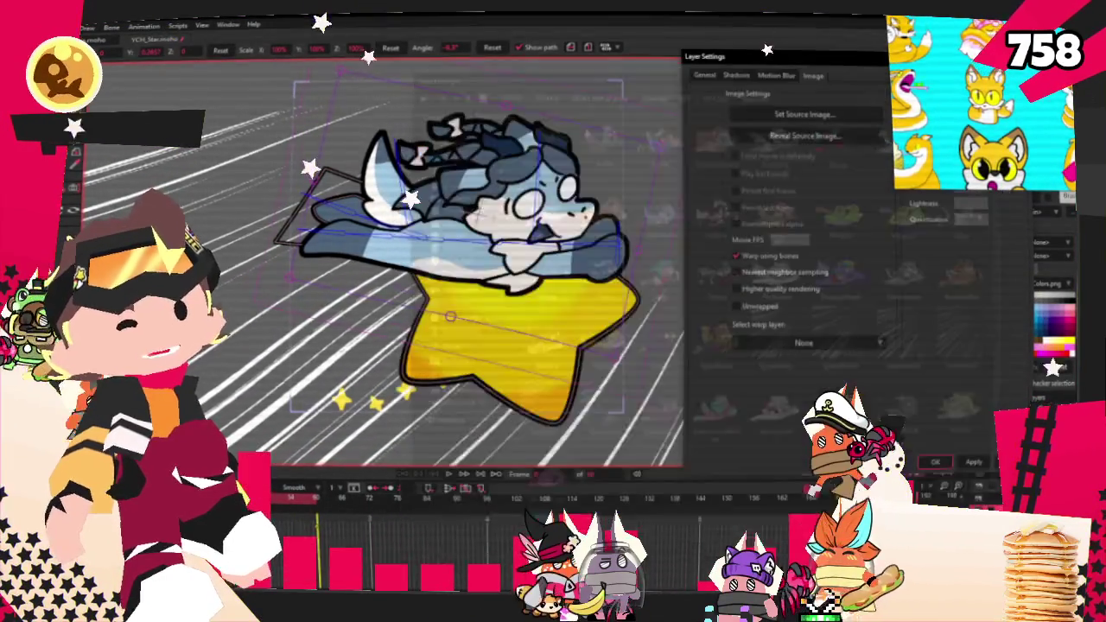
left_click(938, 461)
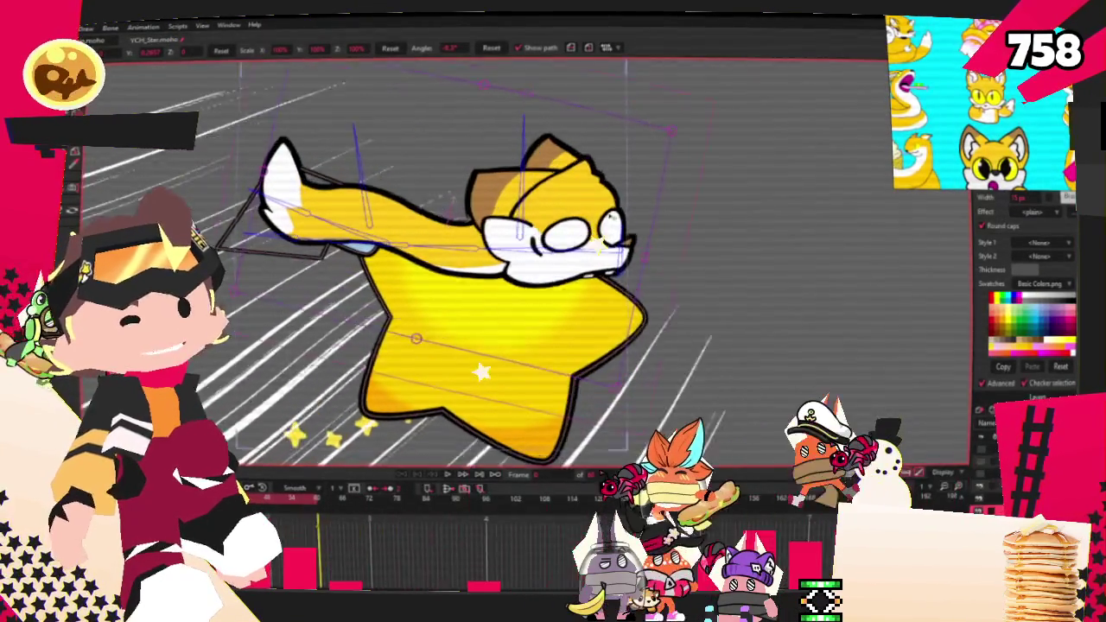
scroll(557, 259, "down", 3)
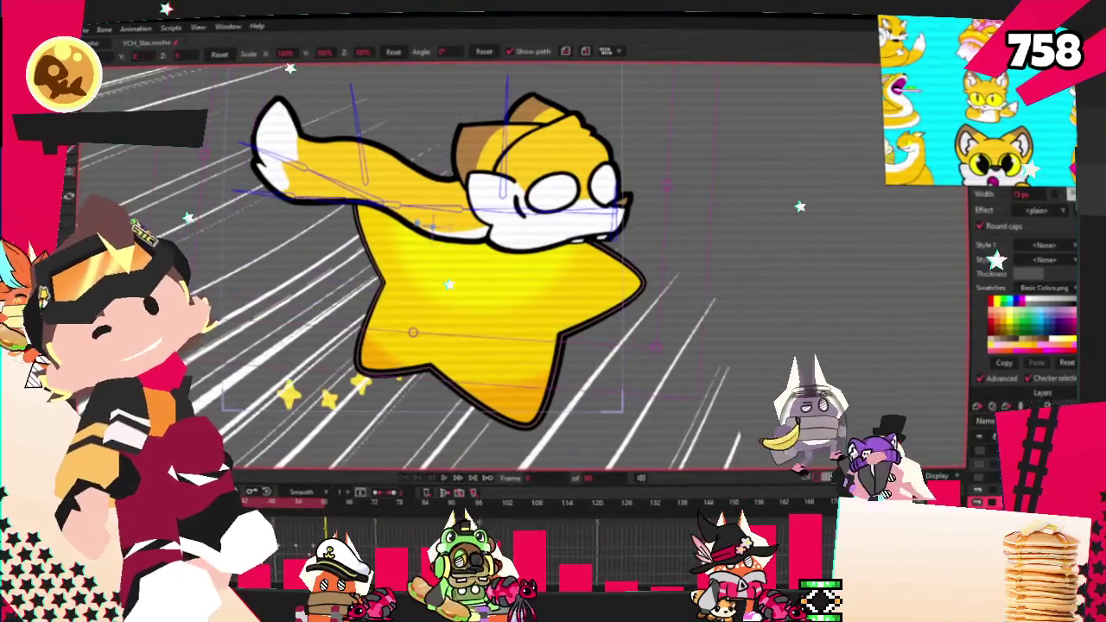
Step: Show bone strength, then drag the fox's bones to bend its head, body and tail
key("b")
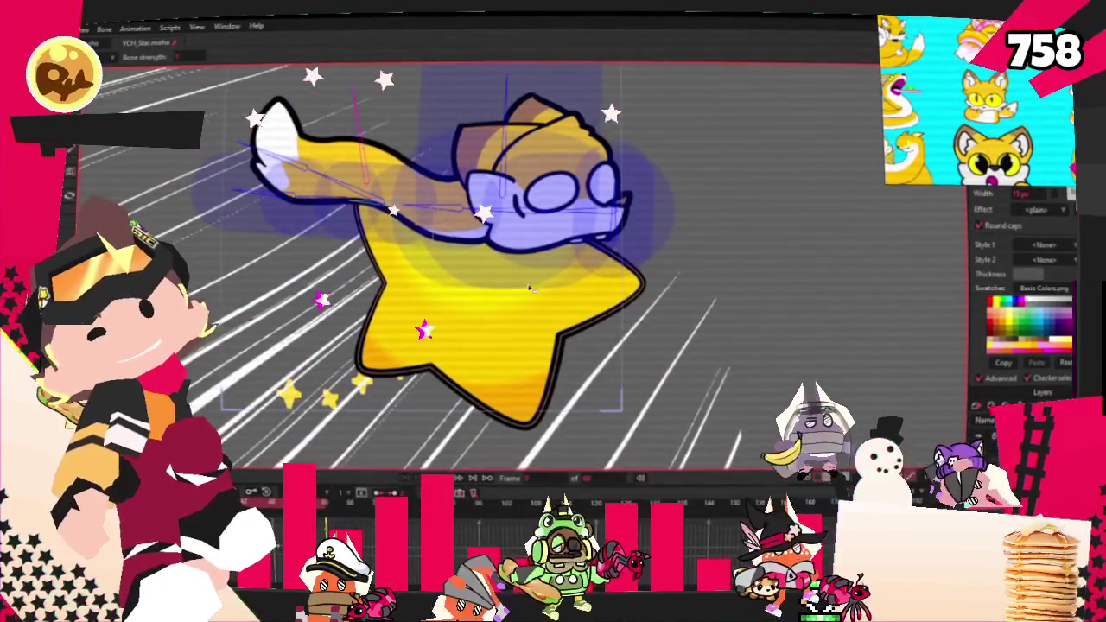
key("t")
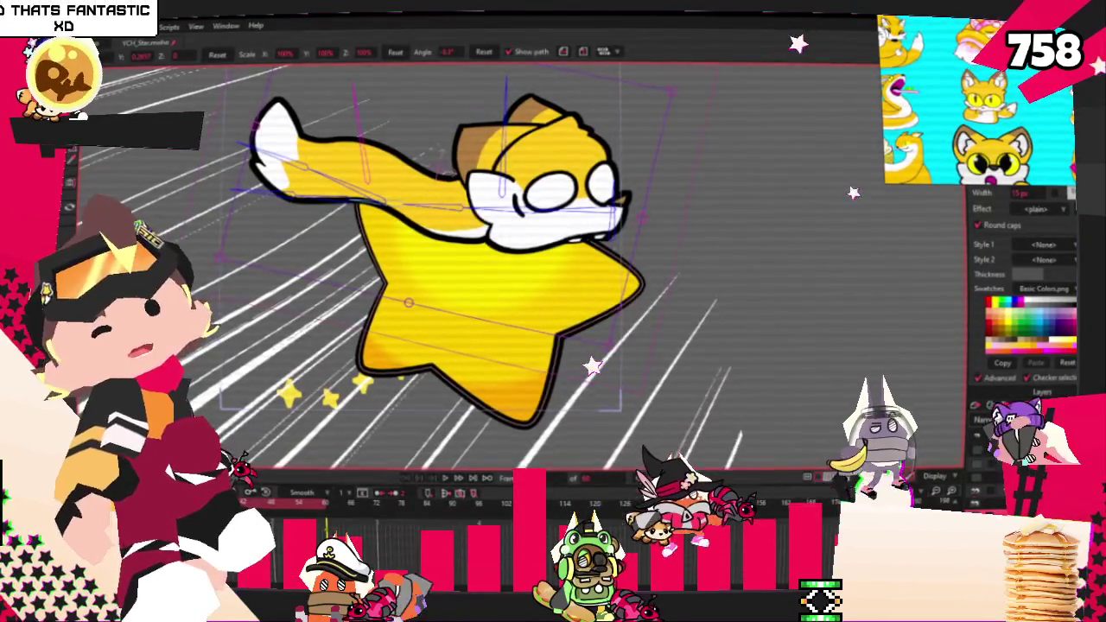
mouse_move(547, 310)
left_mouse_down()
mouse_move(525, 256)
mouse_move(537, 248)
left_mouse_up()
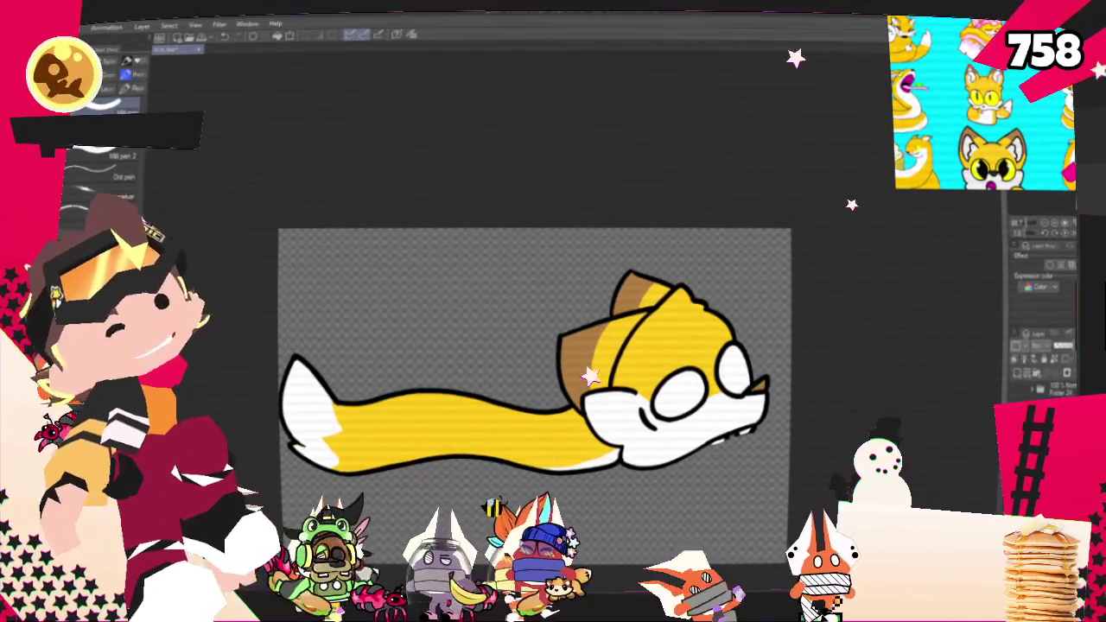
Step: Lasso-select and remove the fox's tail, then re-export it over Snakefox.png
key("m")
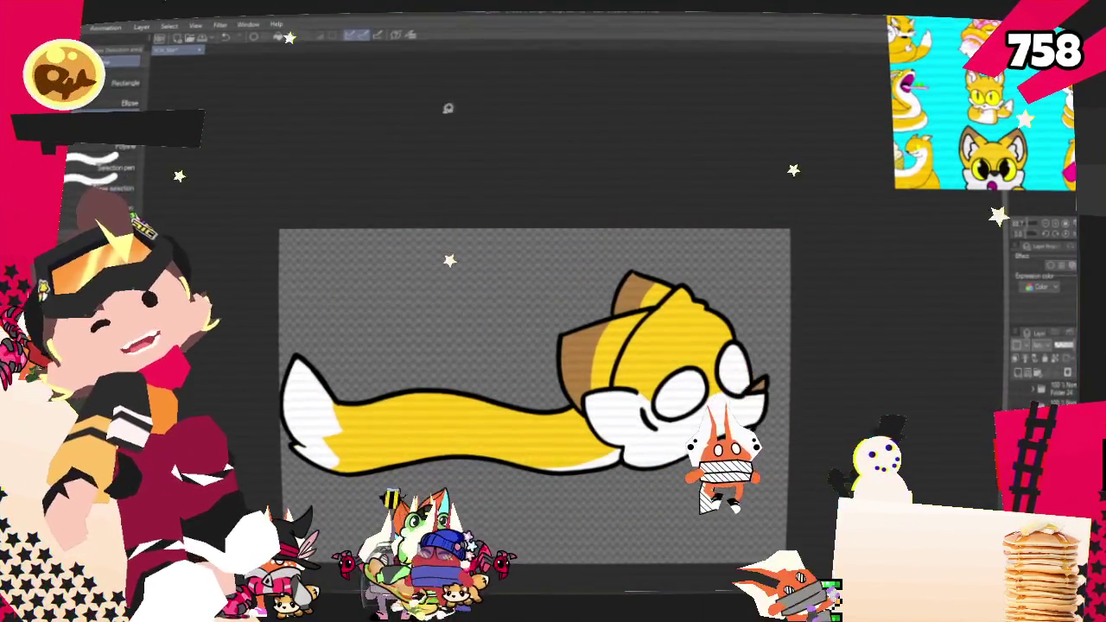
mouse_move(458, 511)
left_mouse_down()
mouse_move(377, 280)
mouse_move(533, 350)
left_mouse_up()
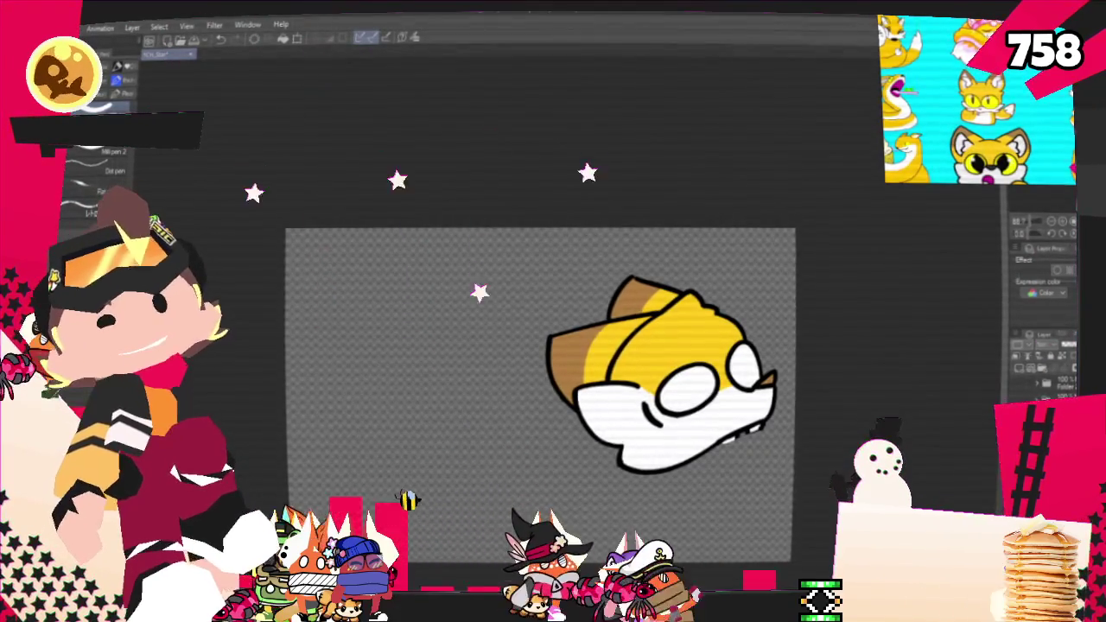
key("alt+f")
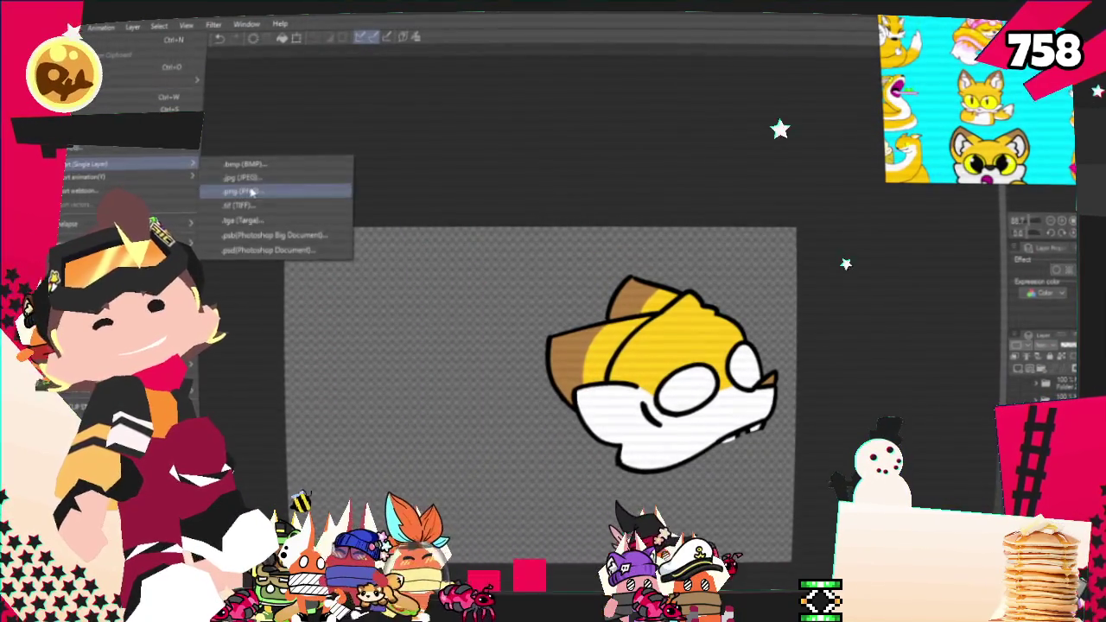
mouse_move(130, 164)
left_click(250, 191)
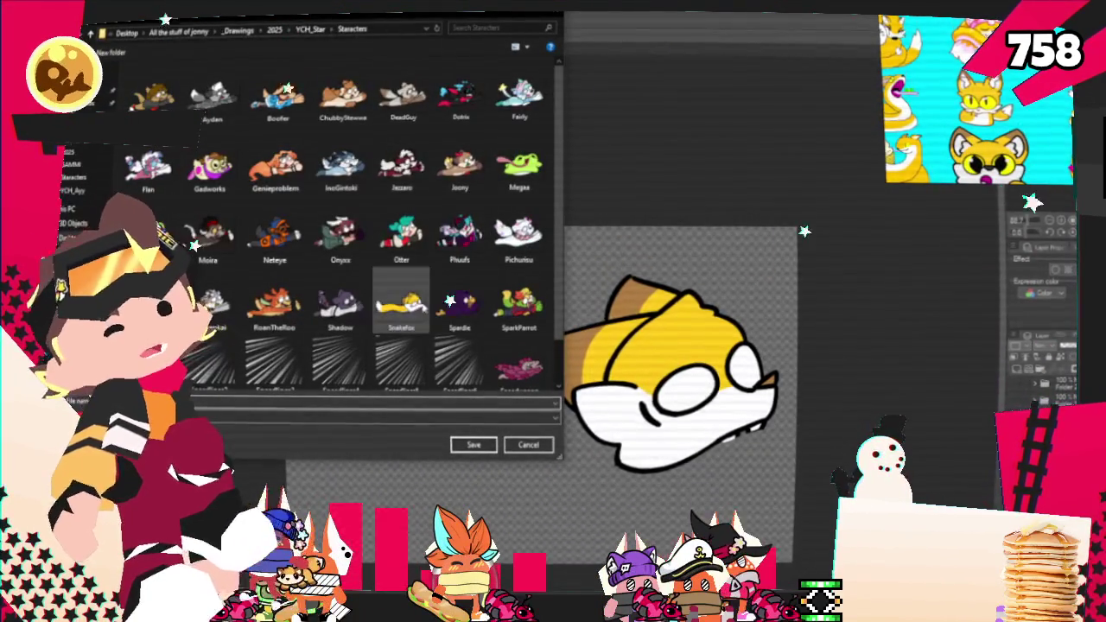
left_click(484, 443)
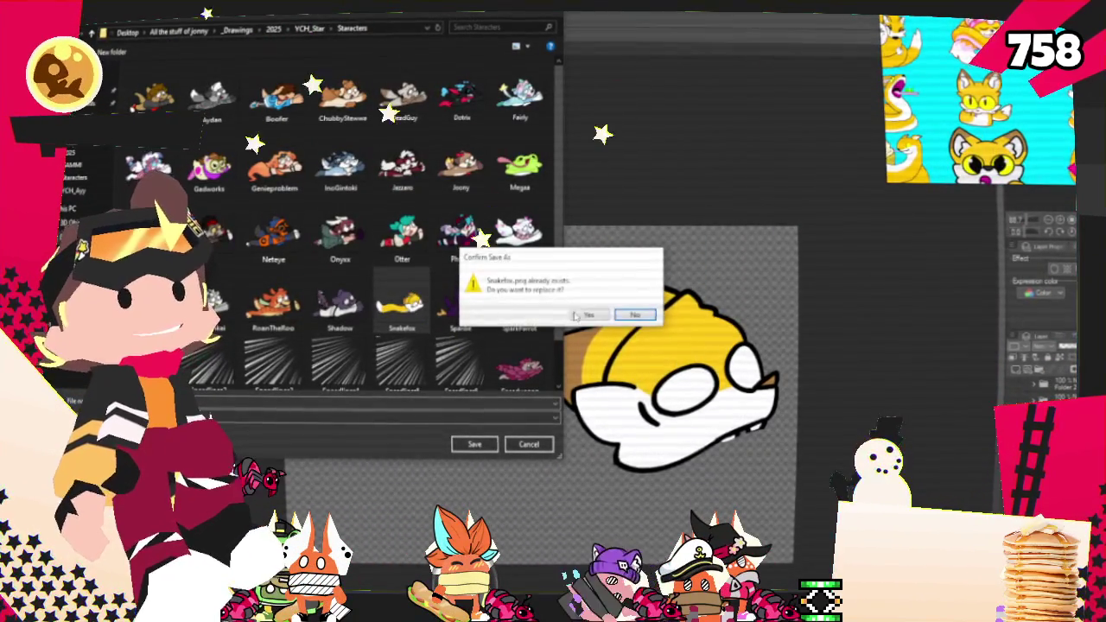
left_click(585, 314)
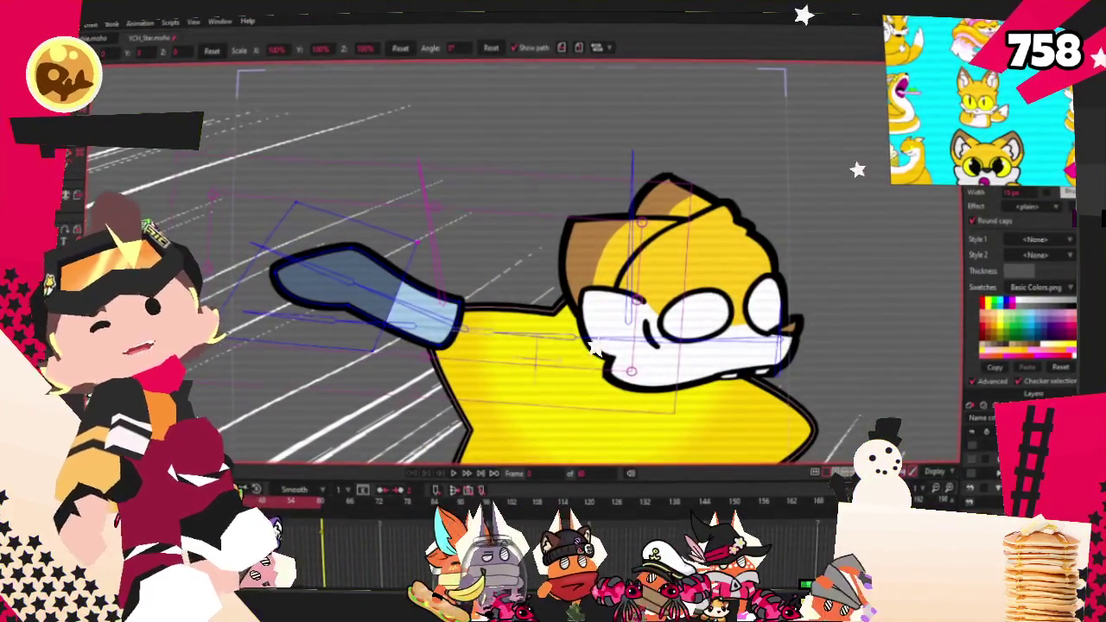
Step: Select the fox's arm shape and add a new point to its outline
left_click(352, 292)
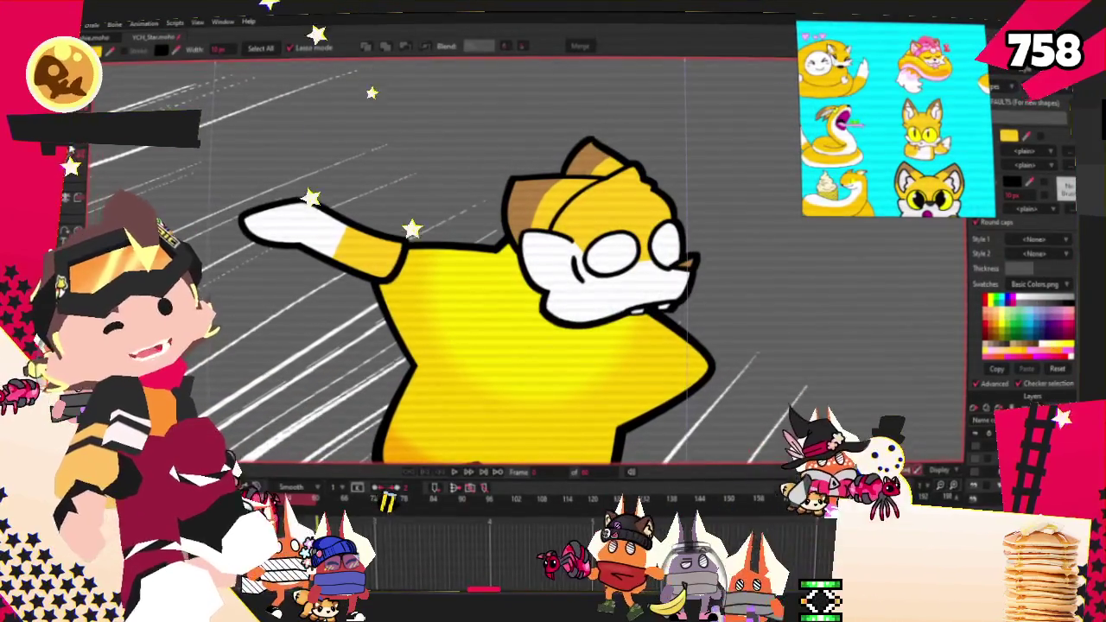
key("a")
scroll(587, 227, "up", 3)
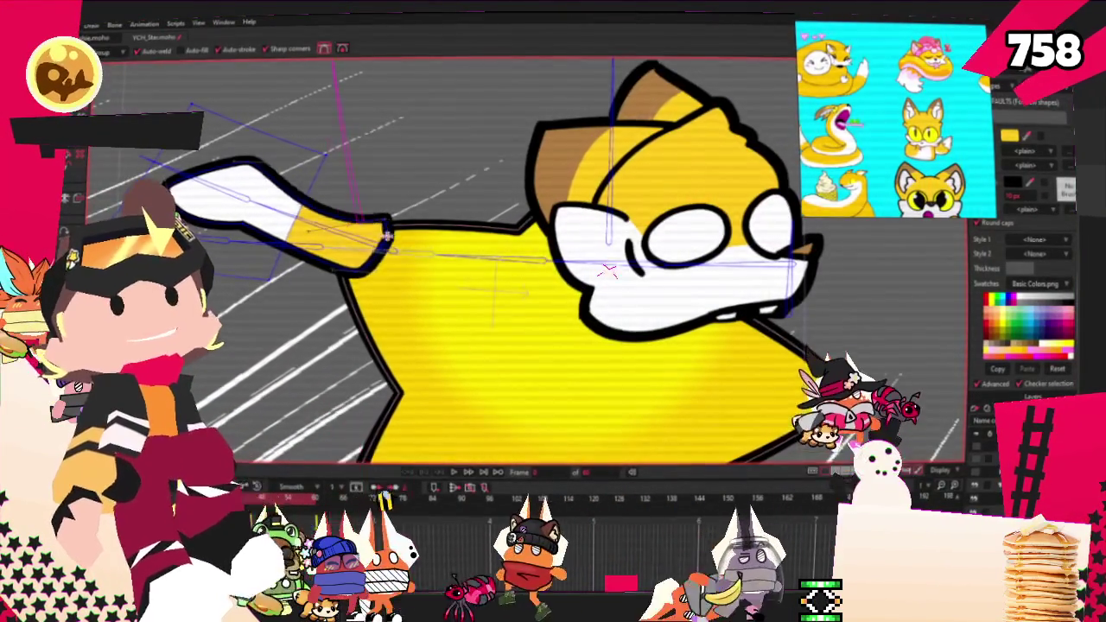
left_click_drag(587, 227, 612, 313)
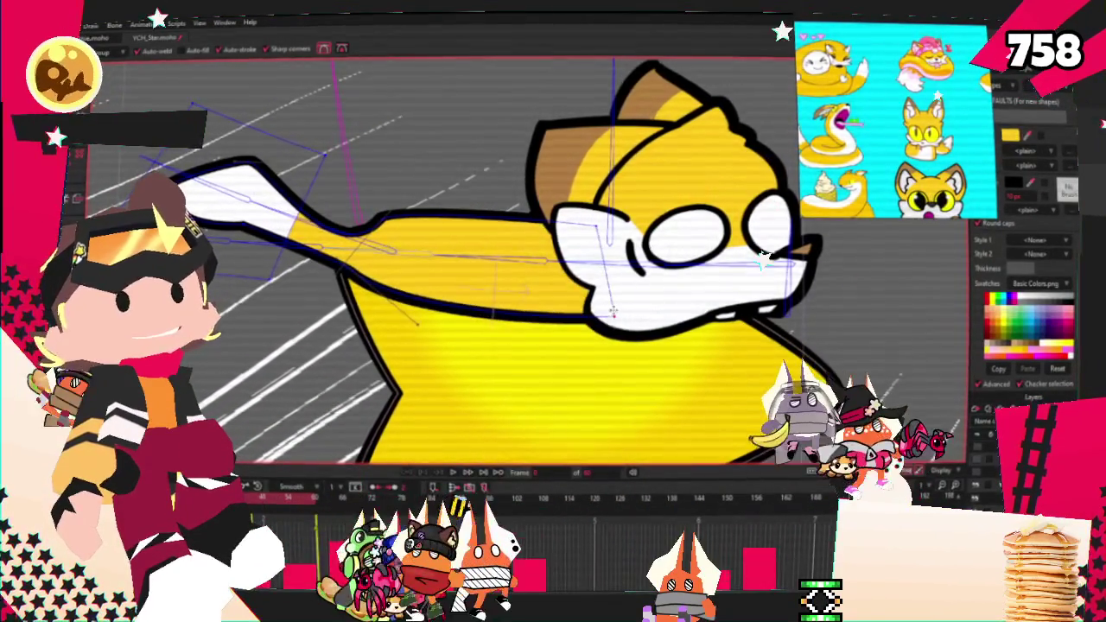
Step: Delete the arm's white tip and drag the arm tip into a new shape
left_click(418, 230)
key("c")
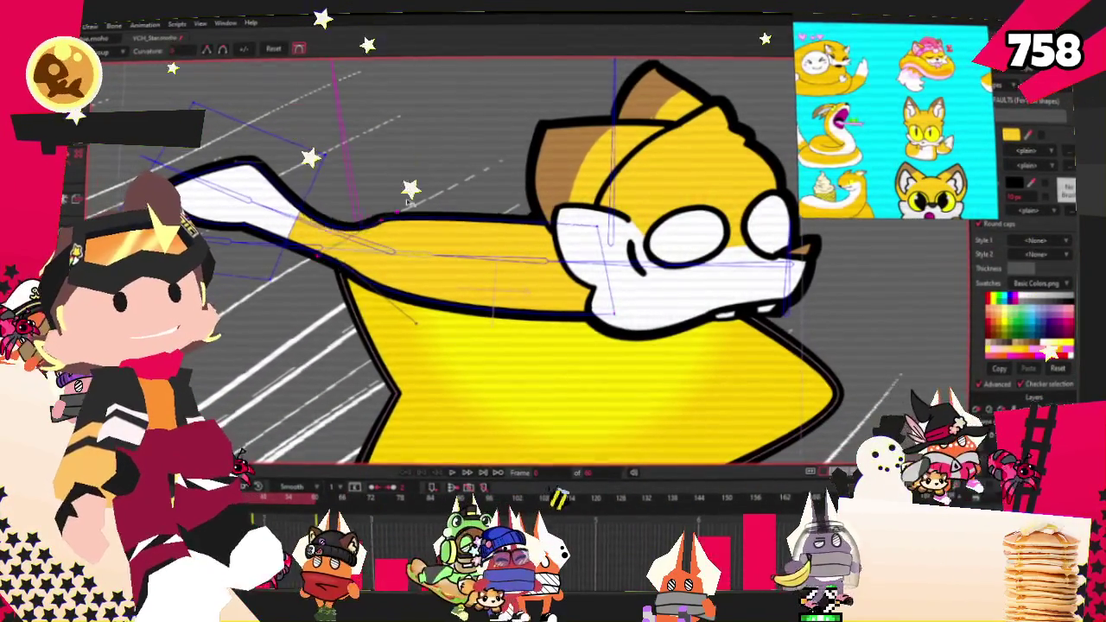
key("t")
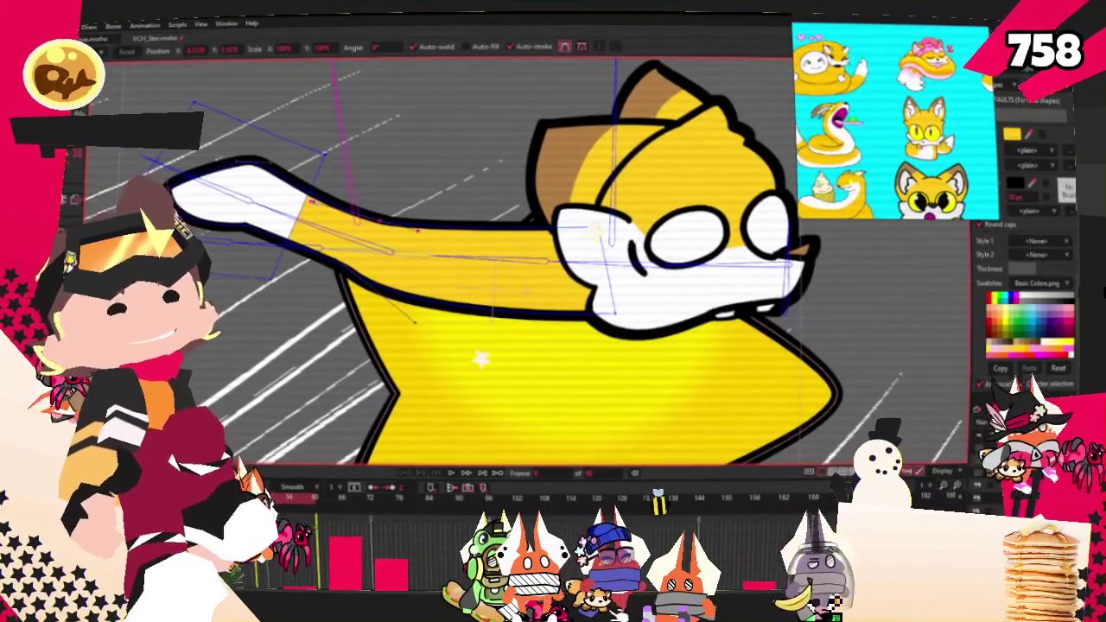
key("Delete")
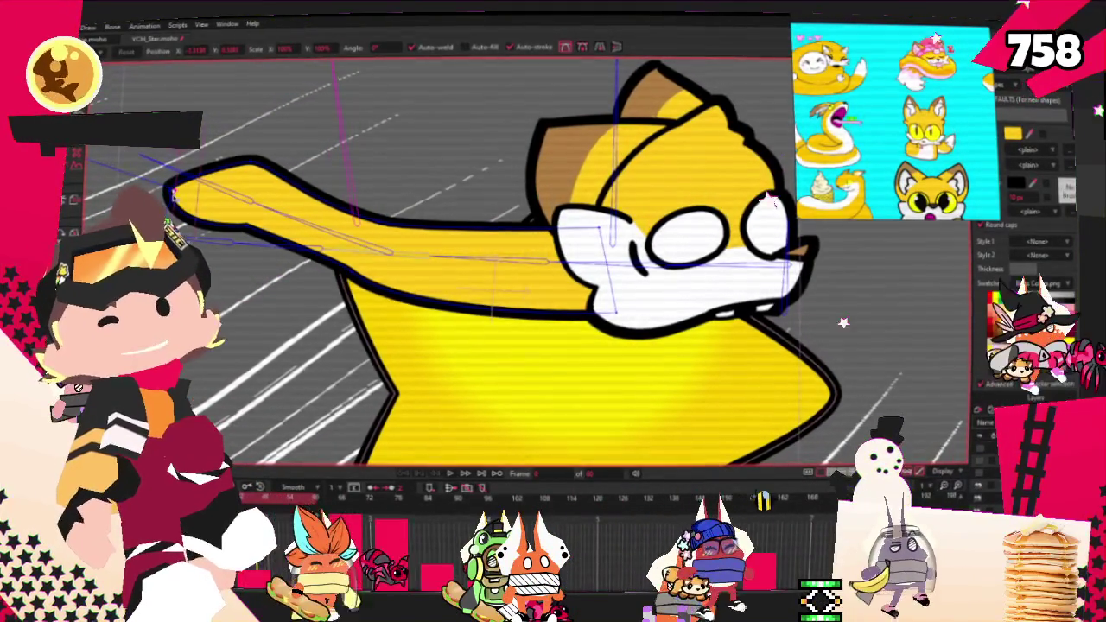
mouse_move(170, 190)
left_mouse_down()
mouse_move(258, 220)
mouse_move(238, 233)
left_mouse_up()
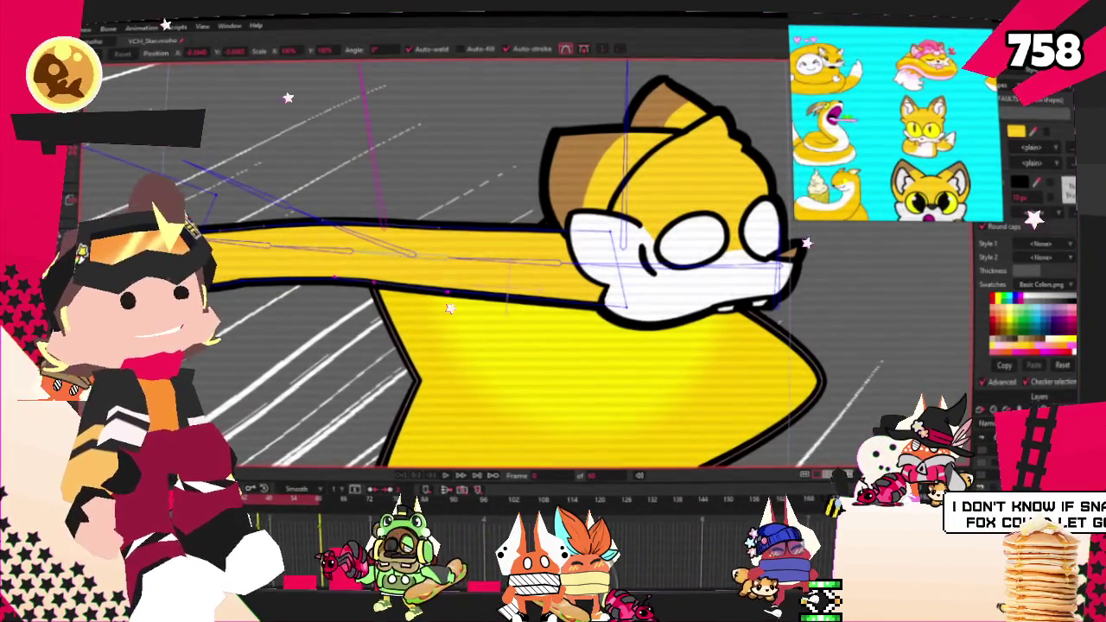
Step: Rework the long arm's points with Add Point, Transform Points and Select Points
scroll(200, 280, "up", 3)
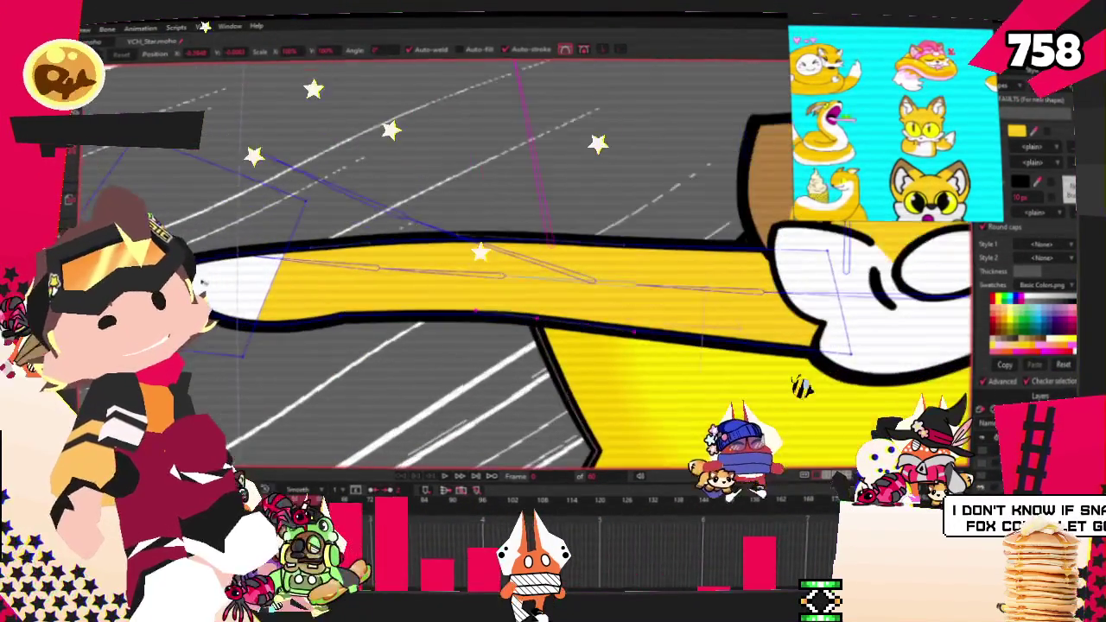
key("a")
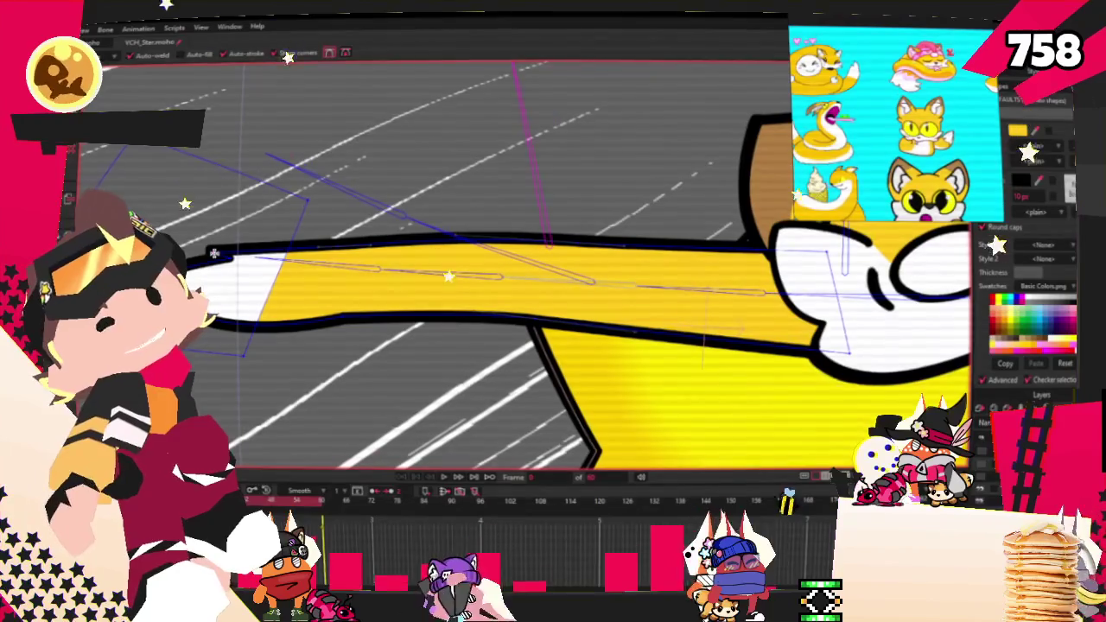
key("t")
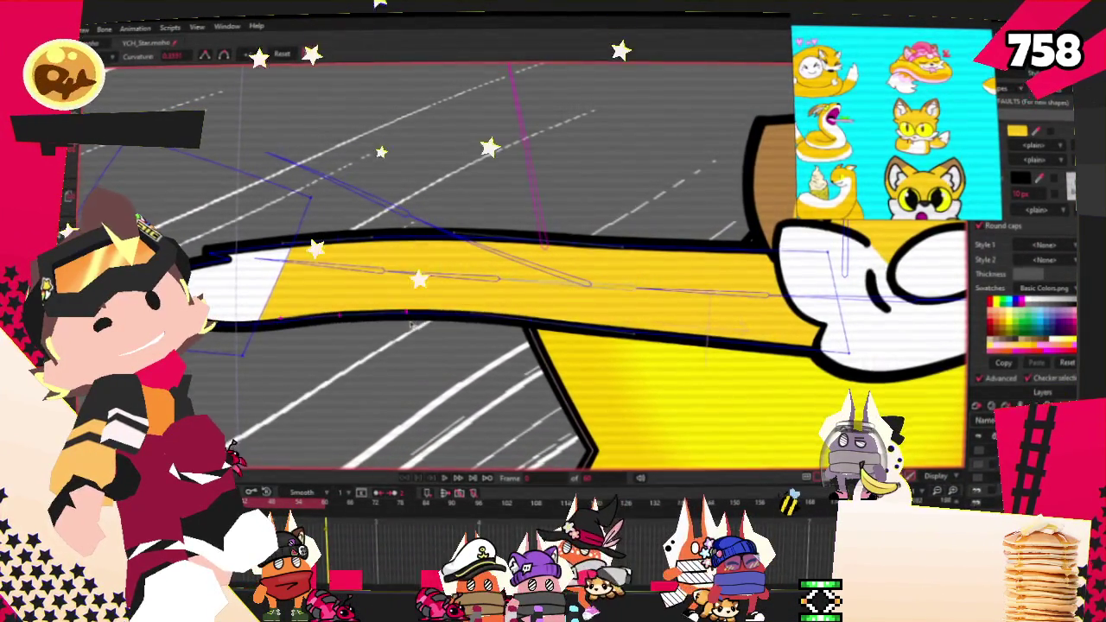
key("a")
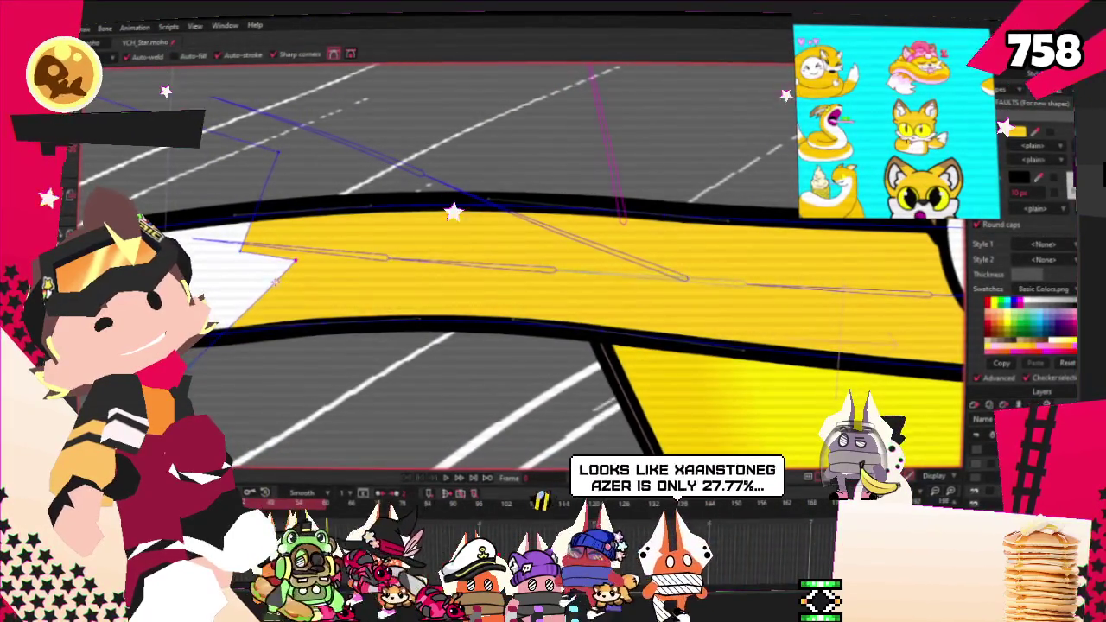
scroll(290, 282, "down", 2)
scroll(291, 282, "up", 2)
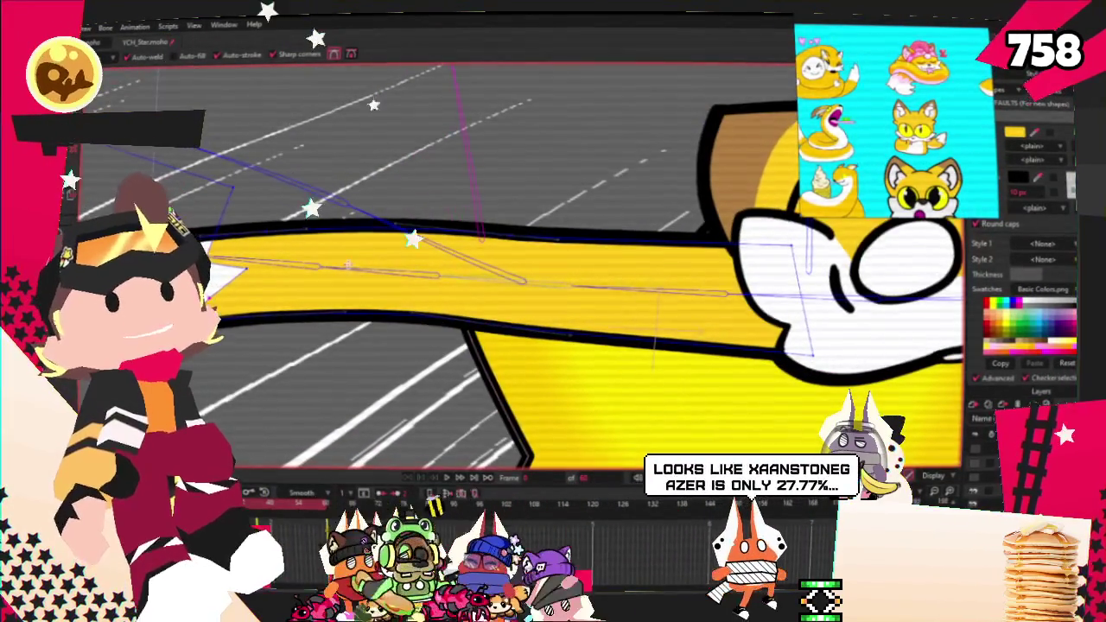
key("g")
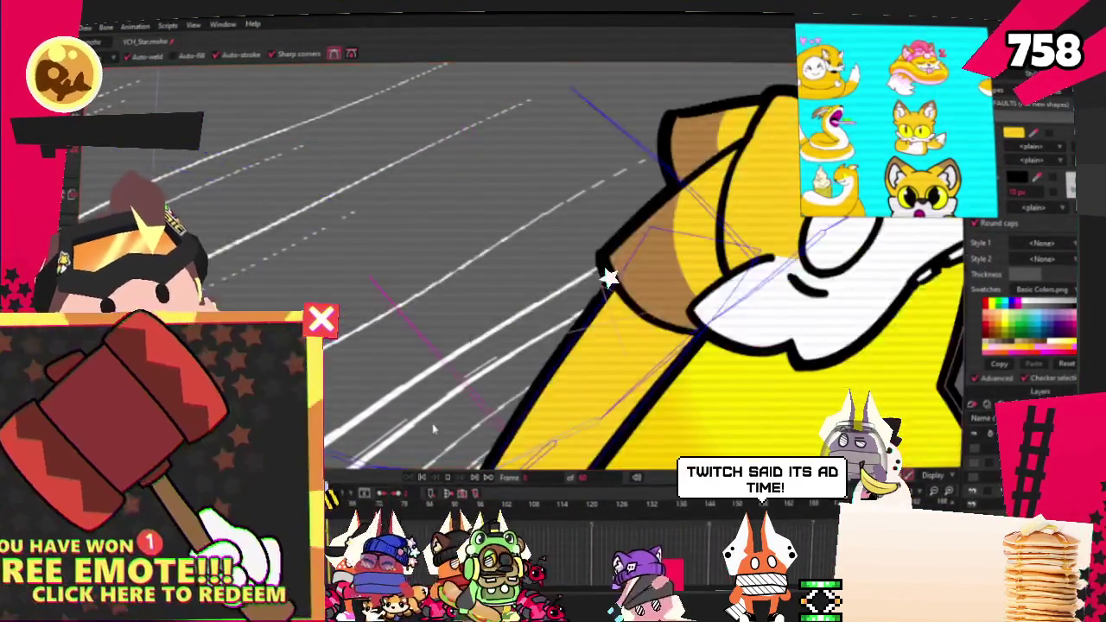
scroll(506, 360, "up", 3)
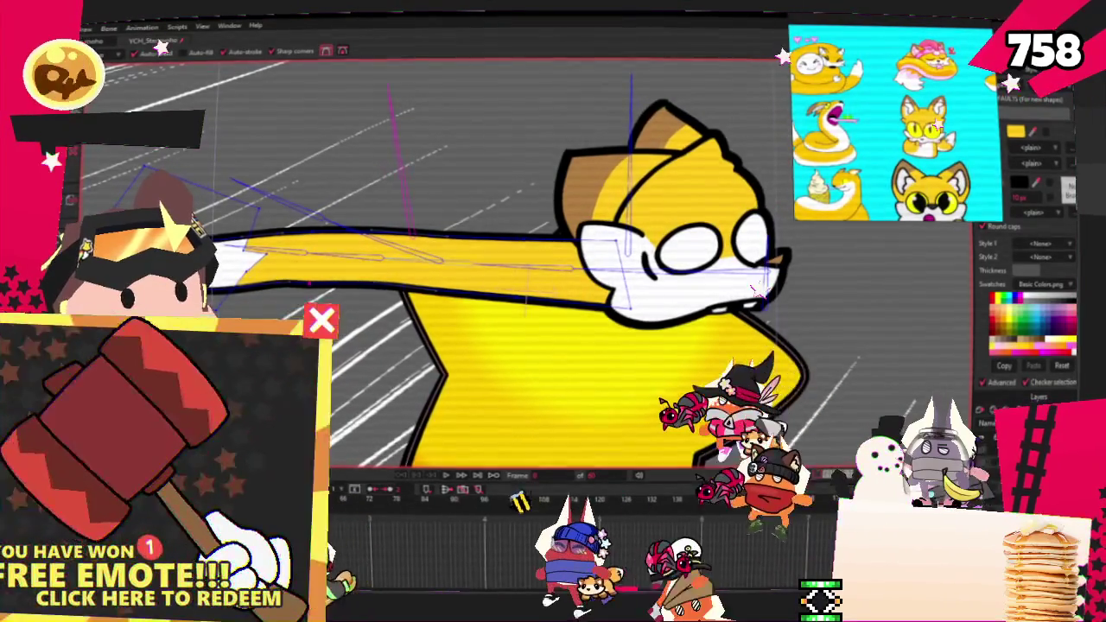
key("g")
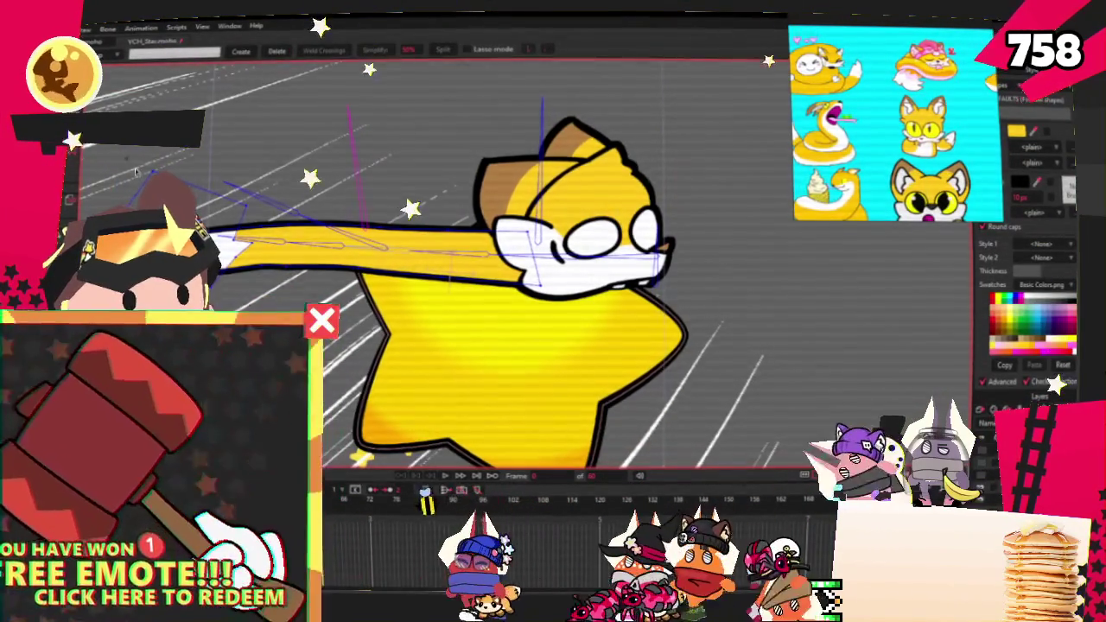
Step: Select the face and arm points and rotate them upward and outward
left_click_drag(472, 228, 563, 315)
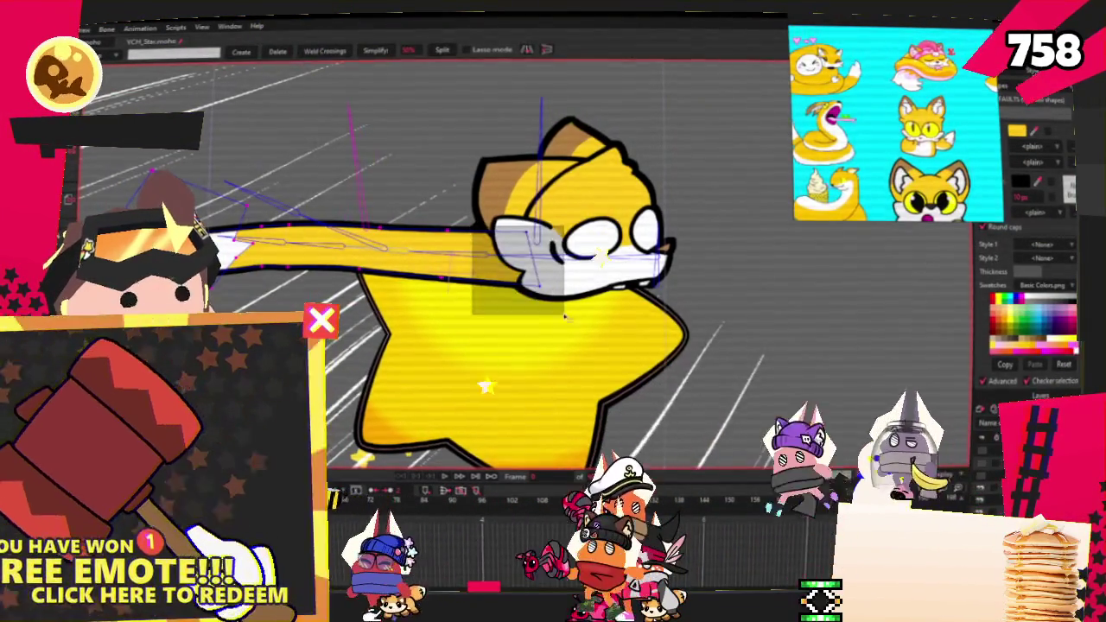
key("t")
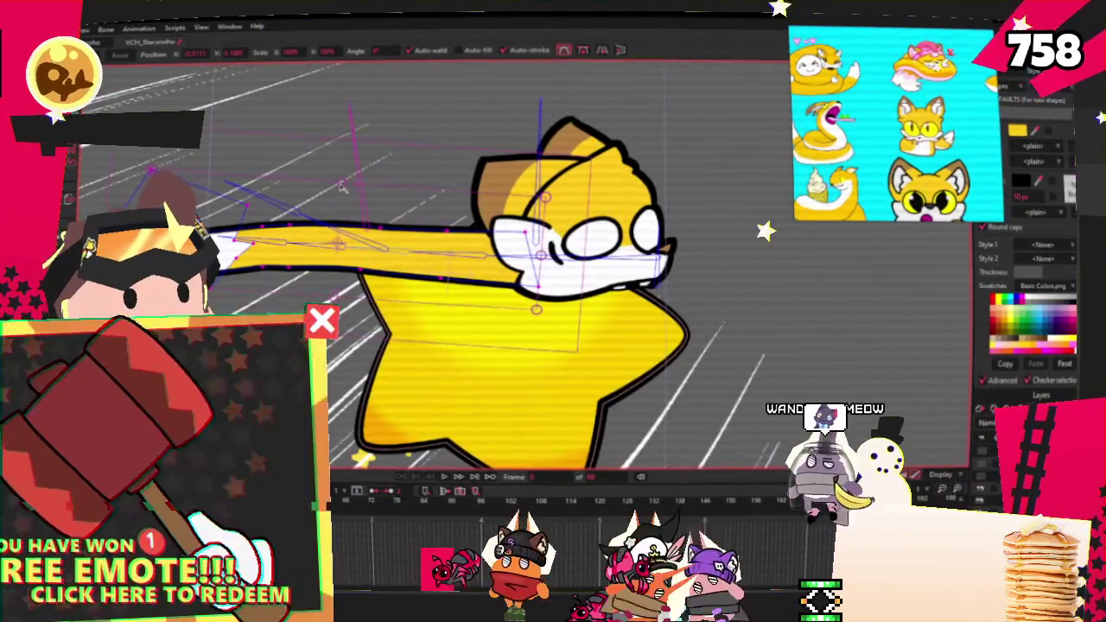
left_click_drag(342, 187, 346, 190)
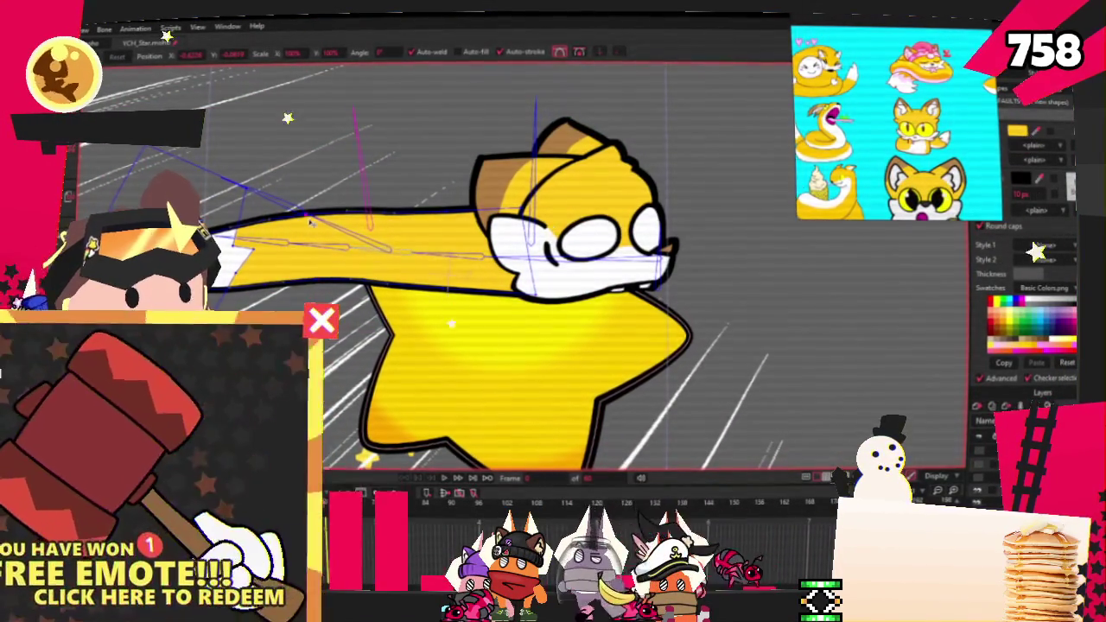
Step: Play the animation, check bone strength, and stop playback with Select Bone active
left_click(449, 473)
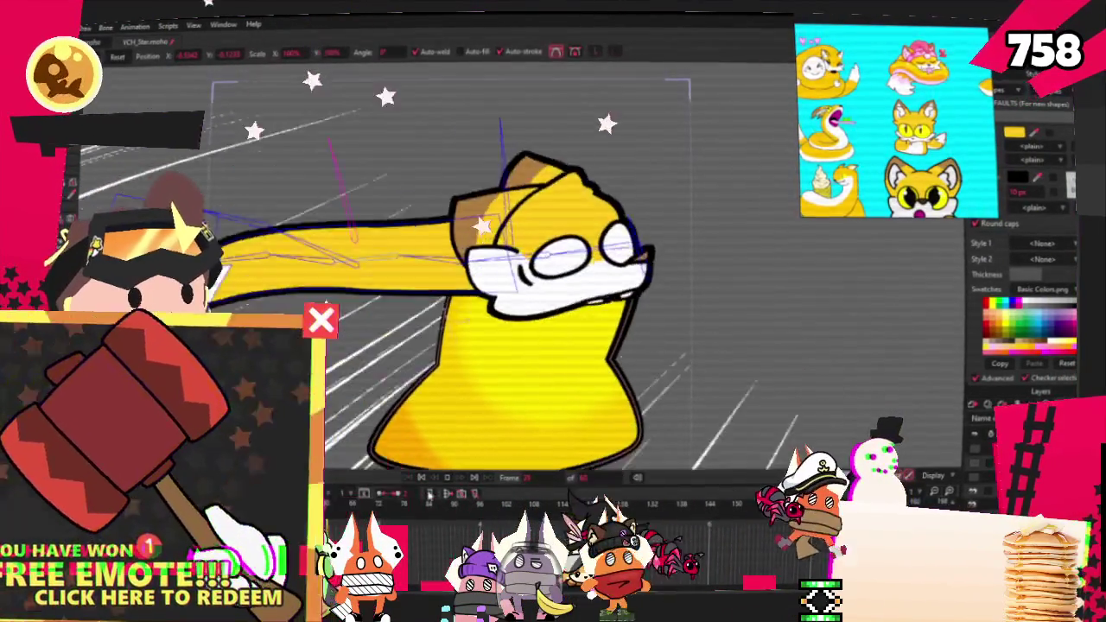
key("z")
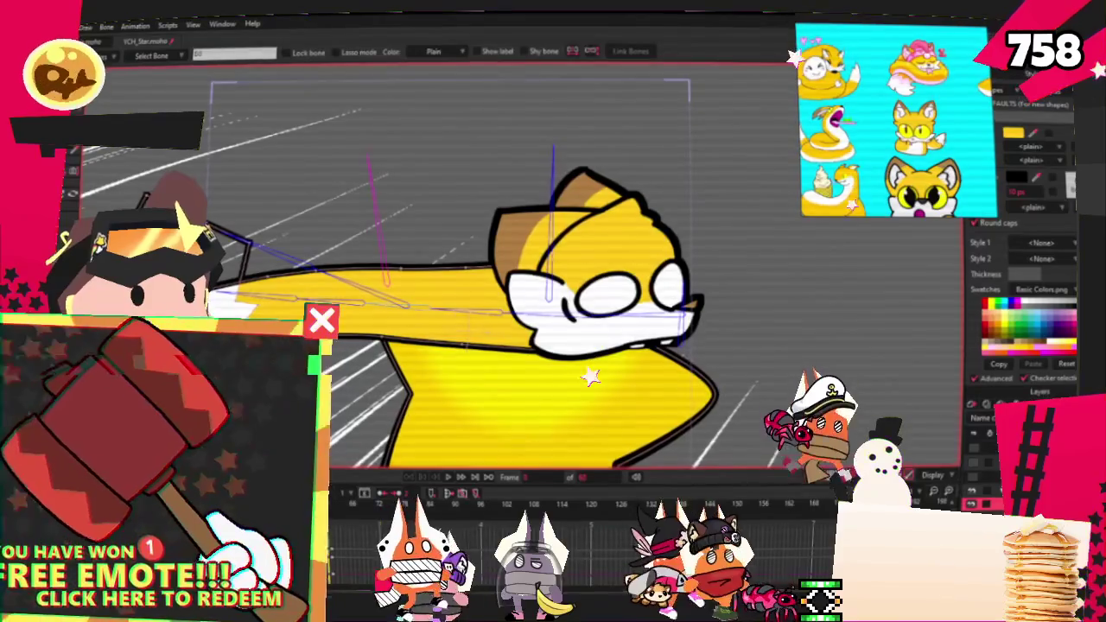
key("s")
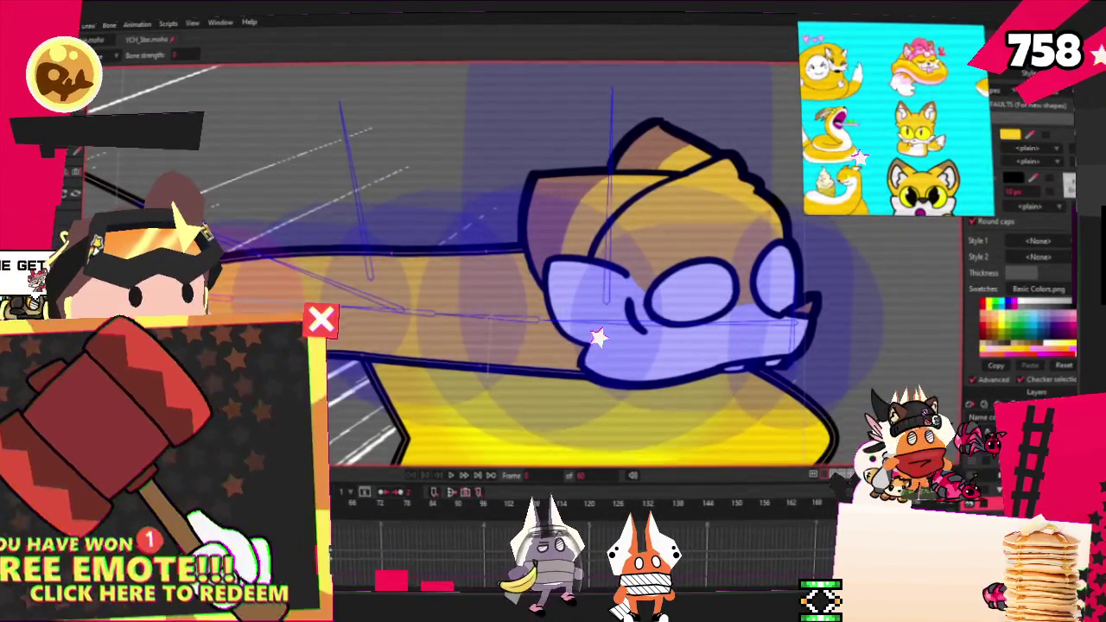
left_click(450, 476)
key("z")
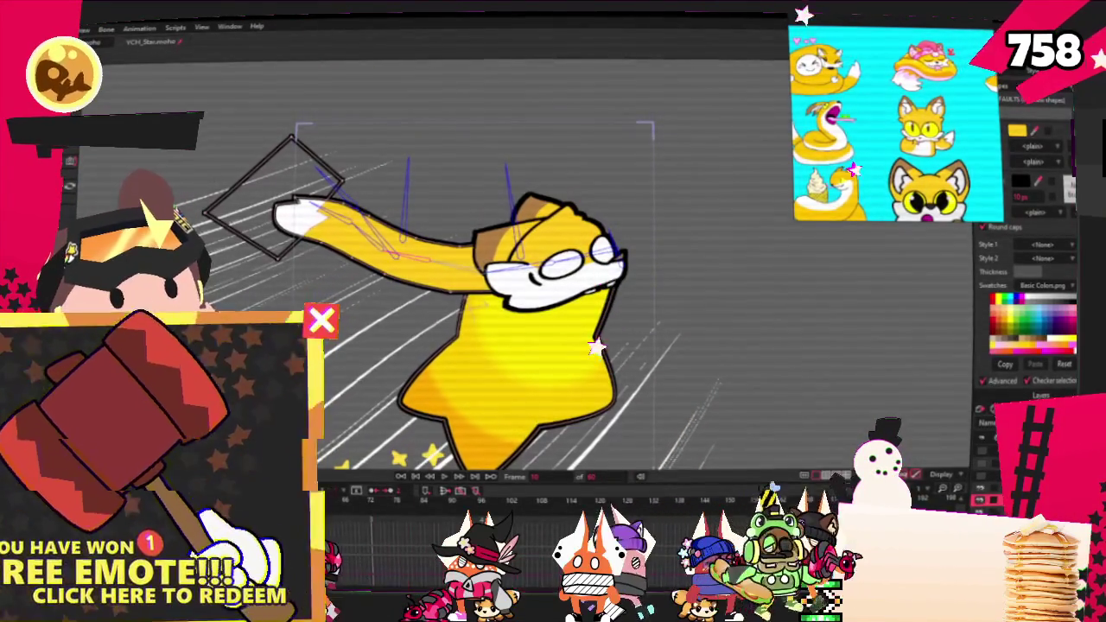
Step: Play the fox-on-star animation and stop it on a later arm pose
key("space")
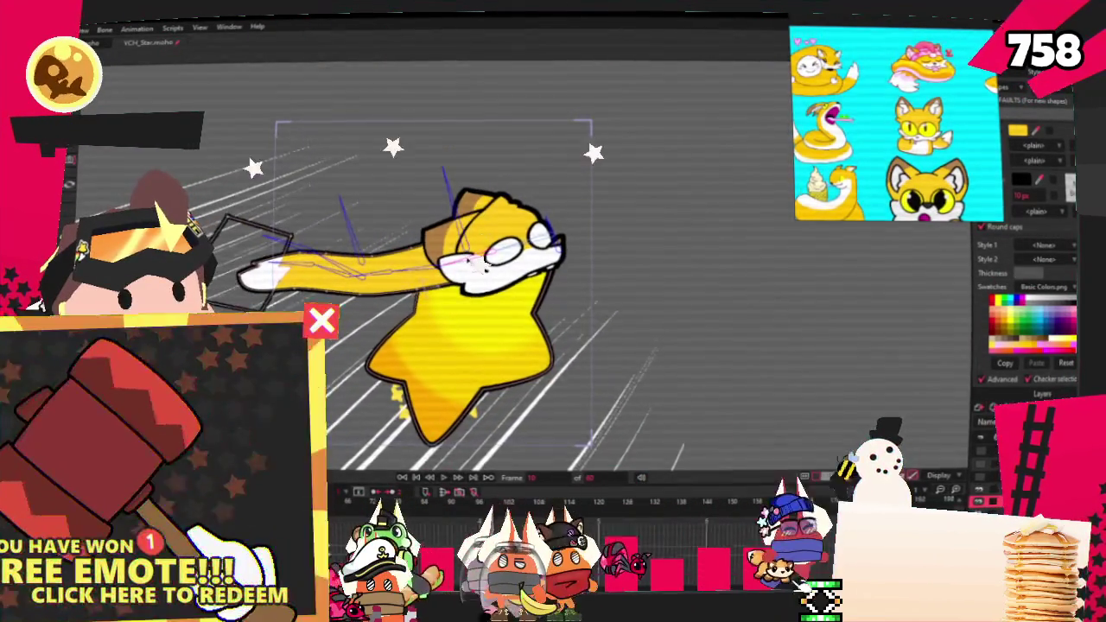
key("space")
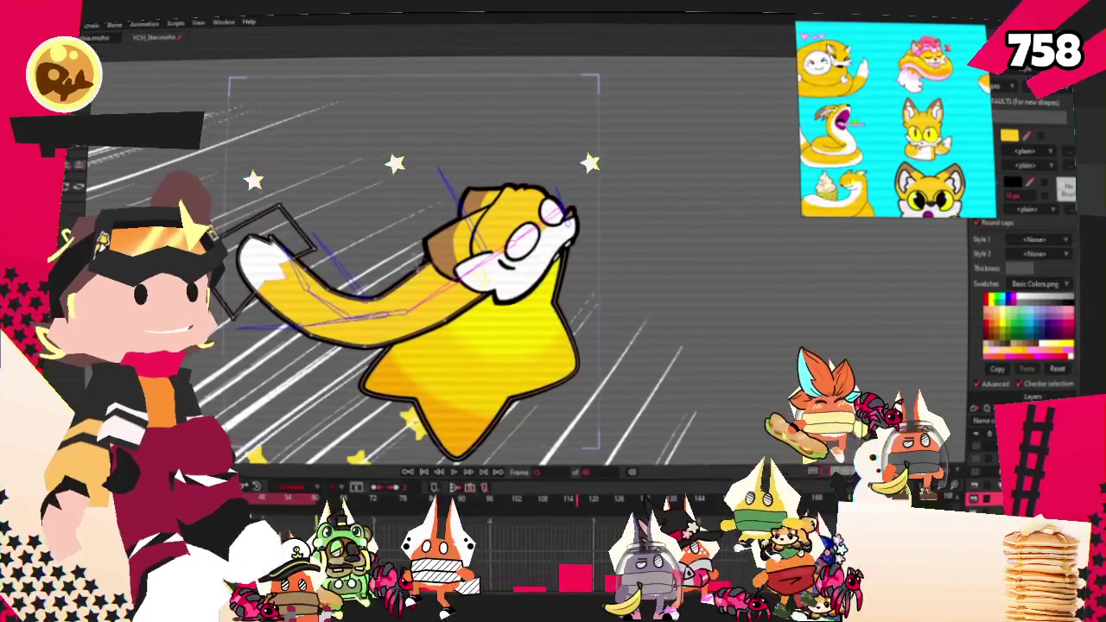
Step: Zoom in and out to inspect bone-strength regions across the whole fox on the star
scroll(400, 281, "up", 2)
scroll(400, 281, "up", 2)
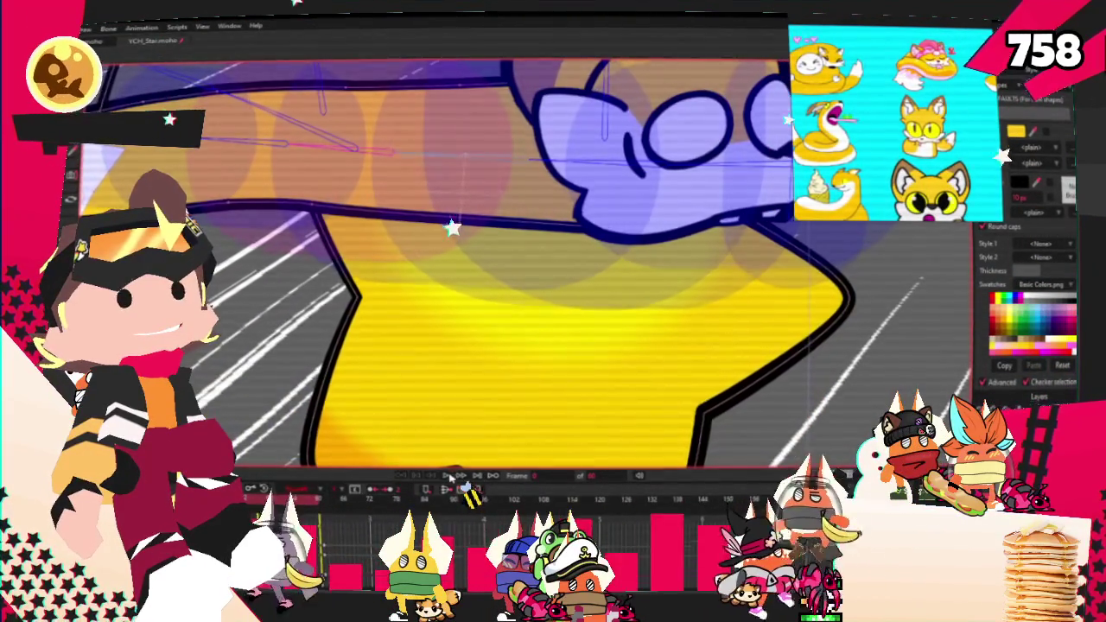
scroll(451, 304, "down", 5)
scroll(427, 264, "up", 2)
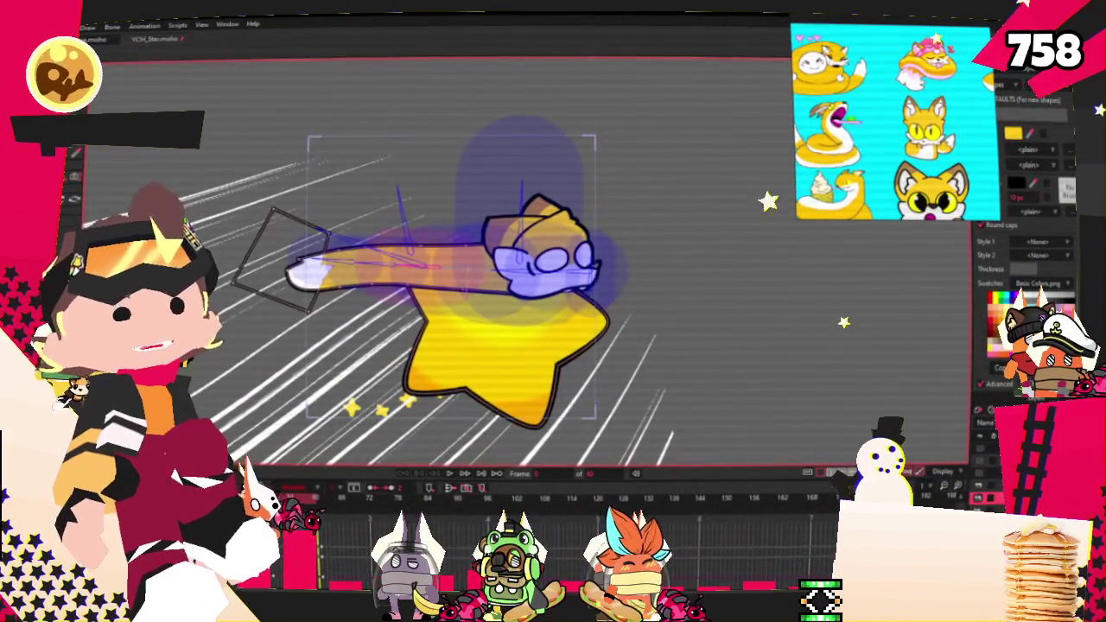
Step: Open and dismiss the File menu twice, leaving the red panda YCH project beside the reference
key("alt+f")
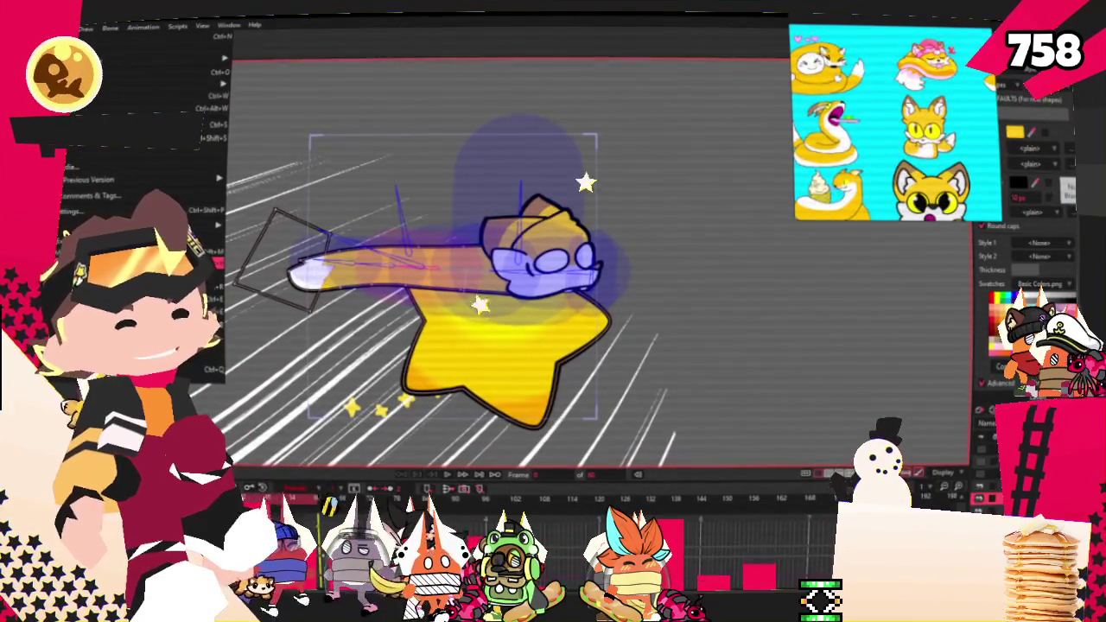
key("Return")
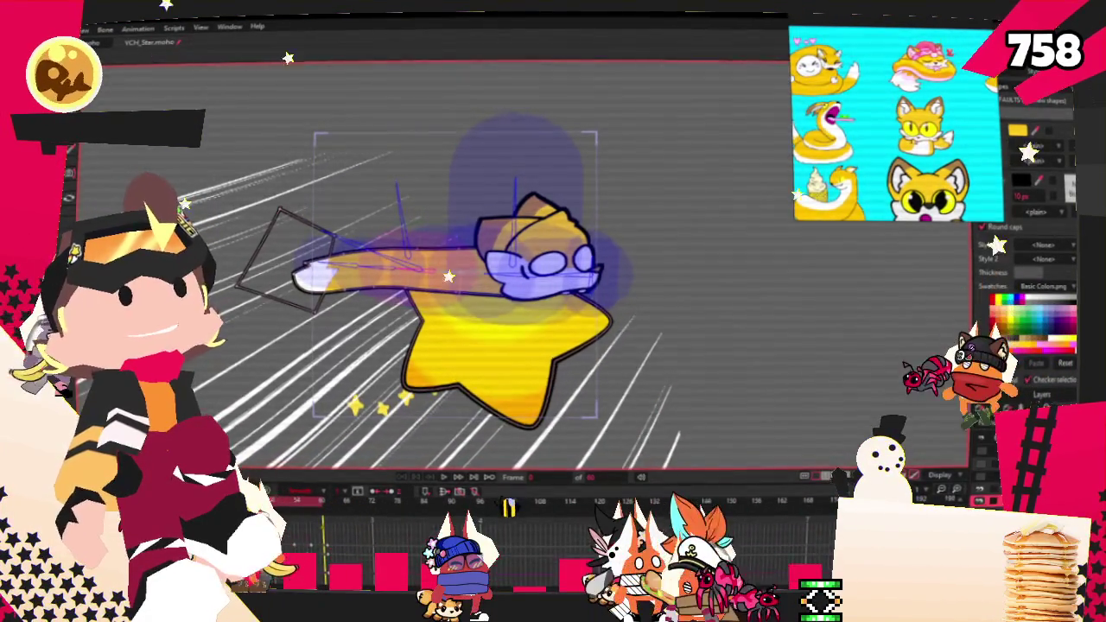
left_click(82, 29)
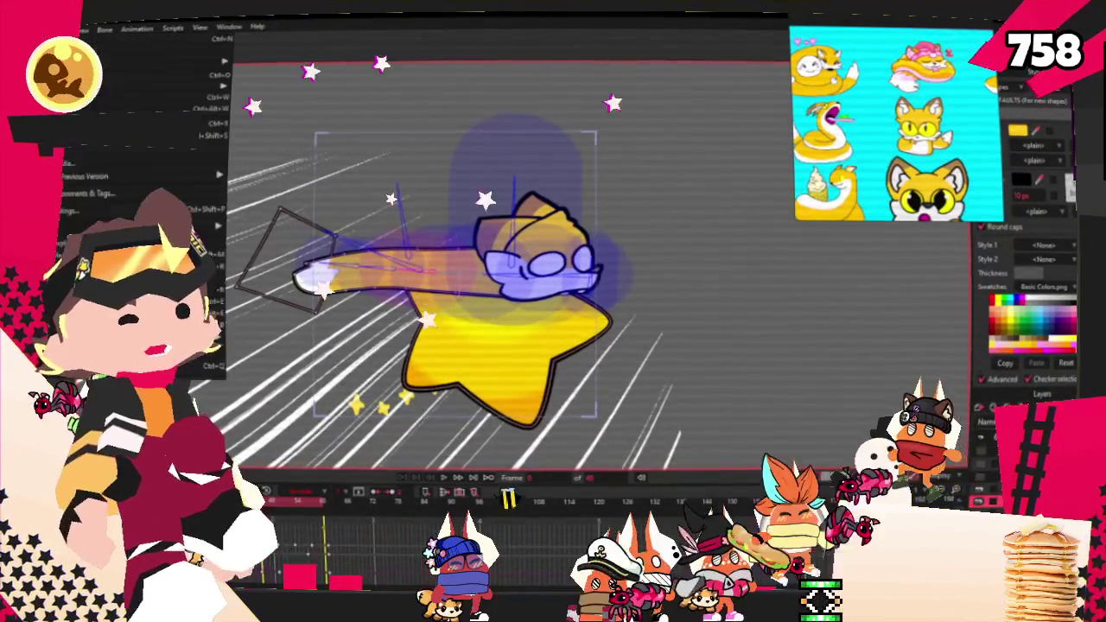
key("Escape")
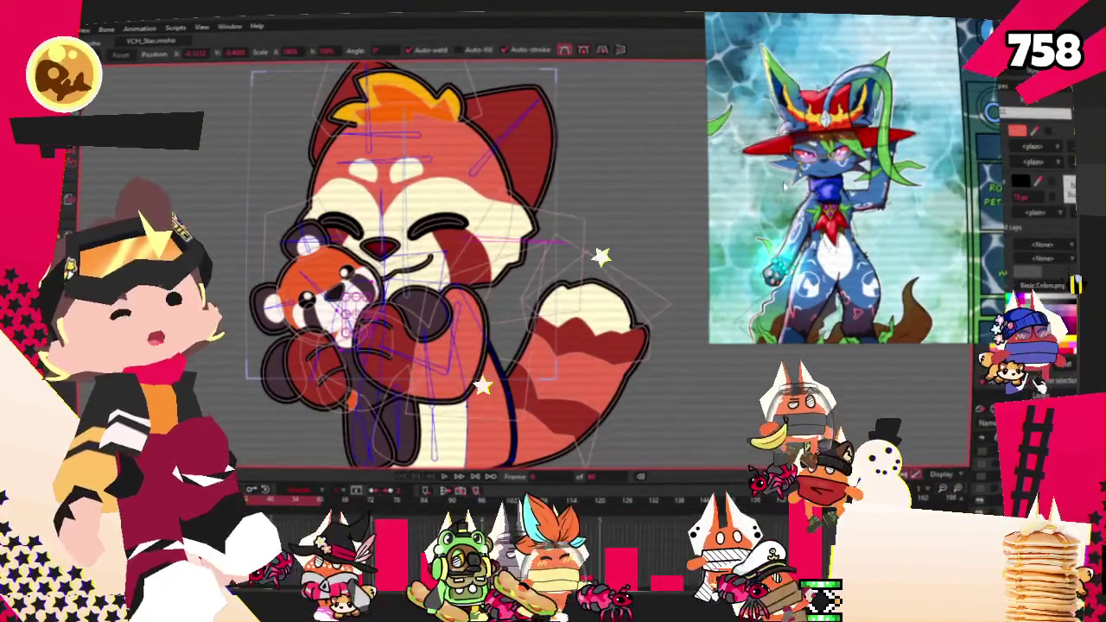
Step: Leave the bone tool with S and zoom around the character hugging its plush
key("s")
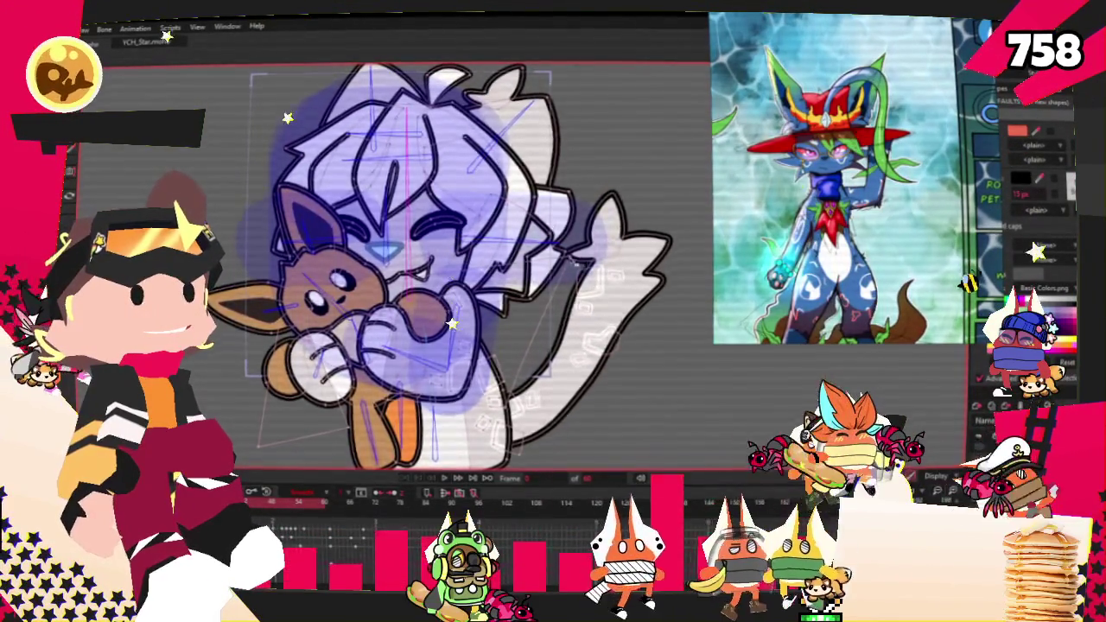
scroll(605, 250, "down", 2)
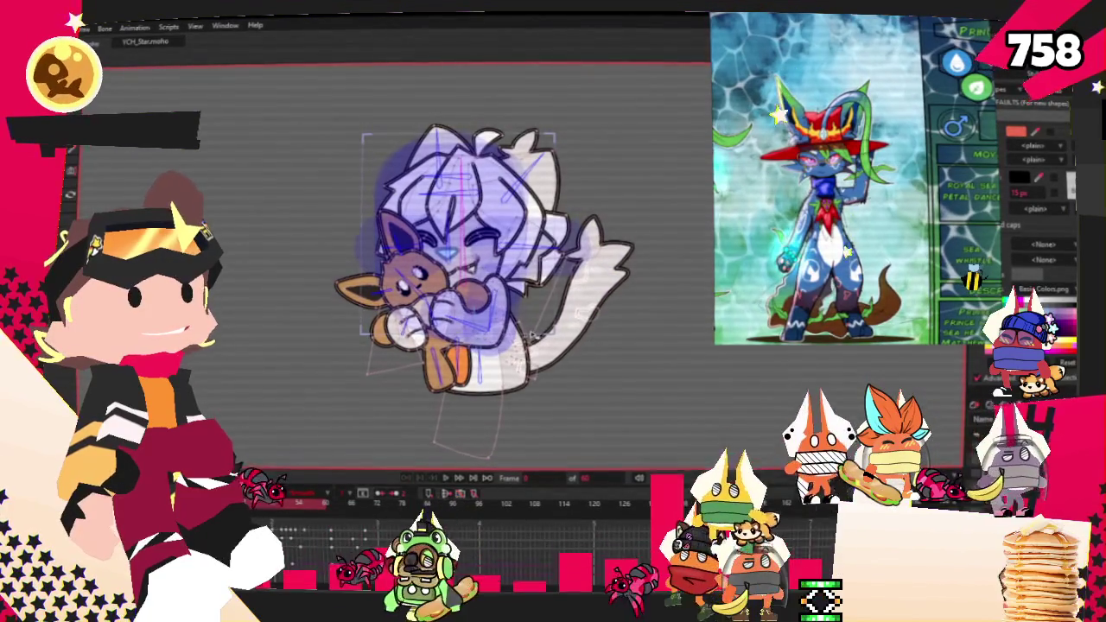
scroll(475, 260, "up", 2)
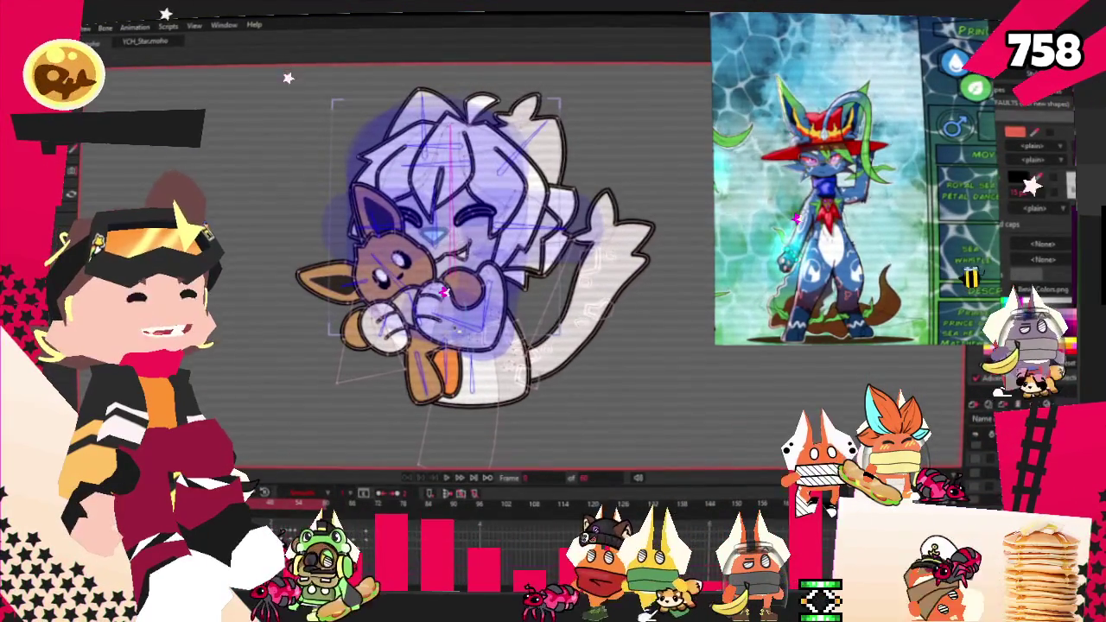
scroll(475, 259, "up", 1)
scroll(475, 260, "up", 1)
scroll(484, 250, "down", 1)
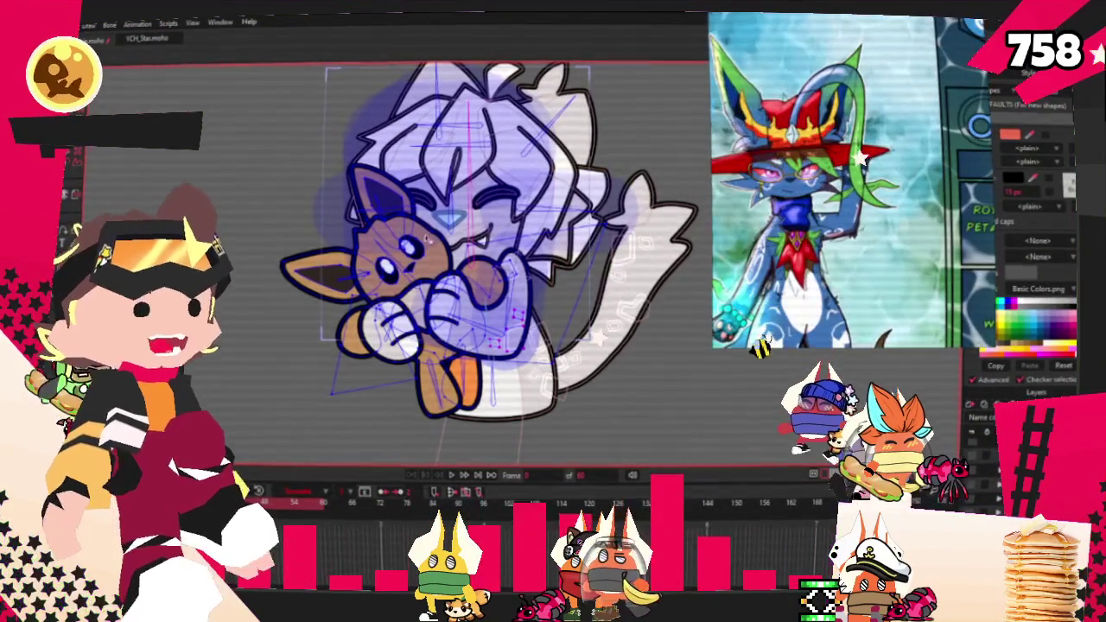
scroll(483, 251, "up", 1)
Step: Switch to point selection with G and zoom in on the character's nose
key("g")
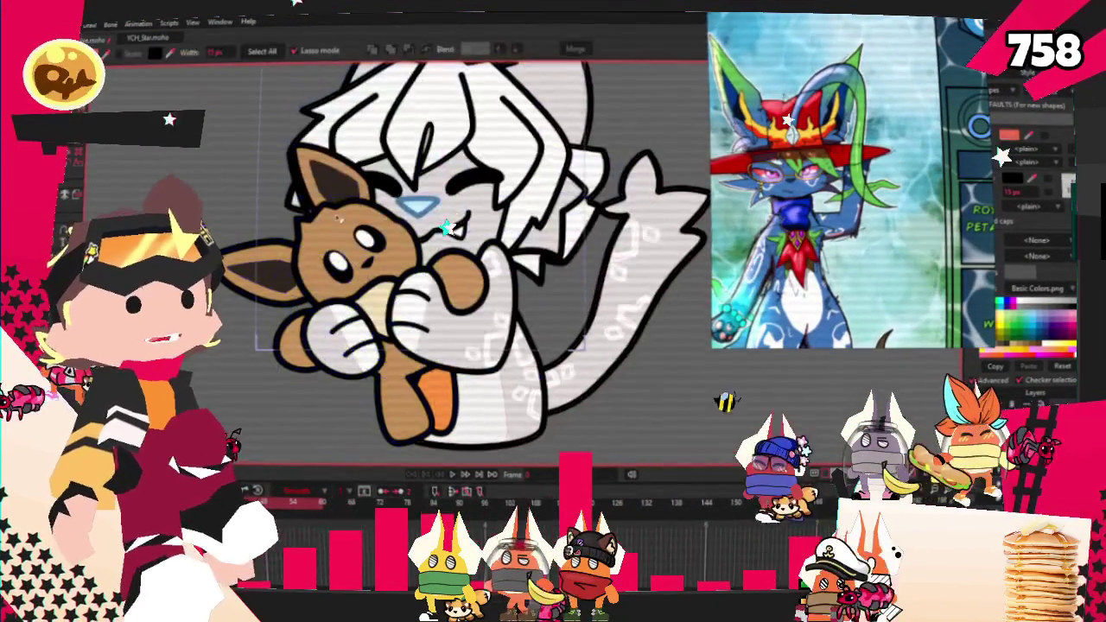
scroll(285, 208, "up", 2)
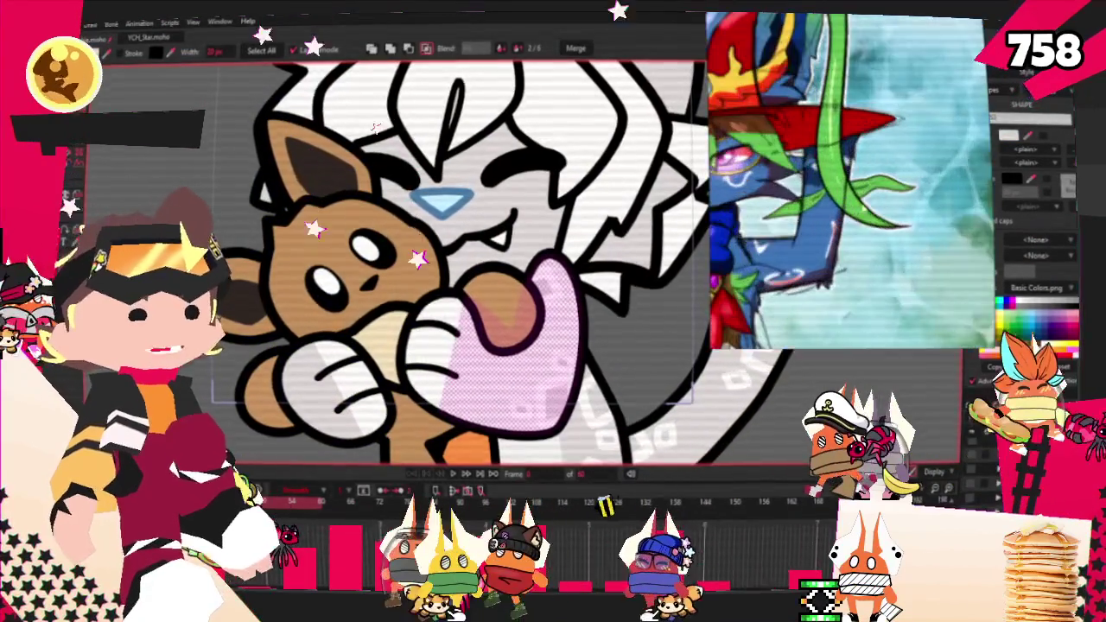
scroll(814, 211, "up", 2)
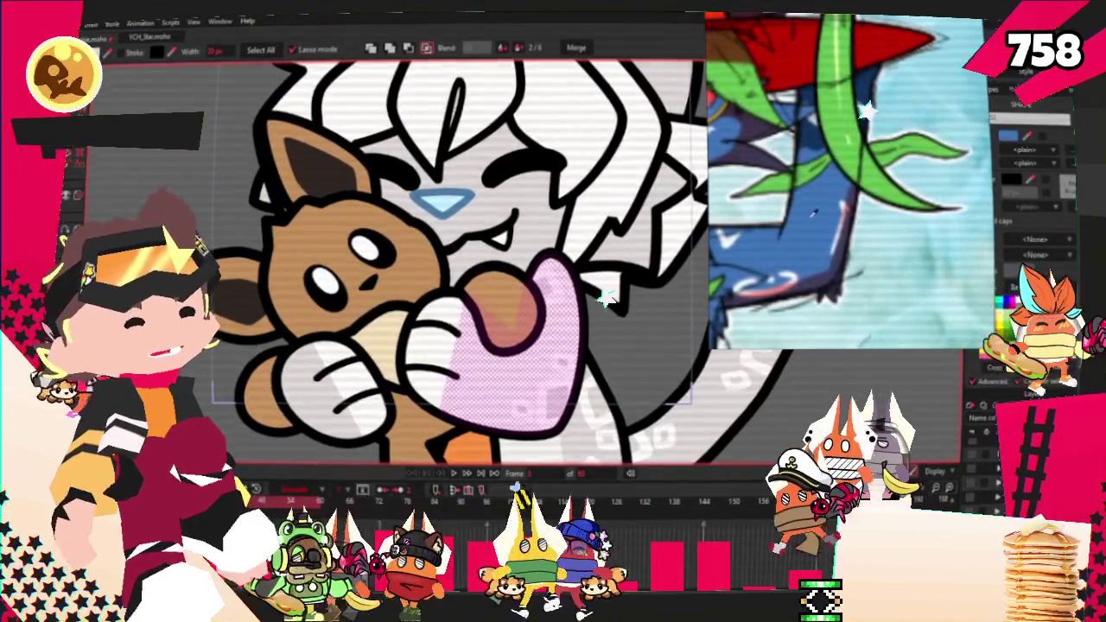
scroll(812, 212, "down", 2)
scroll(812, 212, "down", 2)
scroll(812, 212, "down", 1)
scroll(812, 212, "up", 1)
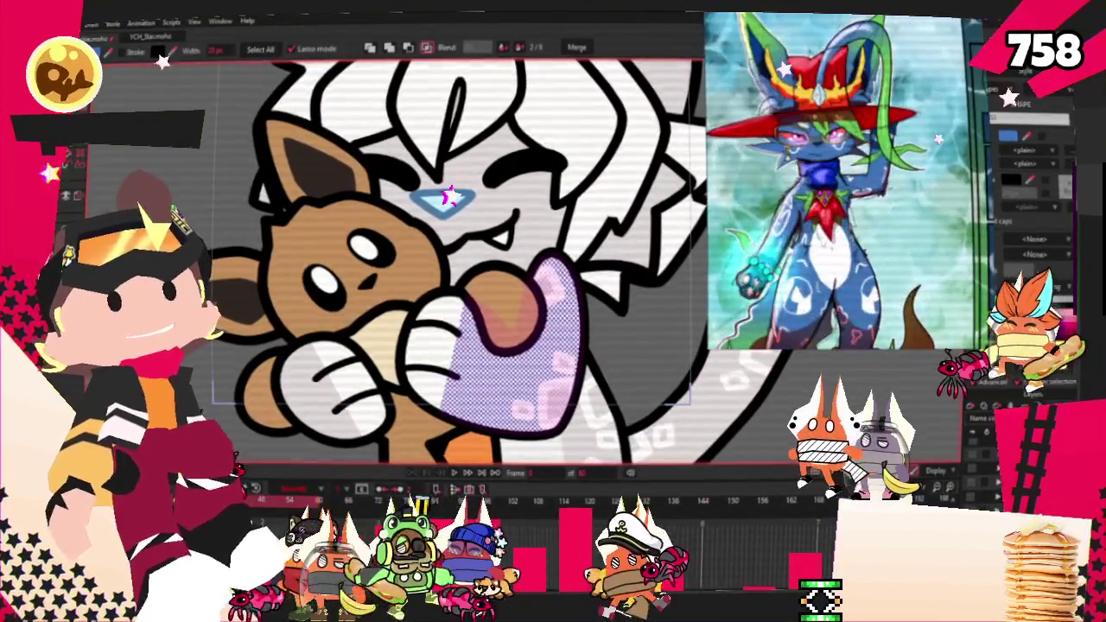
scroll(449, 245, "up", 2)
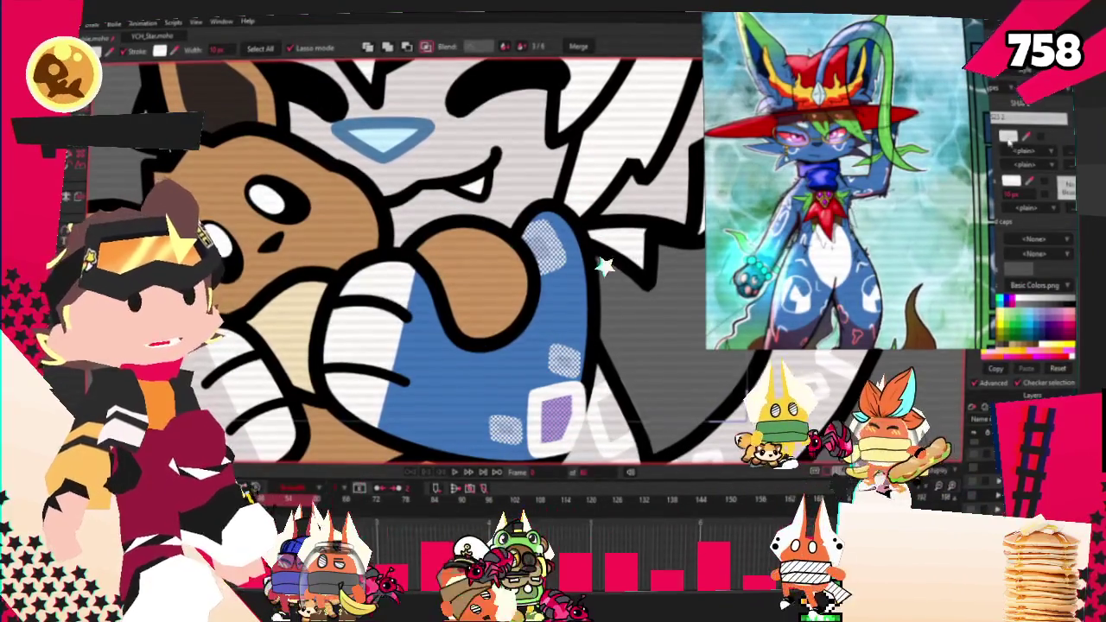
scroll(845, 281, "down", 4)
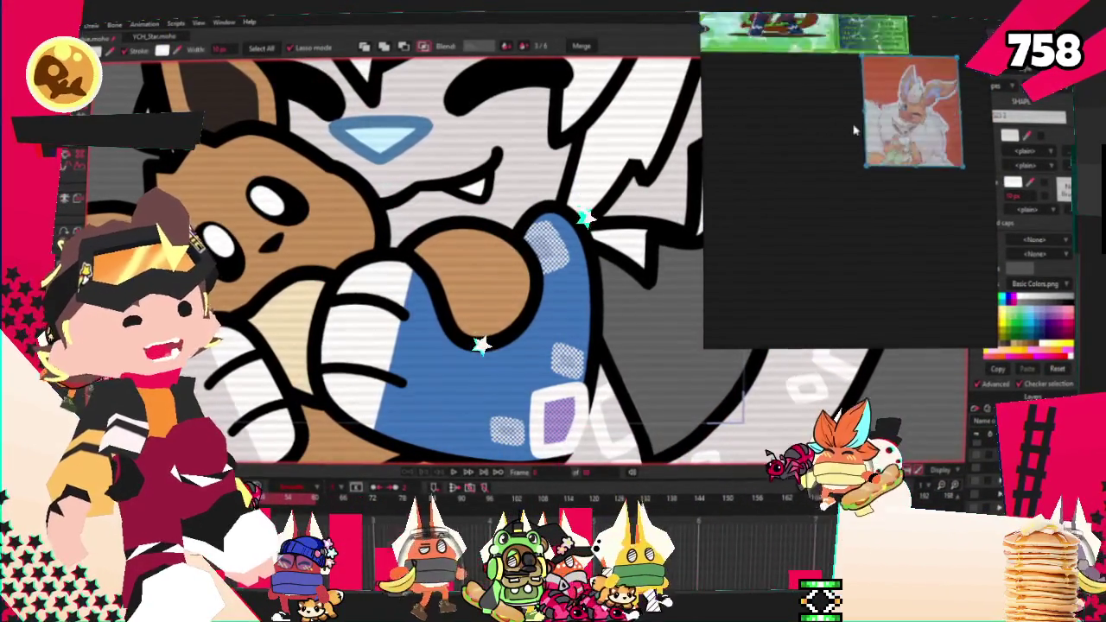
scroll(896, 134, "up", 2)
scroll(898, 135, "up", 1)
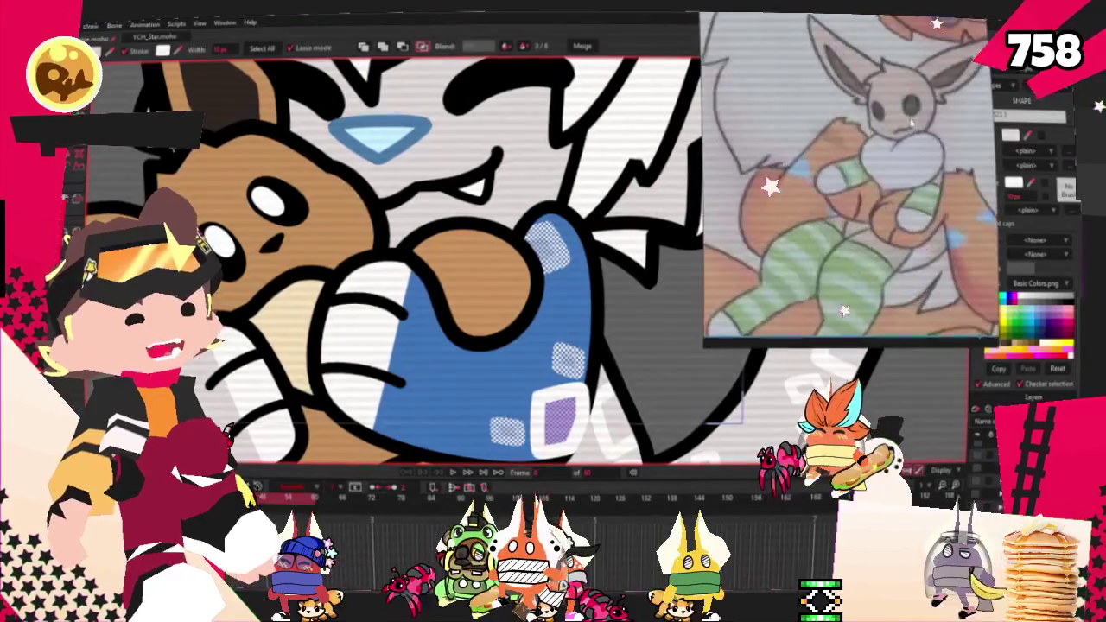
scroll(909, 136, "down", 2)
scroll(909, 137, "down", 2)
scroll(903, 69, "down", 2)
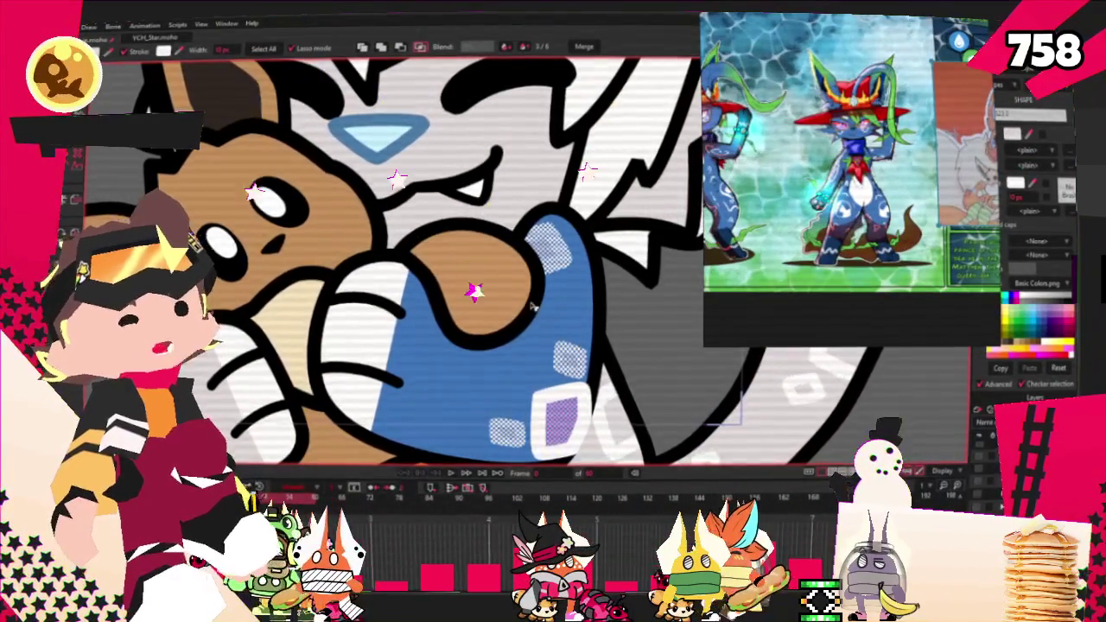
scroll(533, 307, "up", 1)
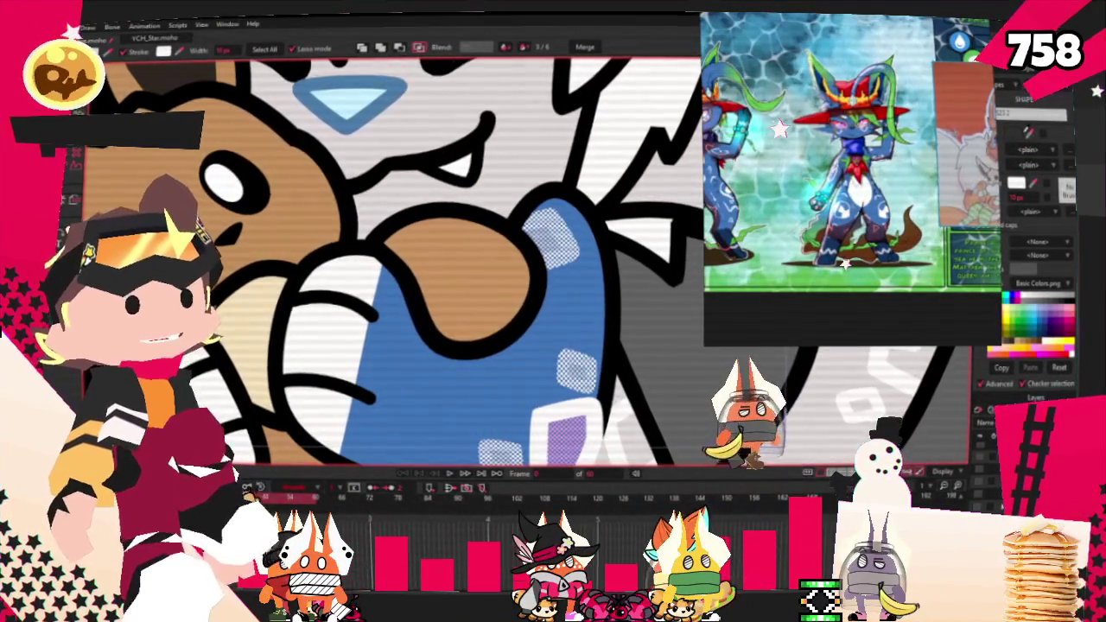
scroll(472, 400, "down", 3)
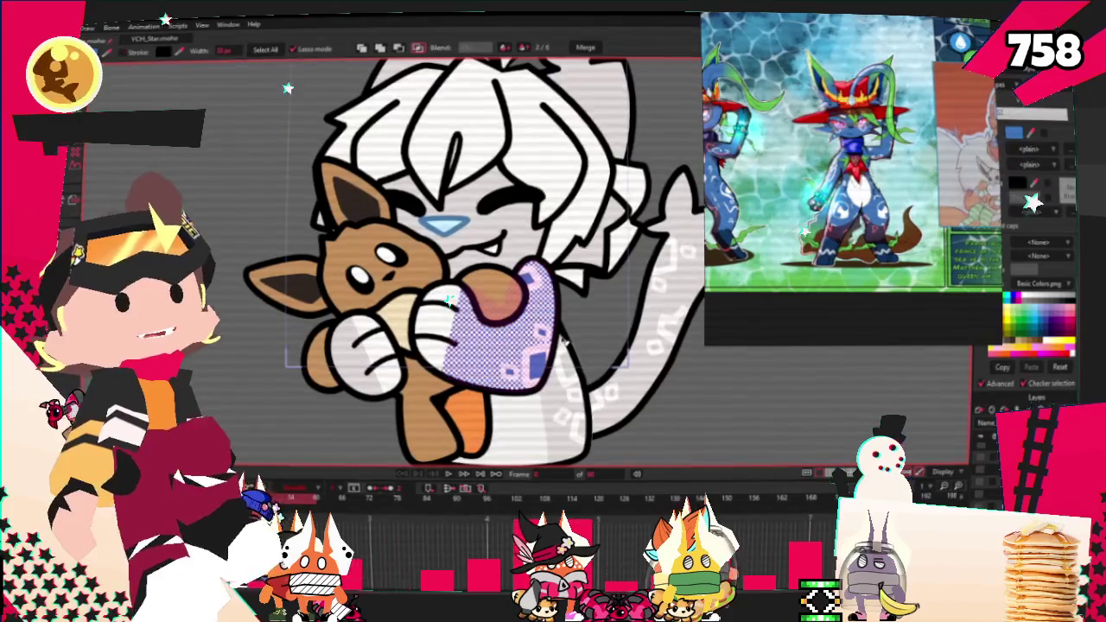
scroll(565, 336, "up", 2)
scroll(510, 293, "up", 1)
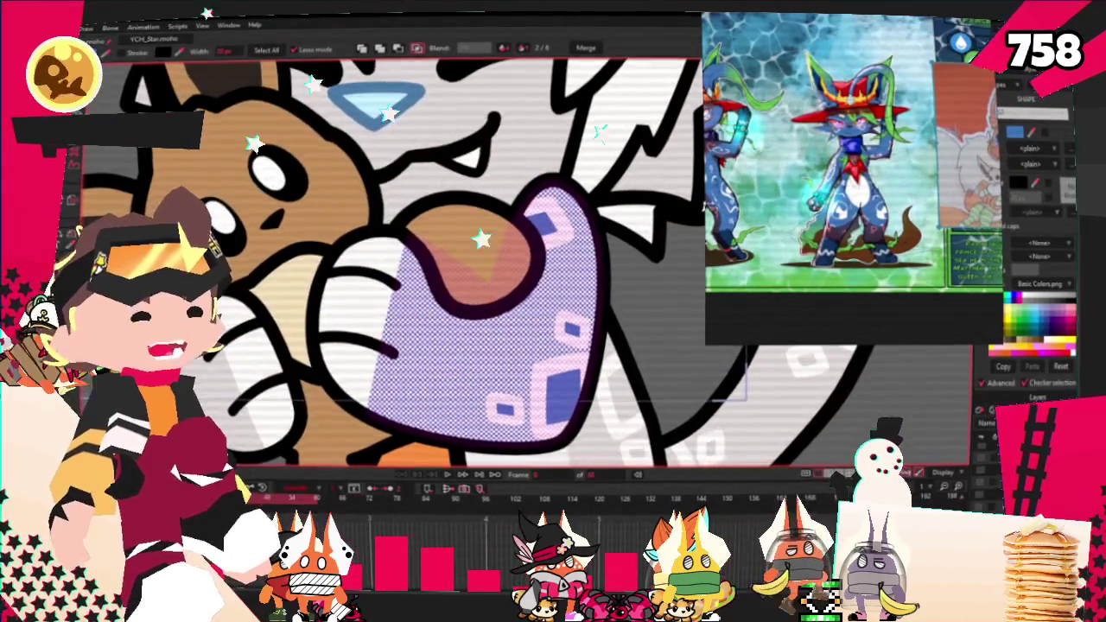
scroll(509, 268, "down", 2)
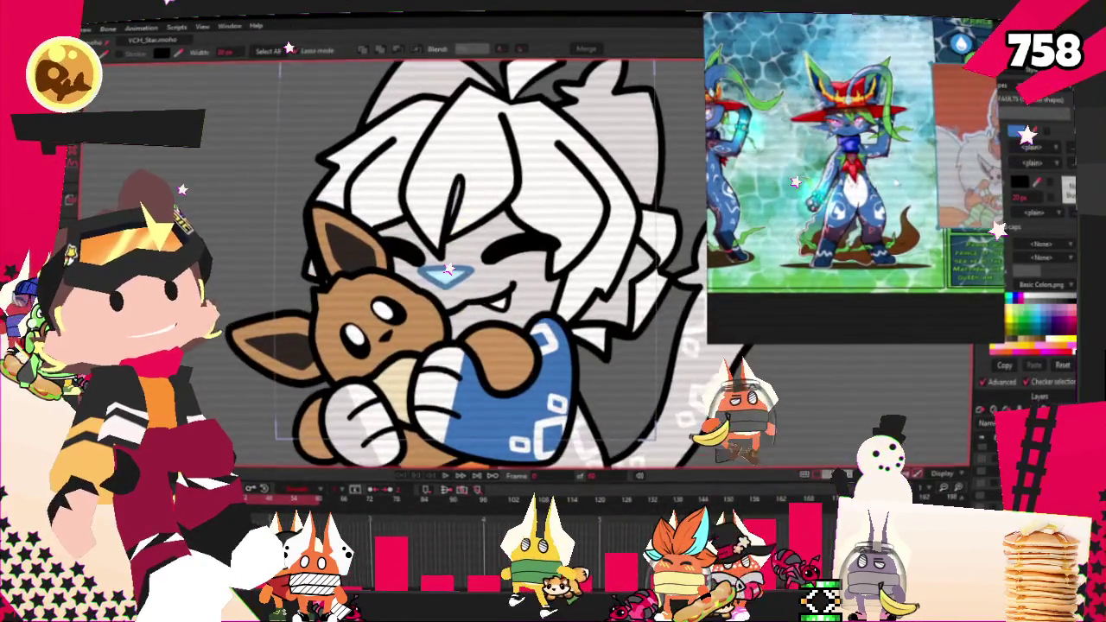
scroll(448, 266, "up", 1)
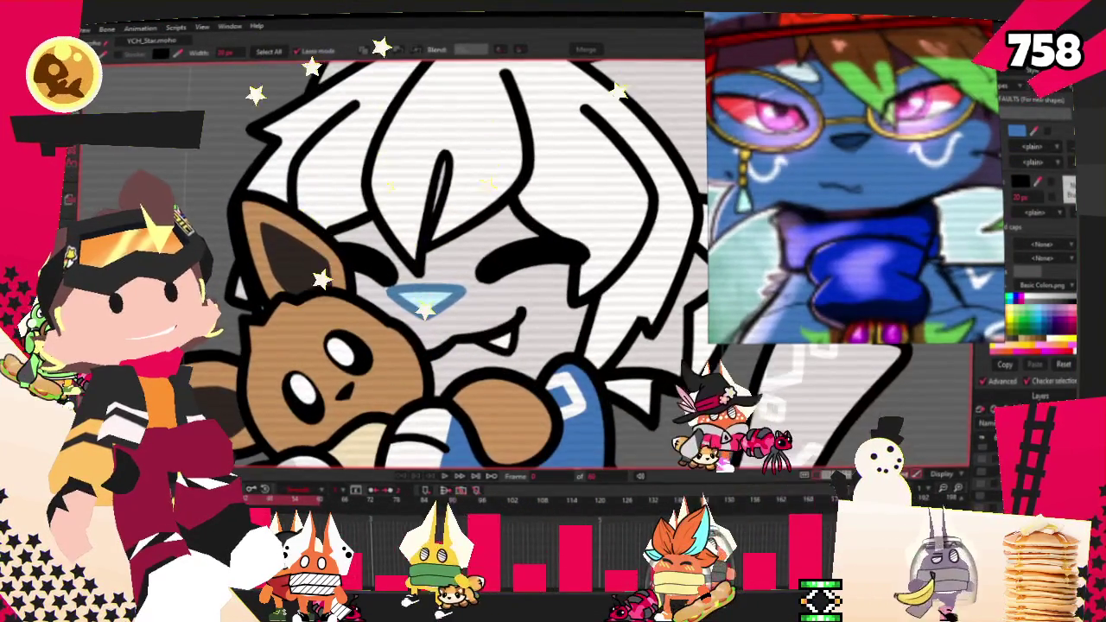
Step: Fill the nose shape with a darker blue from the Color Picker
key("ctrl+z")
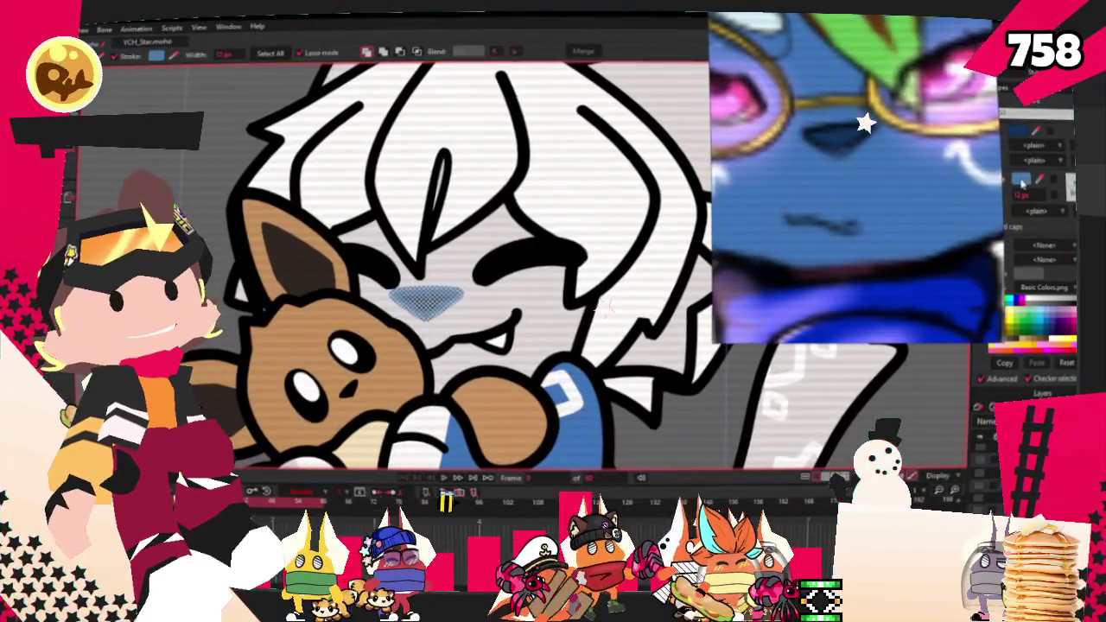
left_click(1022, 182)
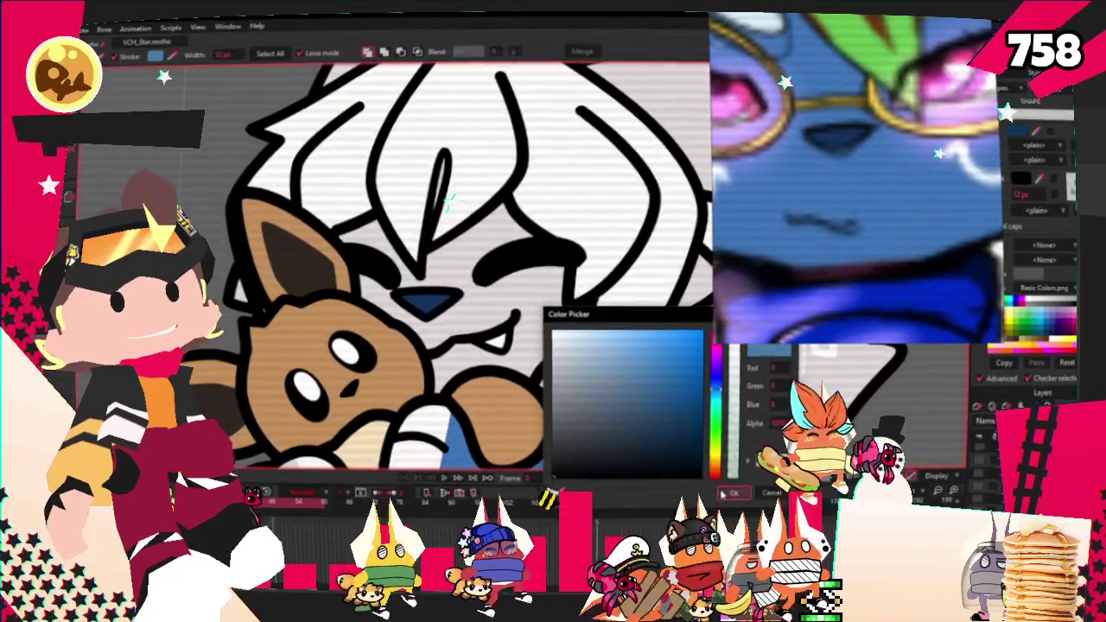
left_click(722, 493)
scroll(638, 245, "down", 3)
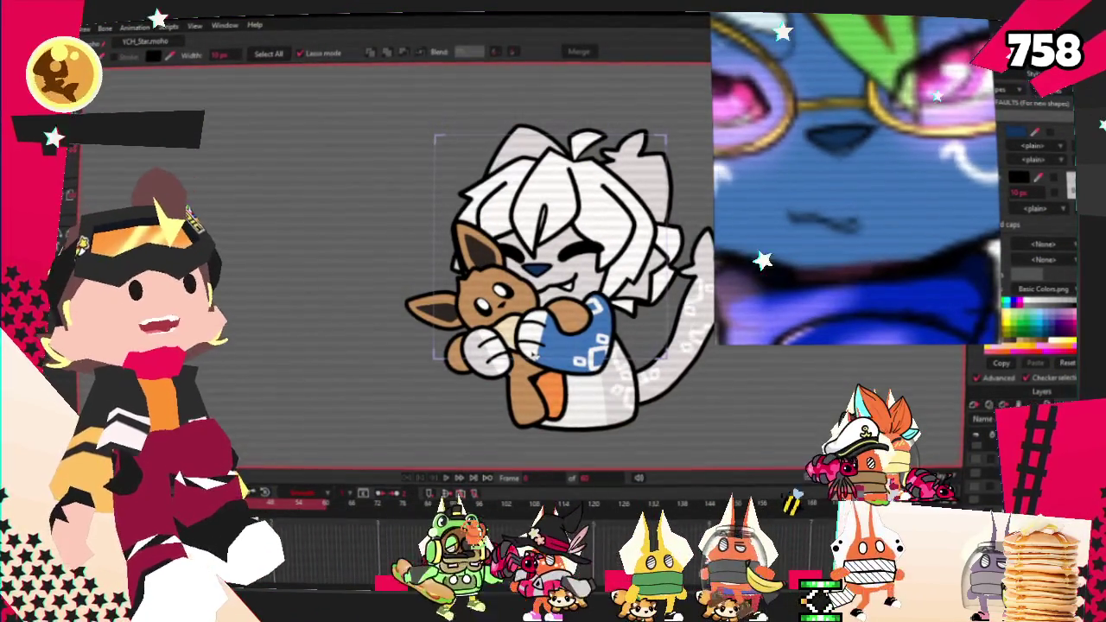
scroll(592, 260, "up", 2)
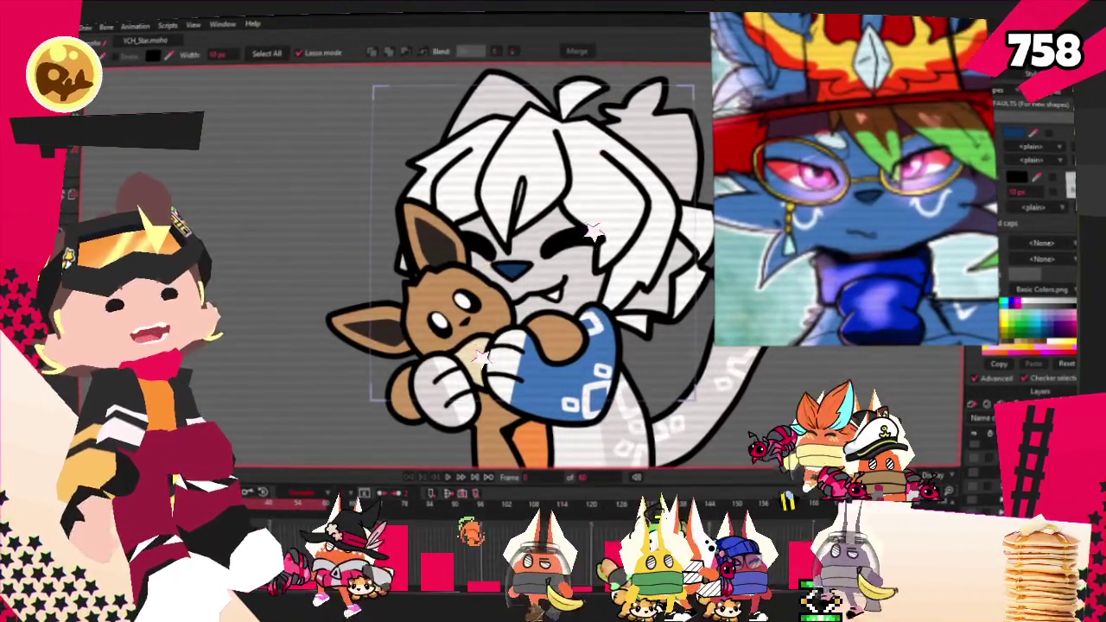
Step: Select the face shape and fill it blue around the eyes and nose
left_click(564, 292)
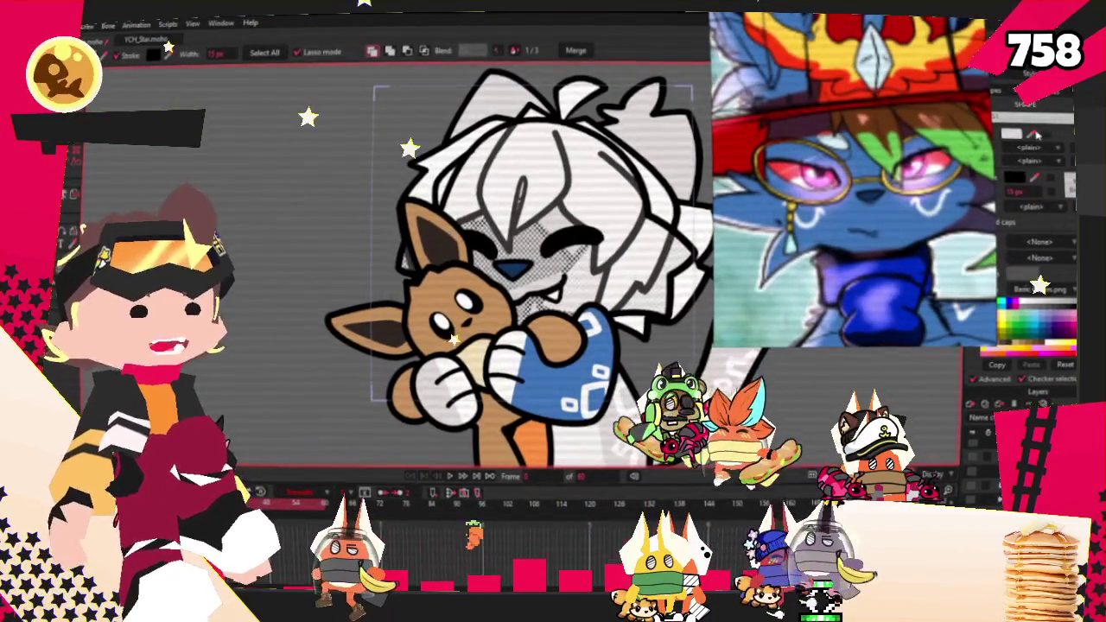
scroll(633, 372, "down", 2)
key("ctrl+d")
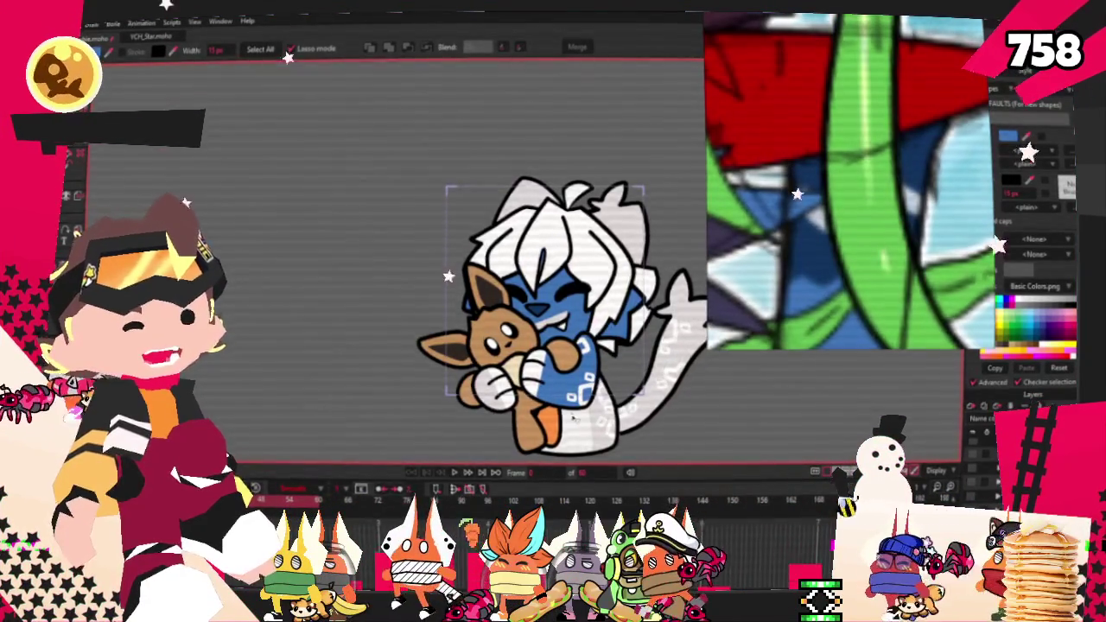
scroll(515, 403, "up", 3)
Step: Select the sleeve shape and change its colour to blue in the Style panel
left_click(561, 329)
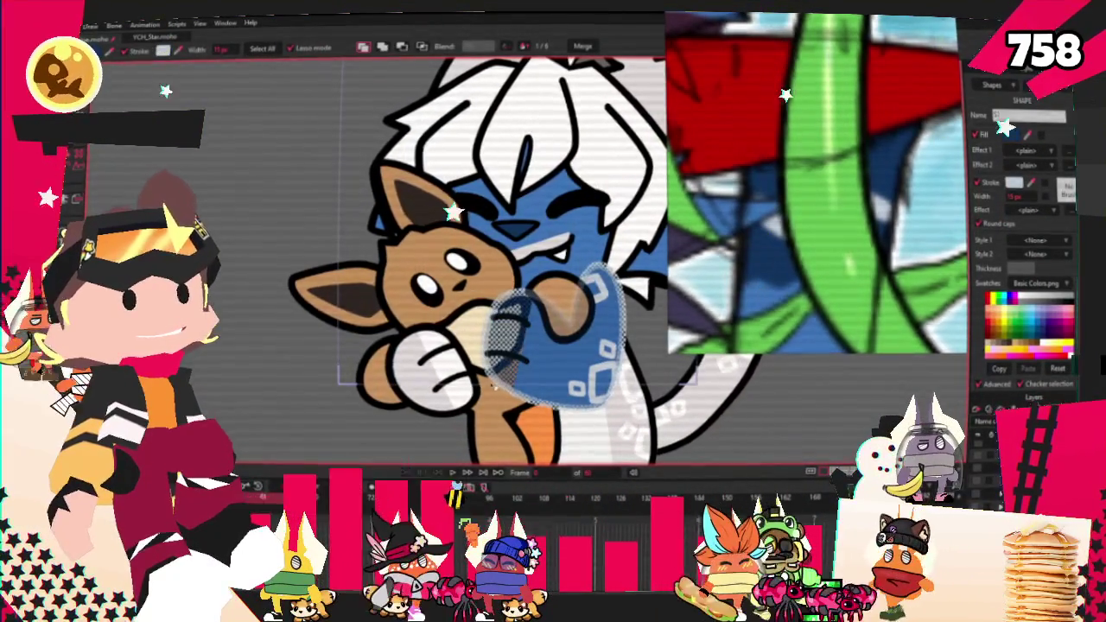
key("space")
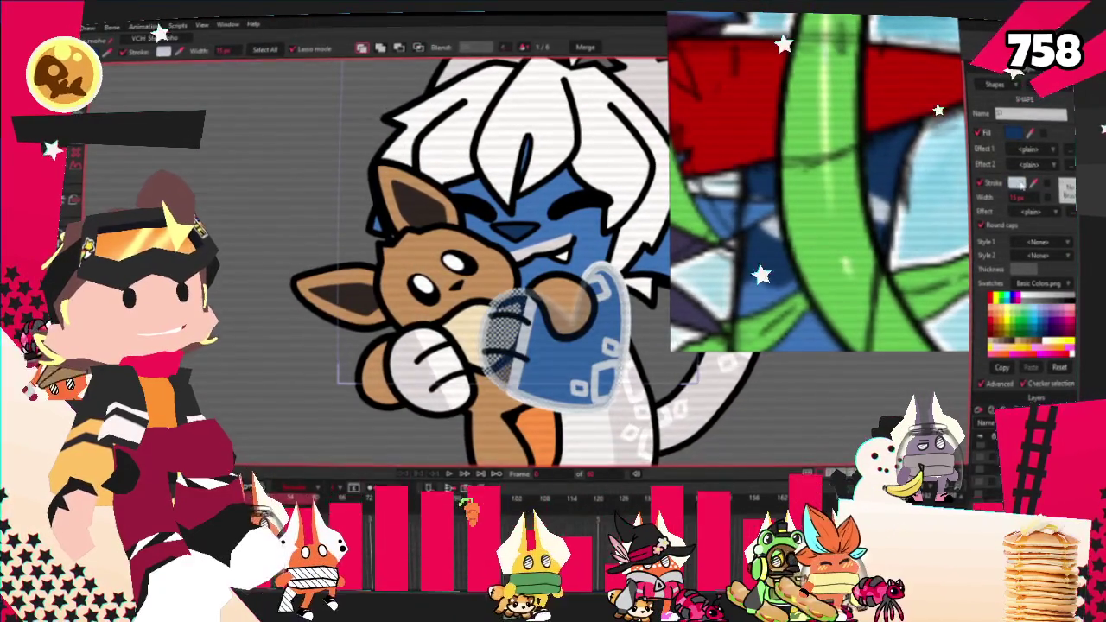
left_click(1017, 183)
left_click(693, 482)
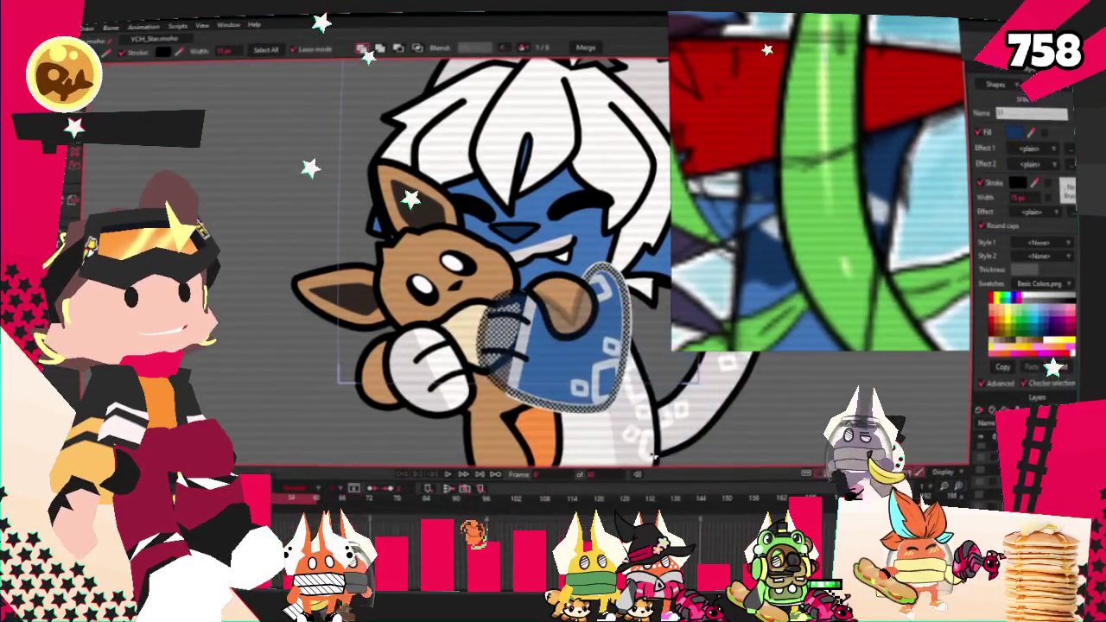
scroll(518, 277, "down", 2)
scroll(519, 276, "up", 3)
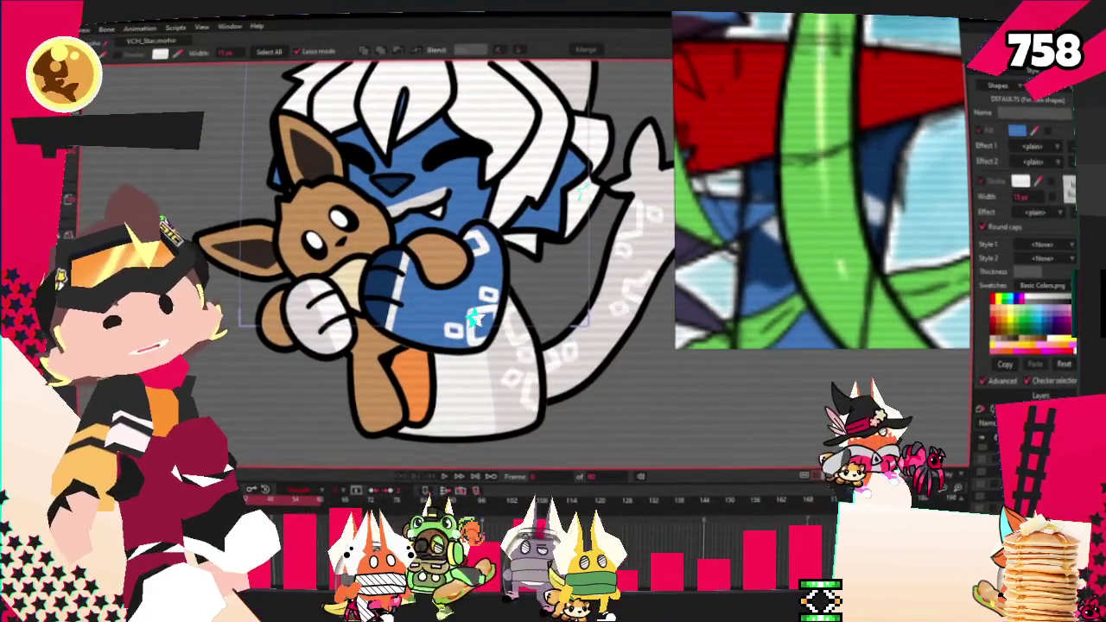
Step: Bend the white stripe on the blue sleeve downward with Add Point
key("a")
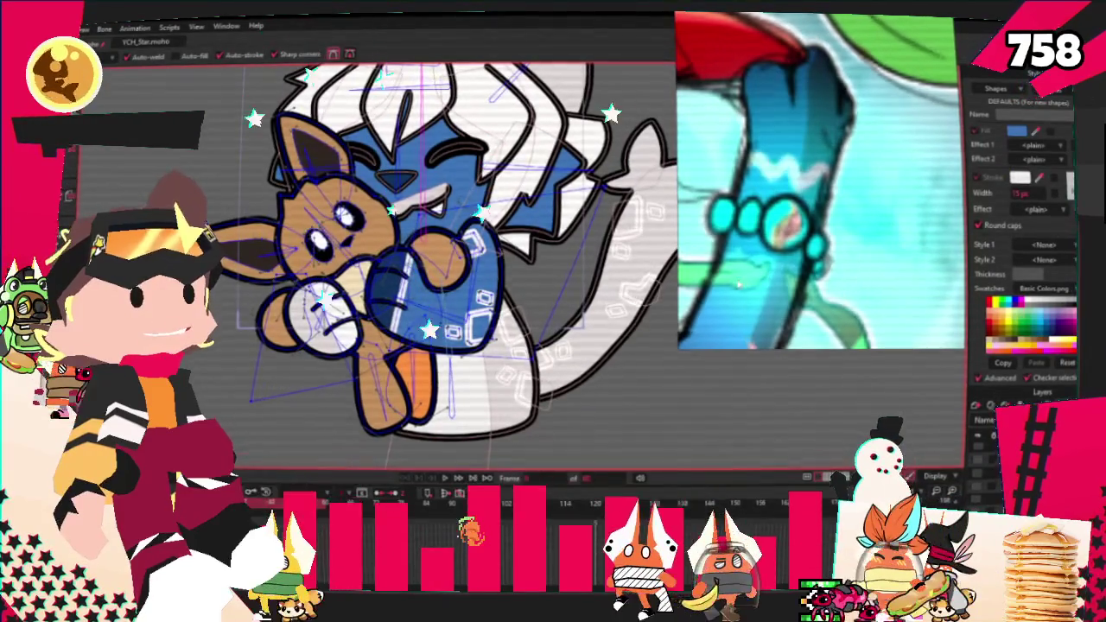
scroll(420, 345, "up", 3)
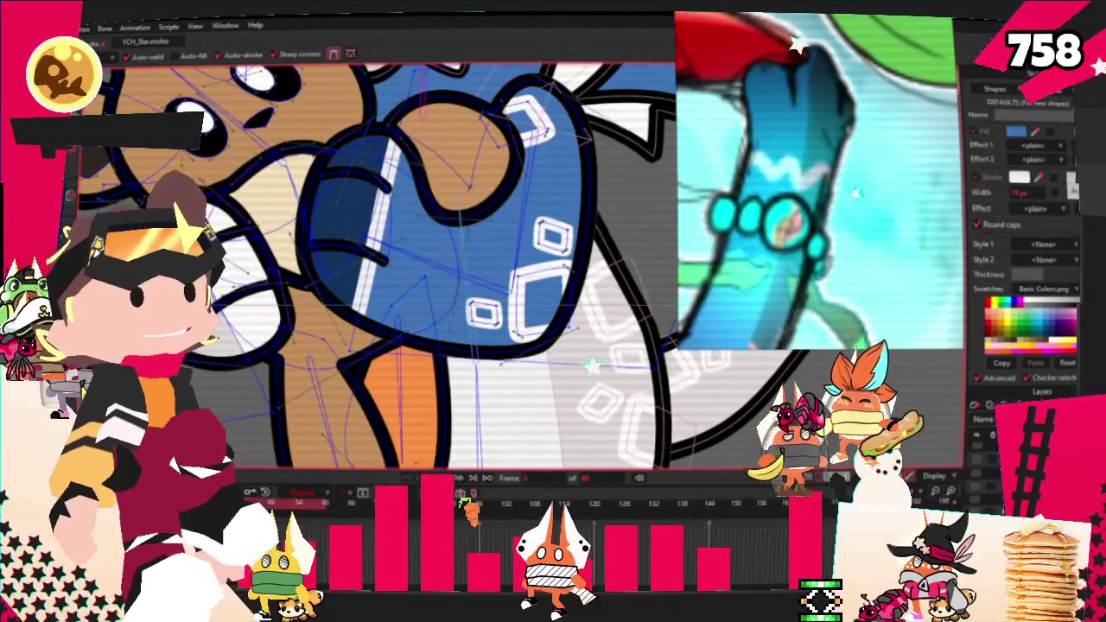
scroll(328, 173, "up", 2)
left_click_drag(436, 192, 432, 274)
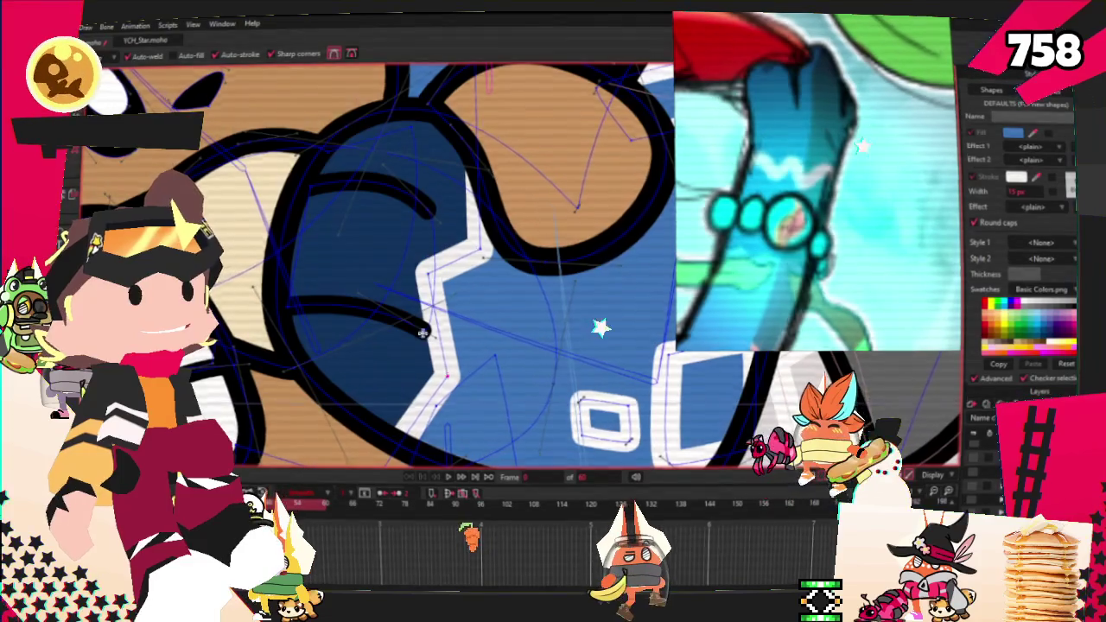
scroll(600, 322, "down", 3)
scroll(400, 209, "up", 1)
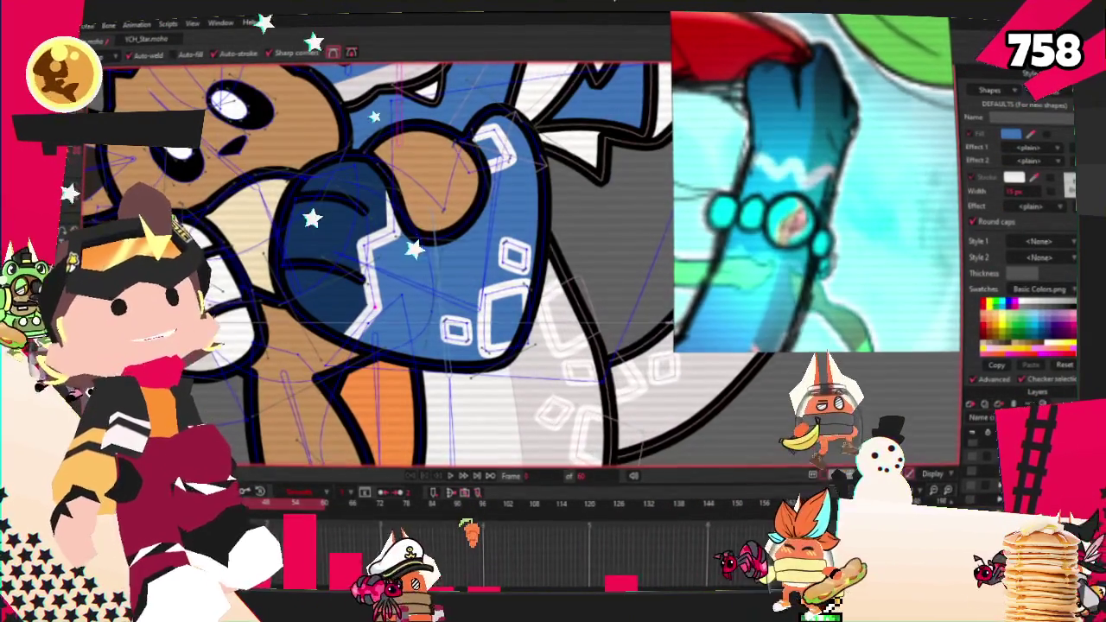
scroll(472, 284, "up", 1)
scroll(471, 284, "up", 1)
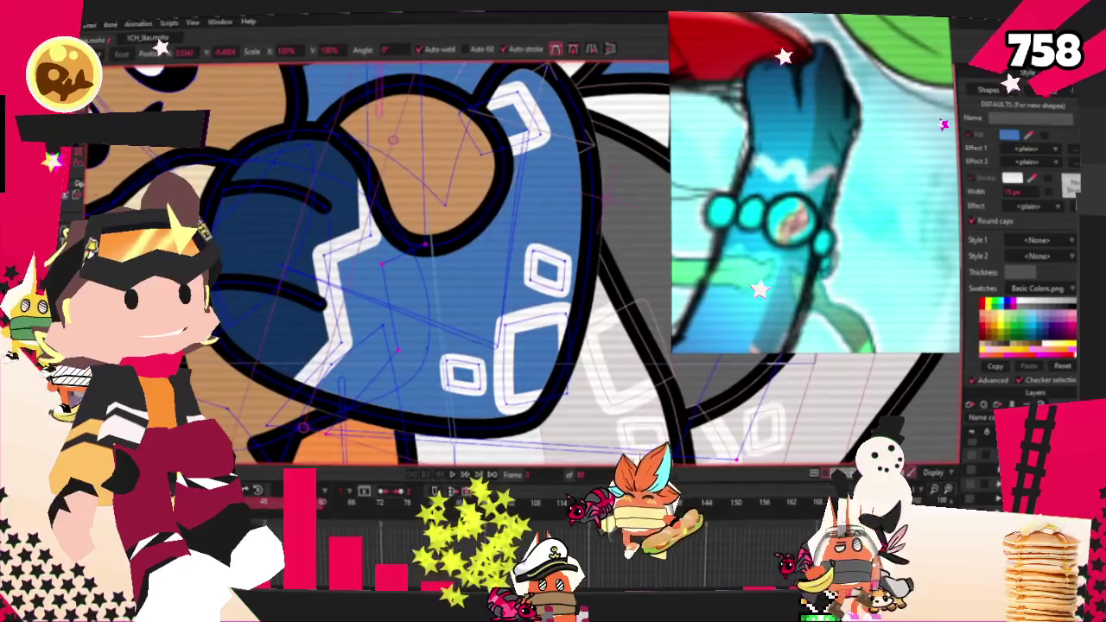
Step: Reselect the sleeve shape and try the Curvature tool on its points
key("q")
left_click(326, 274)
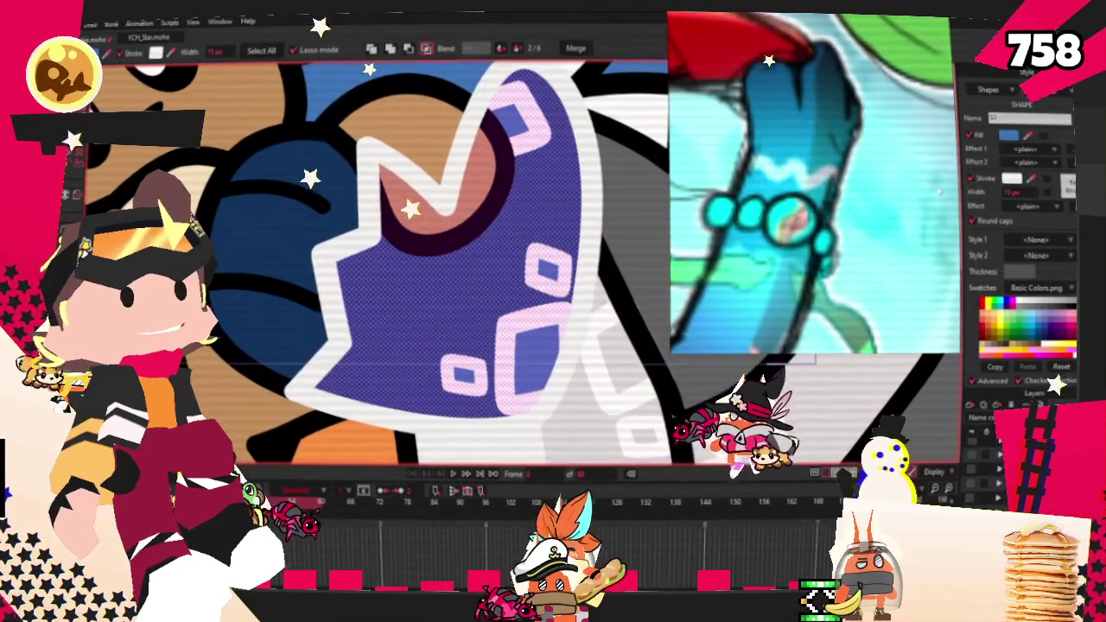
key("g")
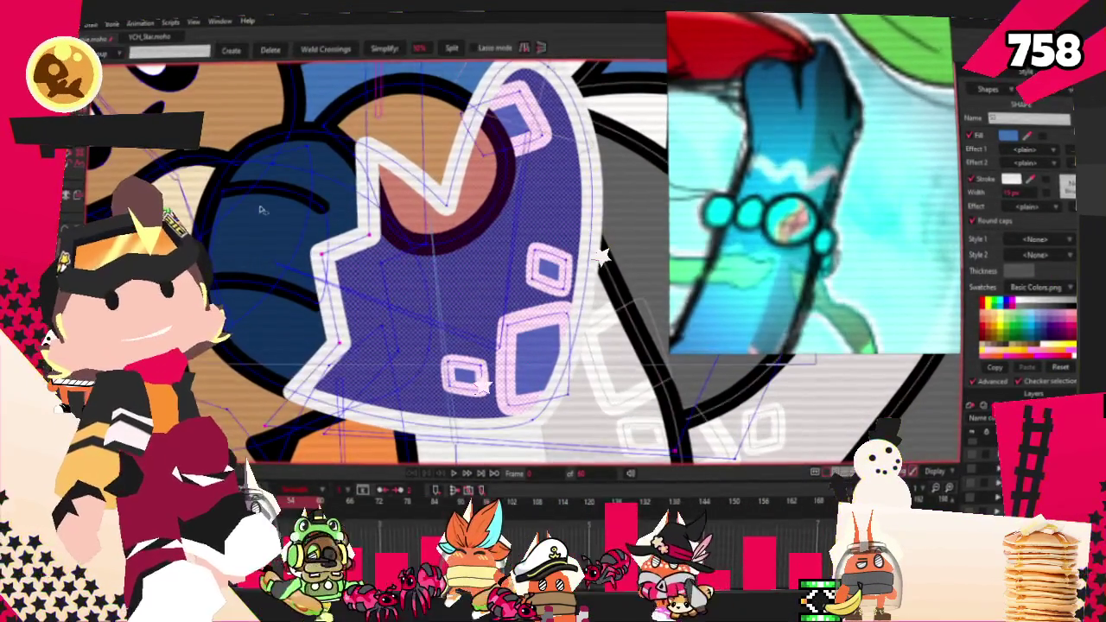
scroll(413, 342, "up", 2)
scroll(363, 285, "up", 2)
scroll(320, 242, "up", 2)
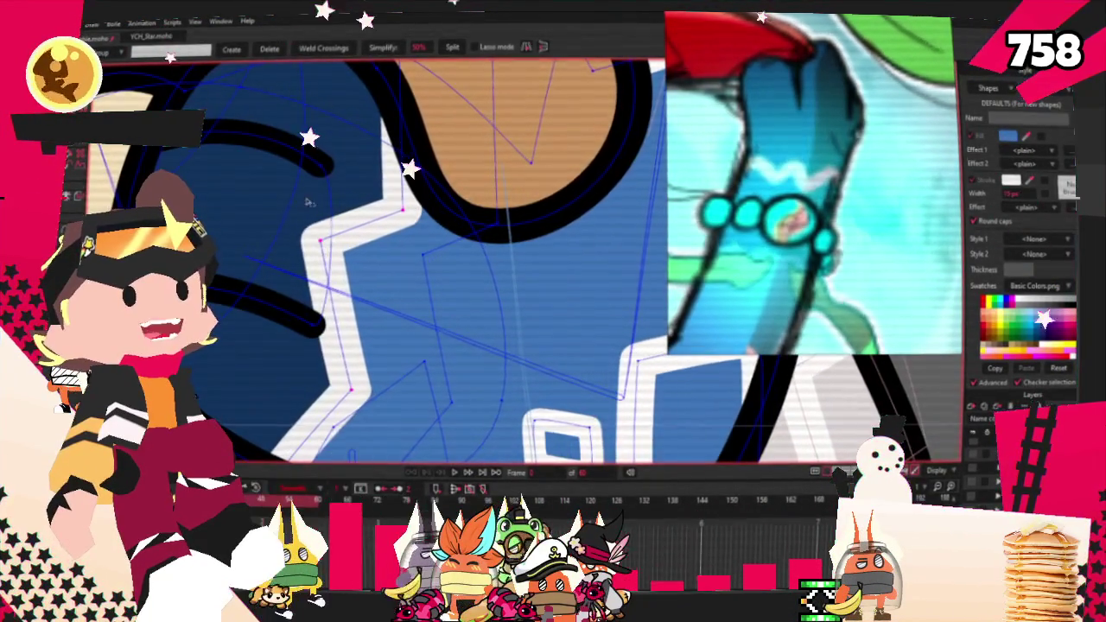
scroll(344, 204, "down", 2)
scroll(344, 259, "down", 2)
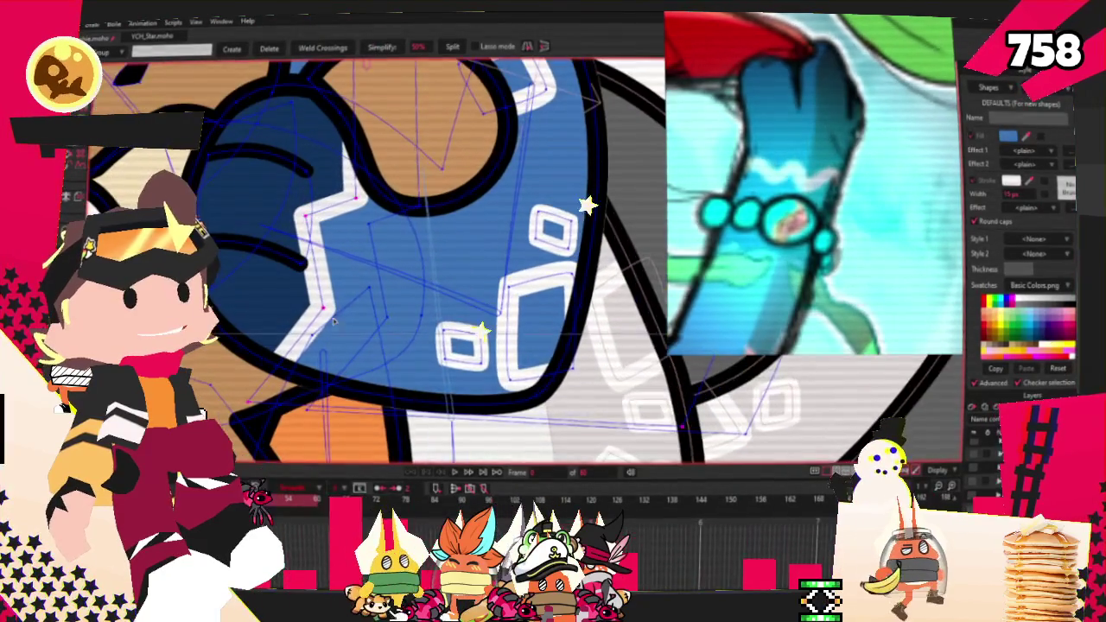
left_click(84, 194)
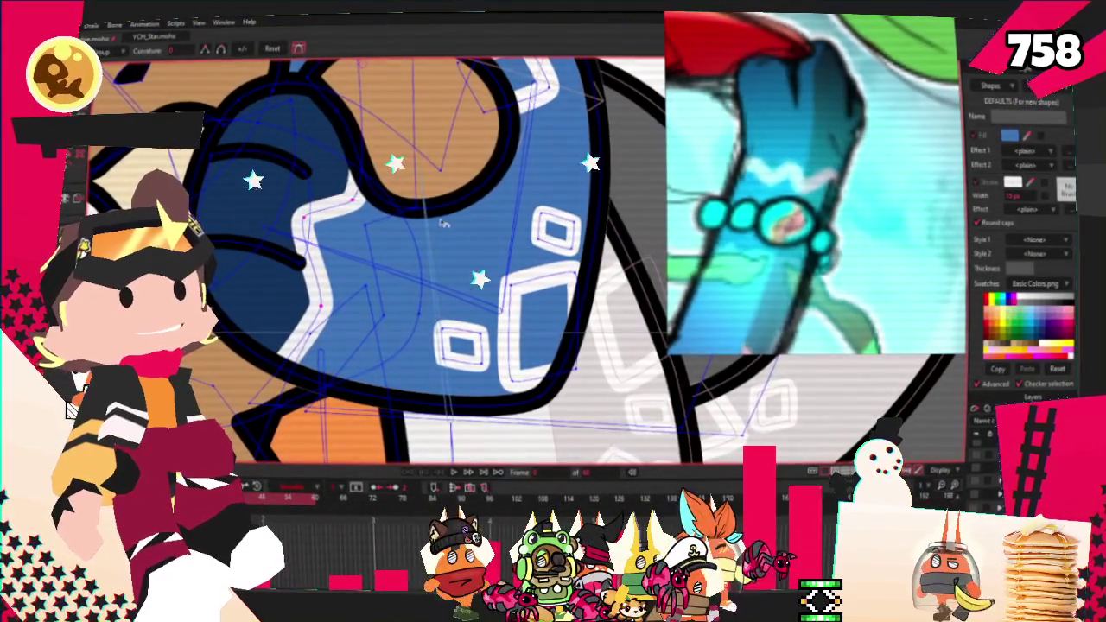
left_click(83, 195)
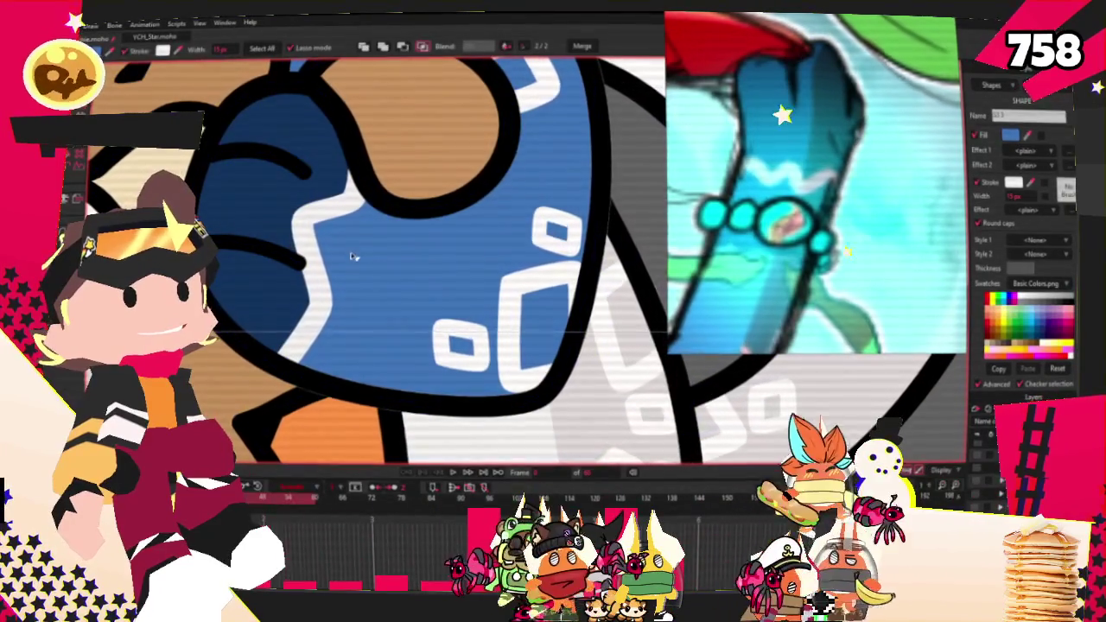
Step: Select the sleeve shapes and play the animation to check the blue recolour
key("ctrl+a")
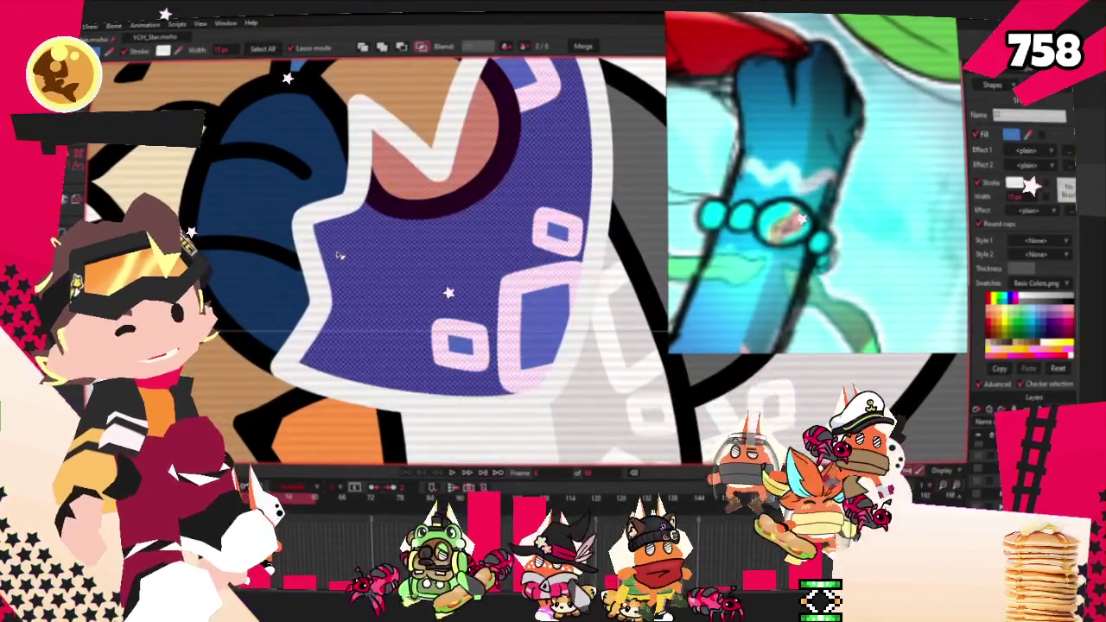
left_click(416, 273)
key("space")
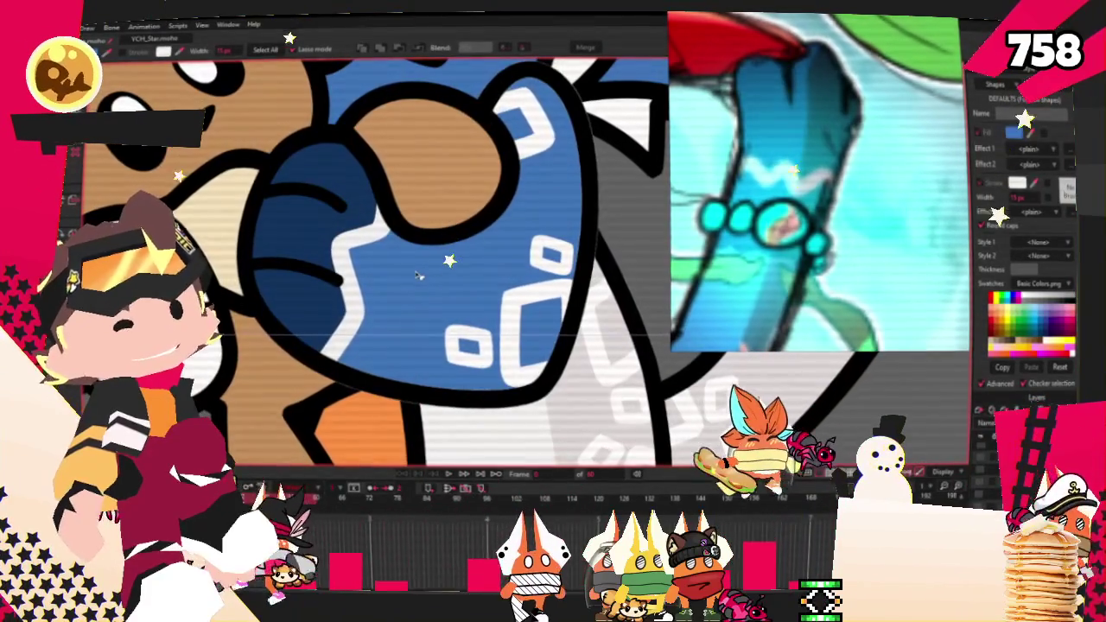
key("space")
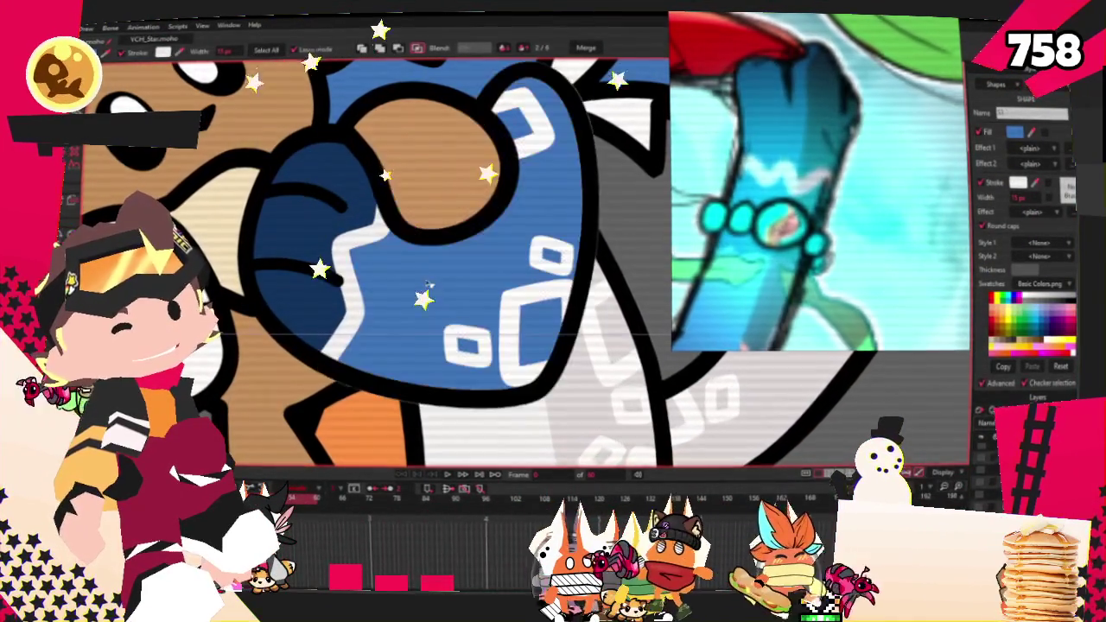
key("space")
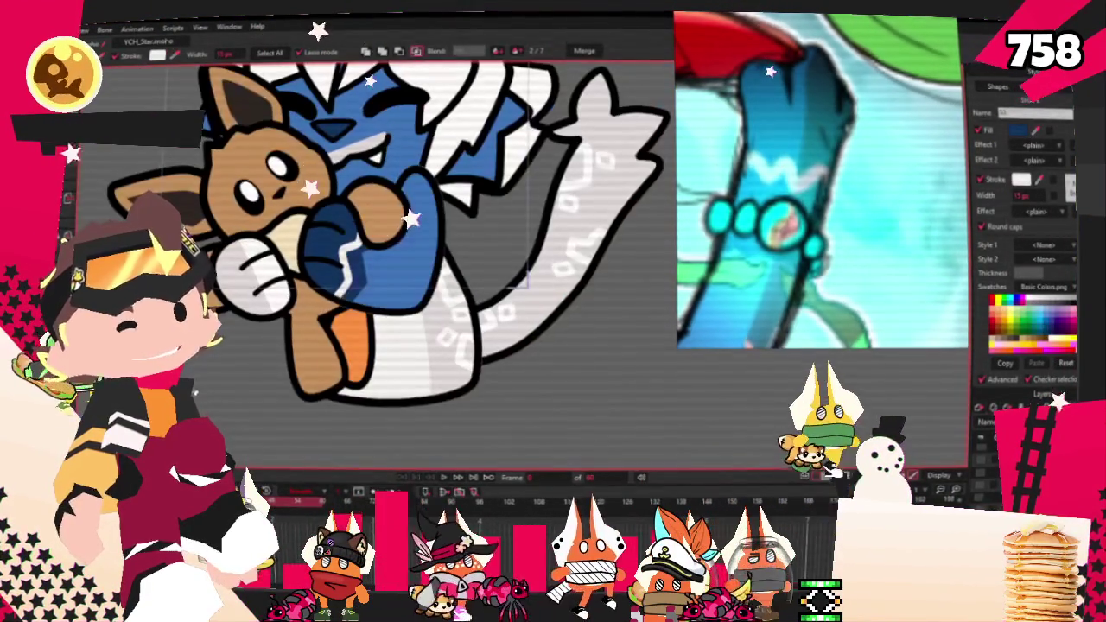
Step: Play the animation, then toggle between Transform Points and Select Shape
scroll(344, 294, "up", 2)
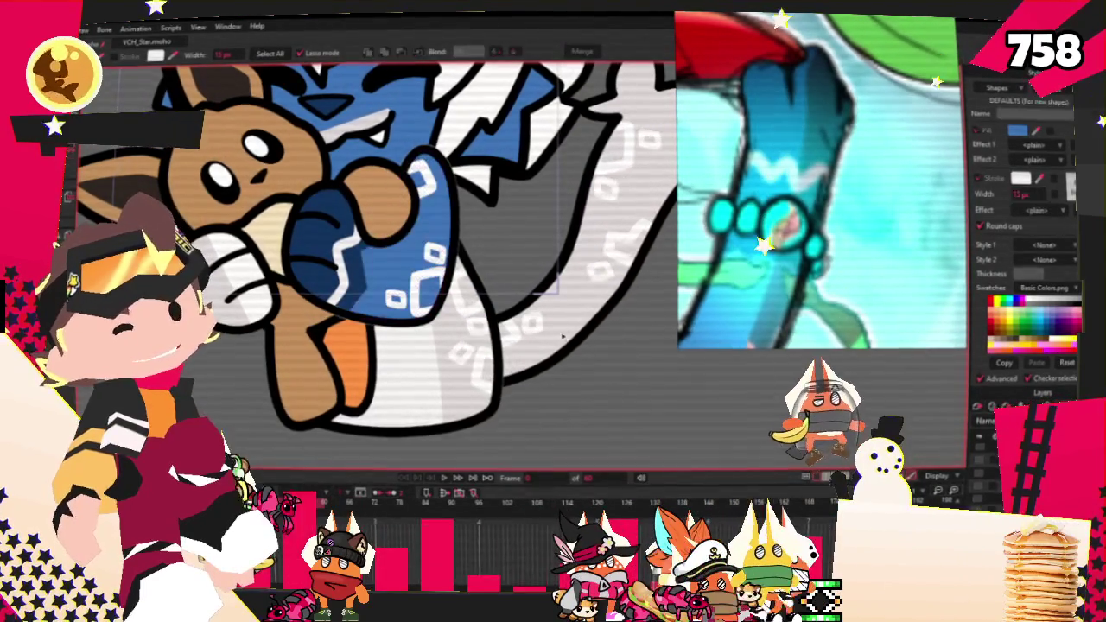
left_click(442, 477)
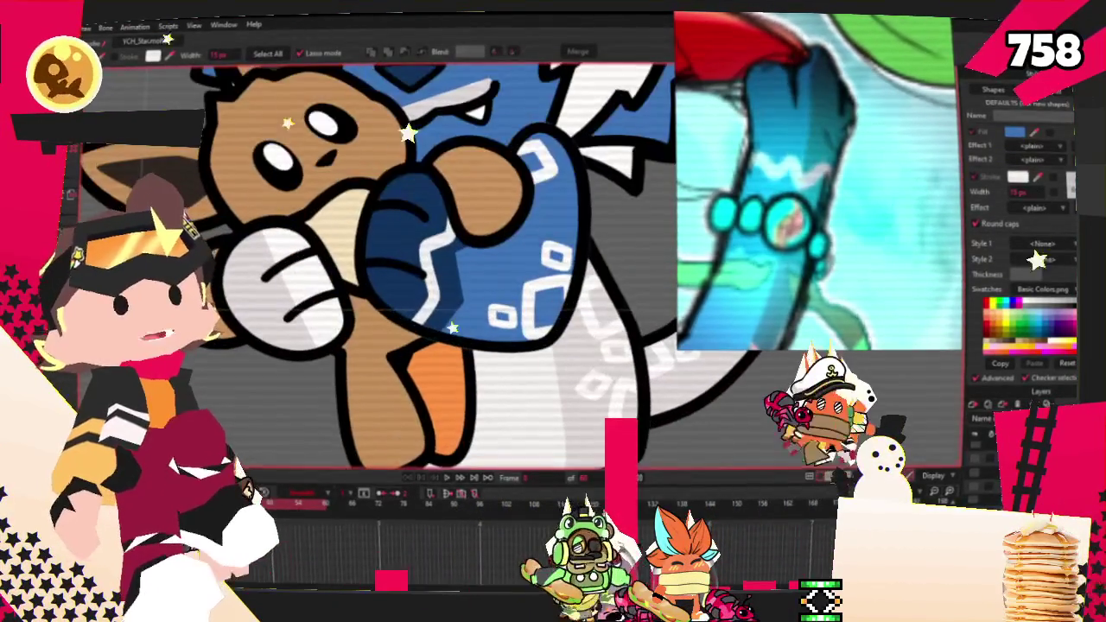
key("u")
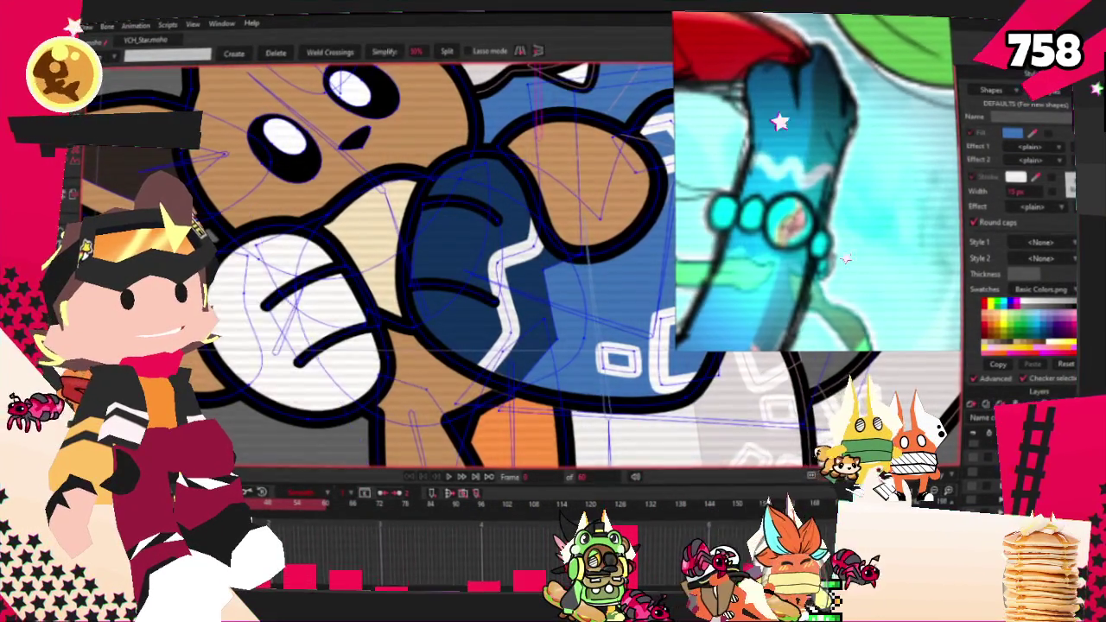
key("q")
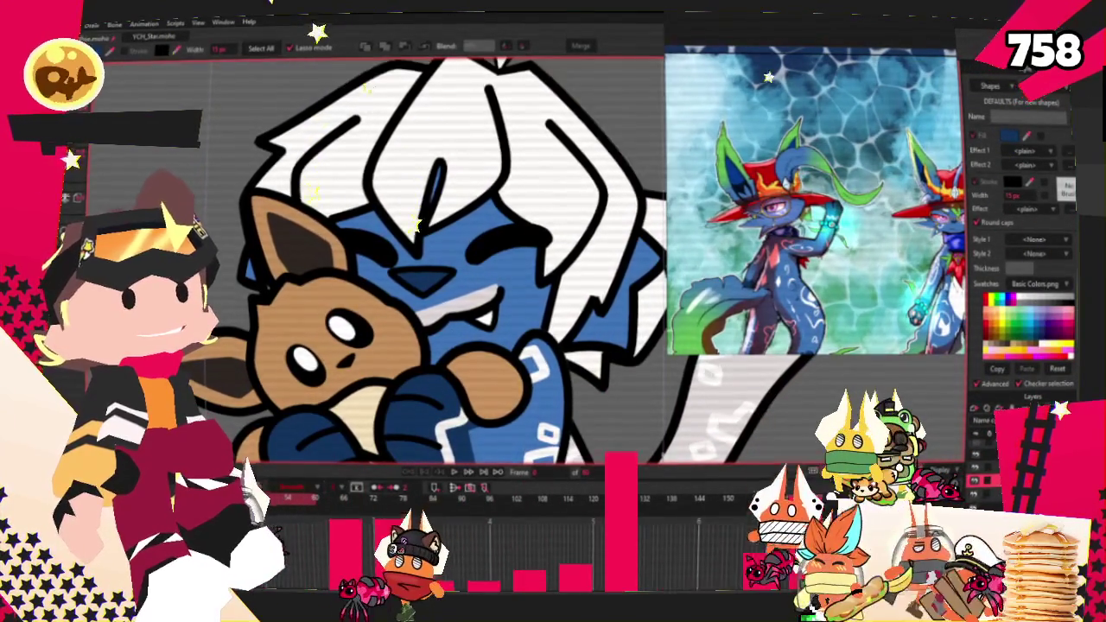
Step: Stop playback and select the ear shapes to fill them blue
key("space")
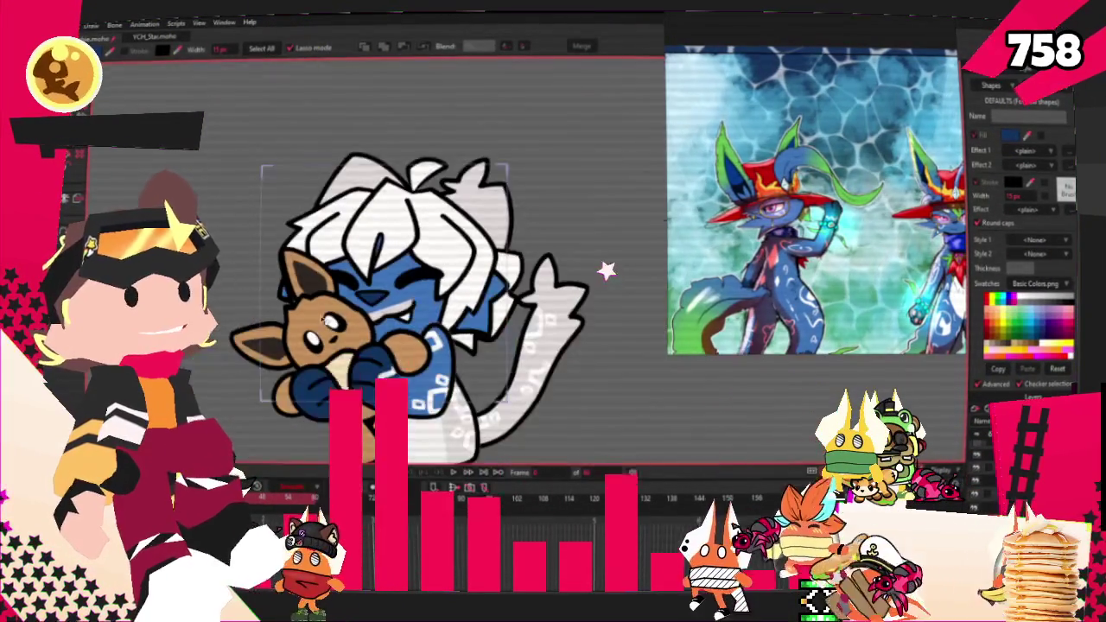
key("space")
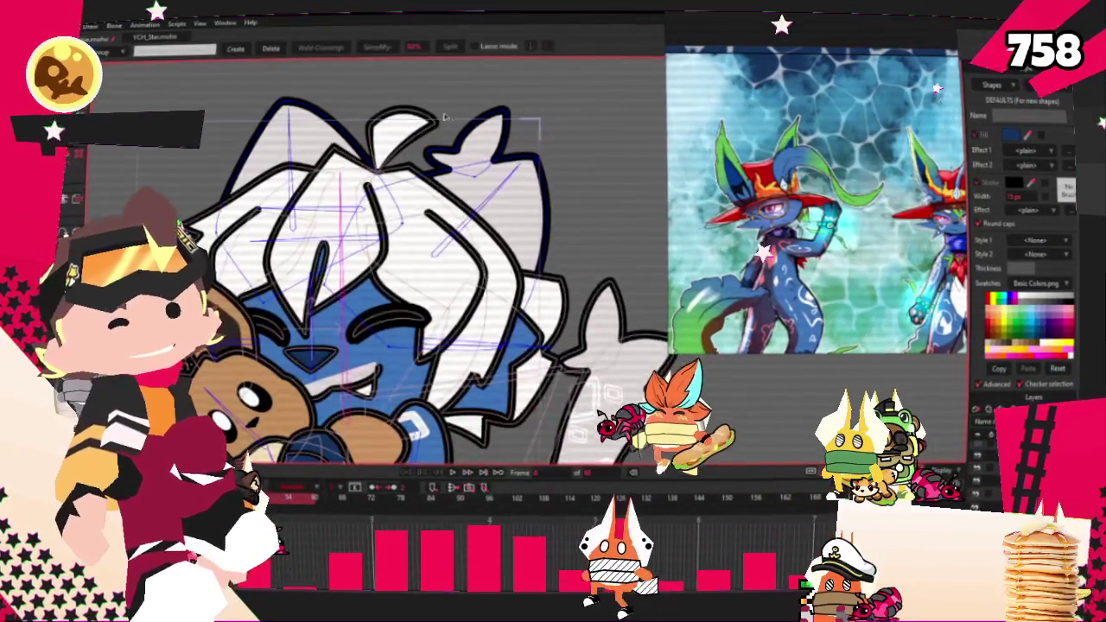
key("Delete")
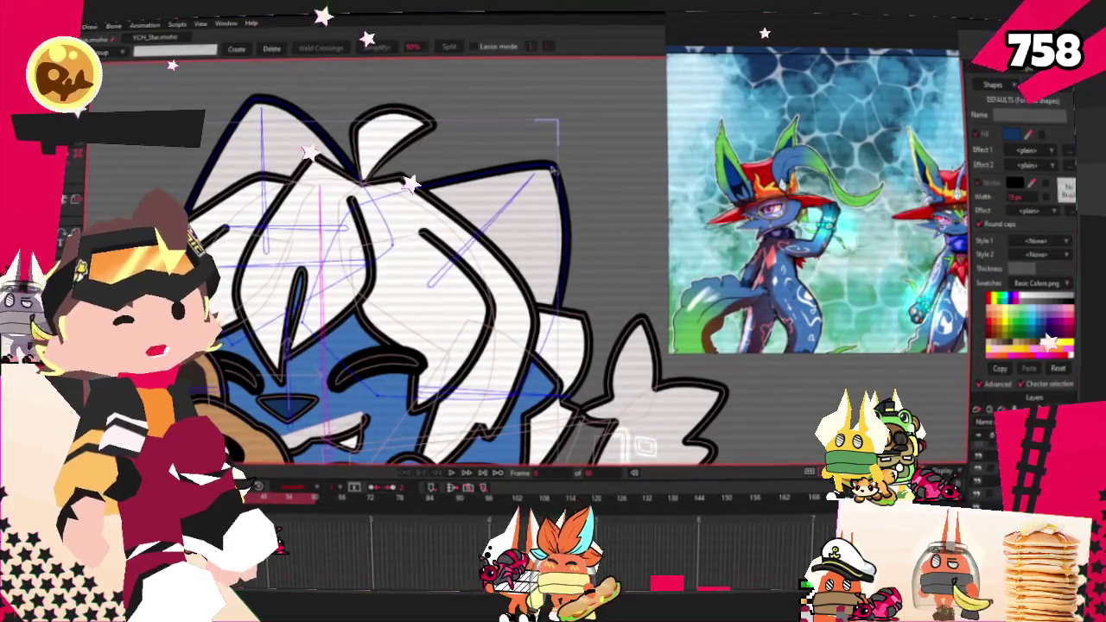
key("q")
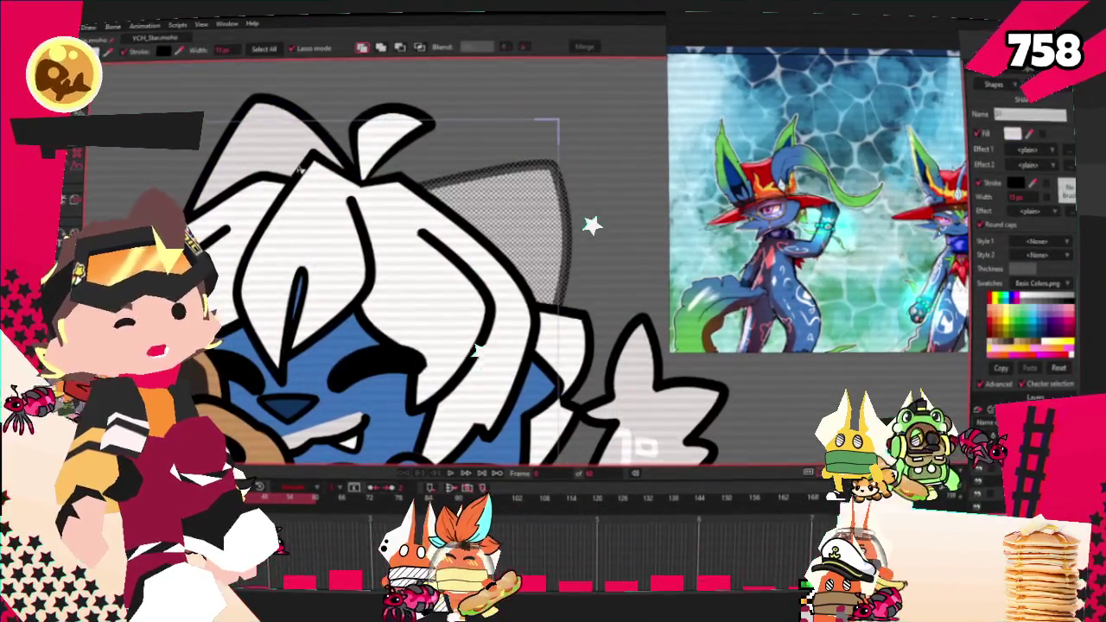
left_click(394, 151)
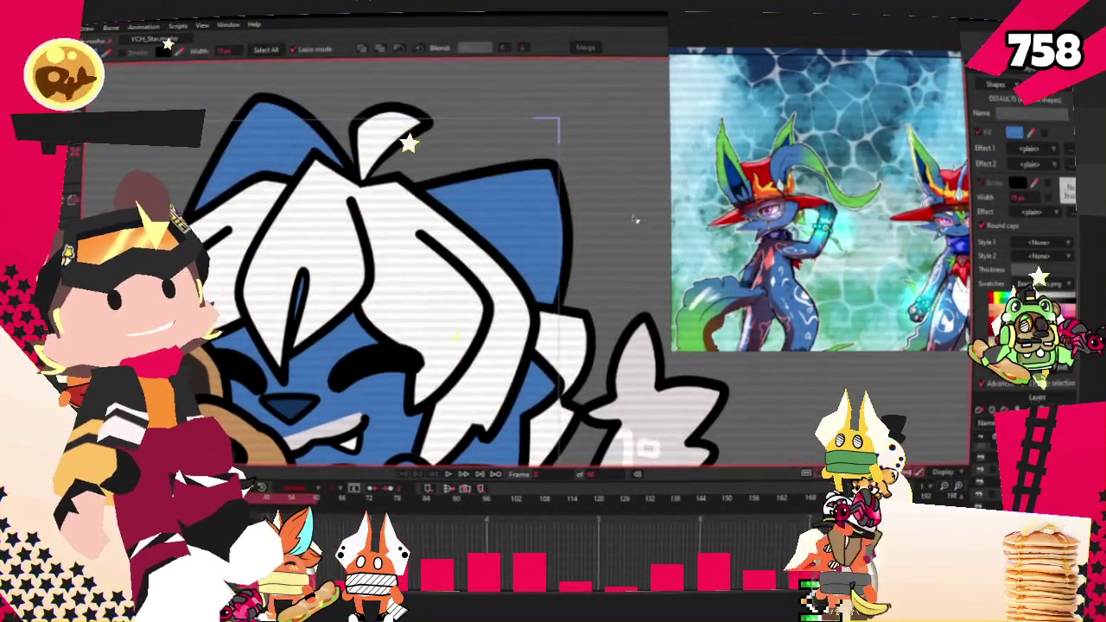
scroll(432, 190, "down", 3)
Step: Drag the right ear's tip up and outward with Transform Points
key("t")
scroll(524, 164, "up", 2)
scroll(524, 164, "up", 1)
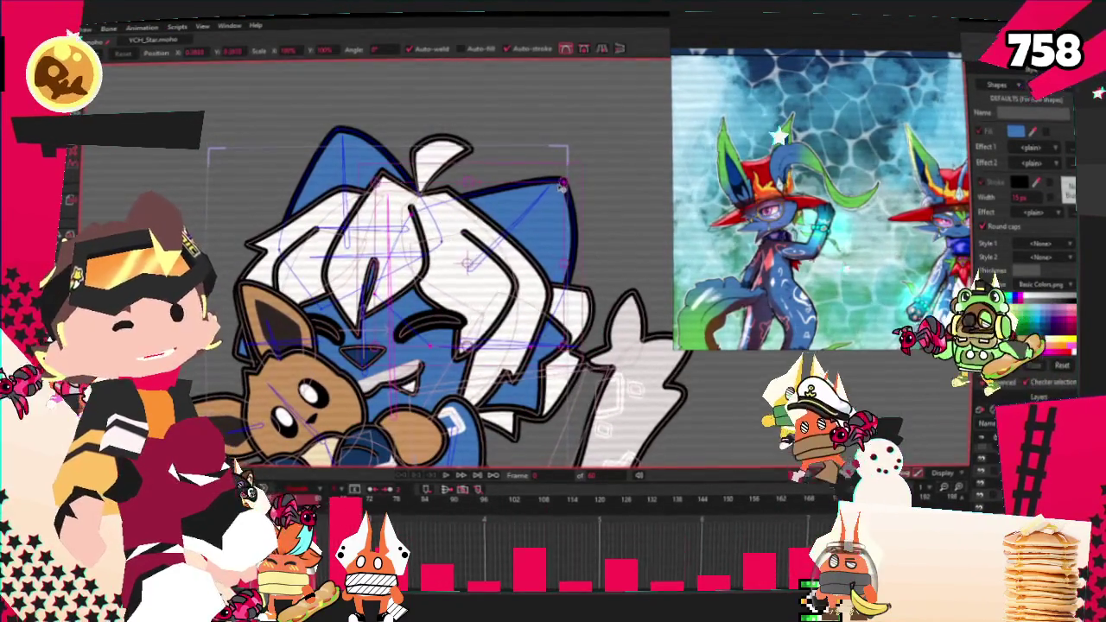
left_click_drag(566, 187, 604, 160)
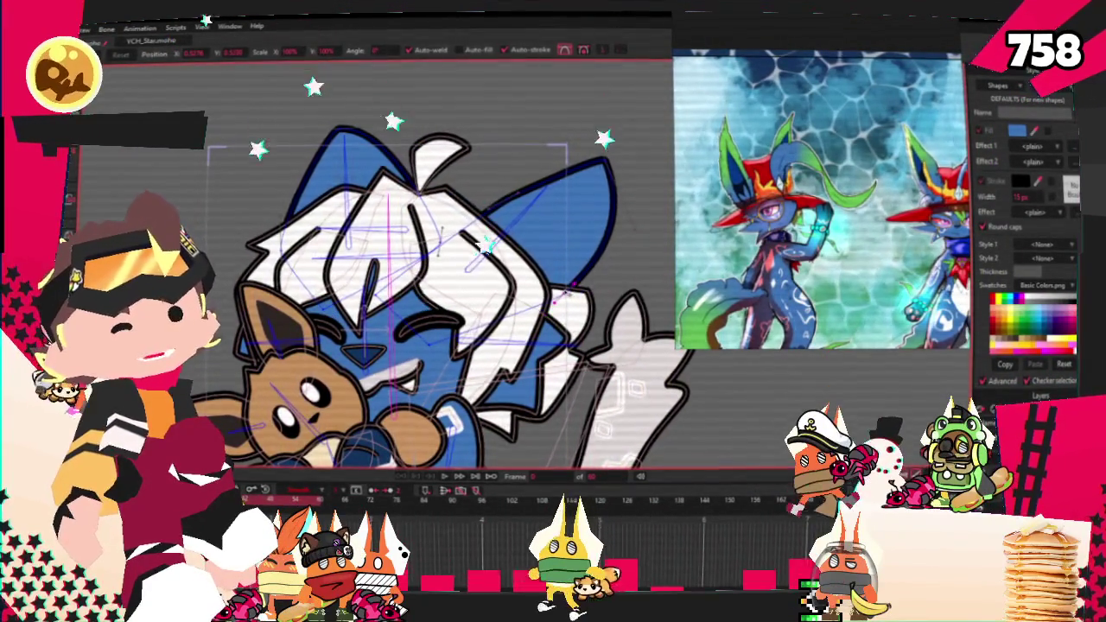
scroll(481, 207, "up", 2)
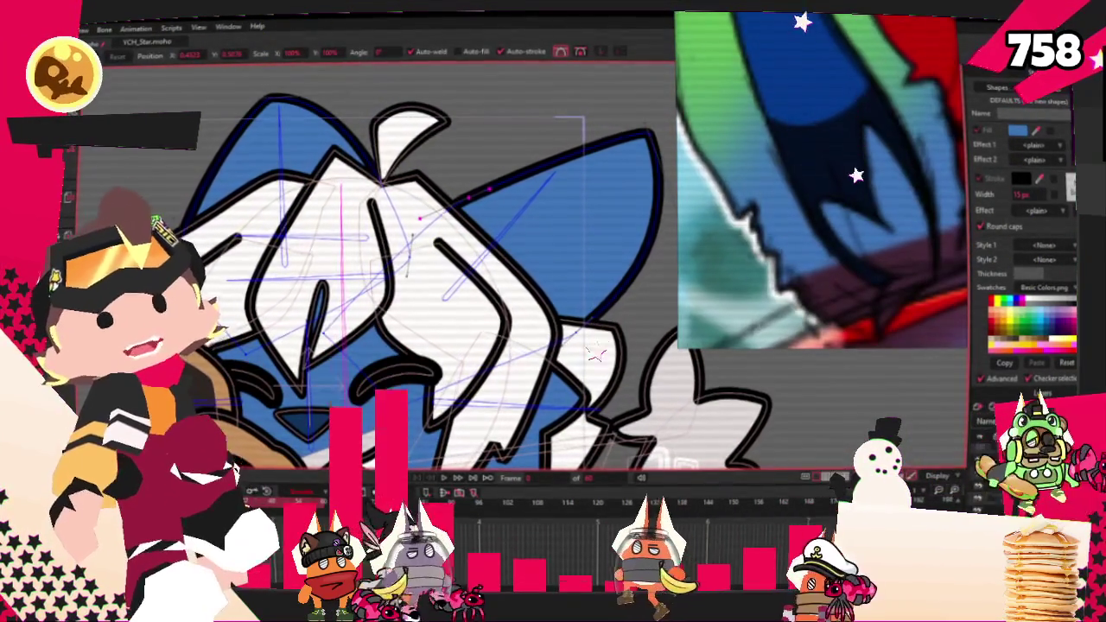
Step: Notch the right ear's outline and pull its tip higher with Add Point
key("a")
scroll(373, 185, "down", 1)
scroll(567, 154, "up", 2)
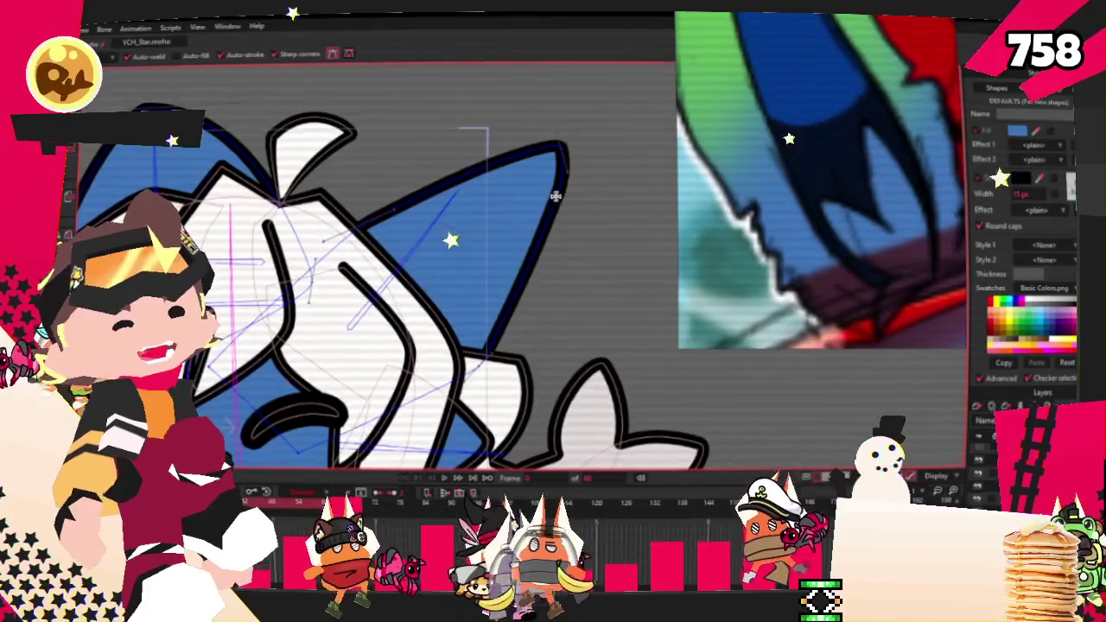
mouse_move(551, 207)
left_mouse_down()
mouse_move(508, 216)
mouse_move(561, 215)
left_mouse_up()
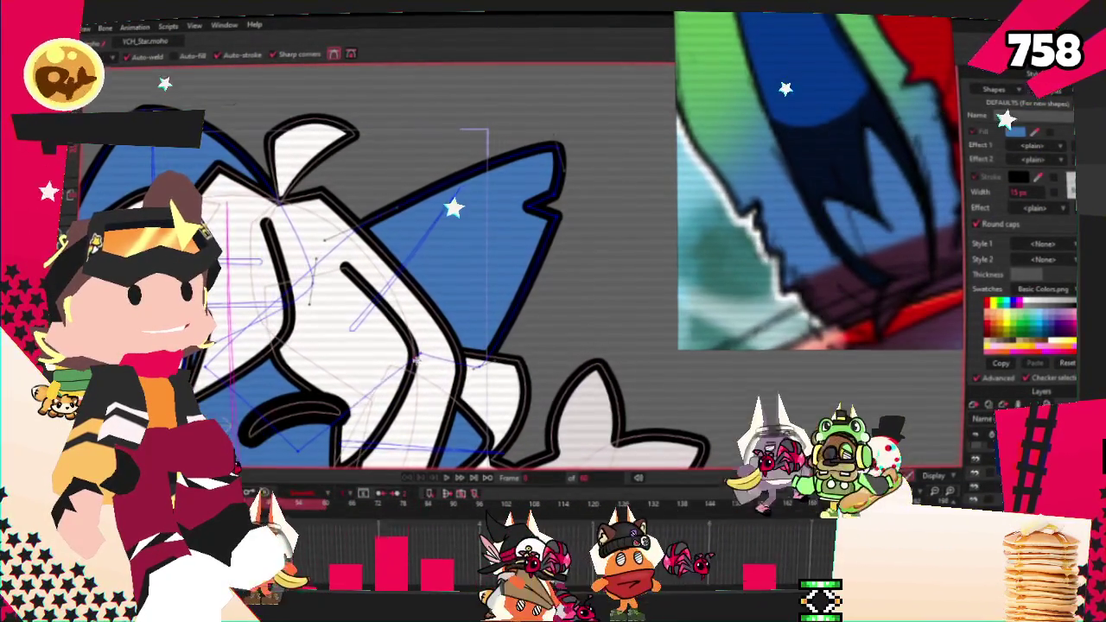
scroll(454, 271, "up", 1)
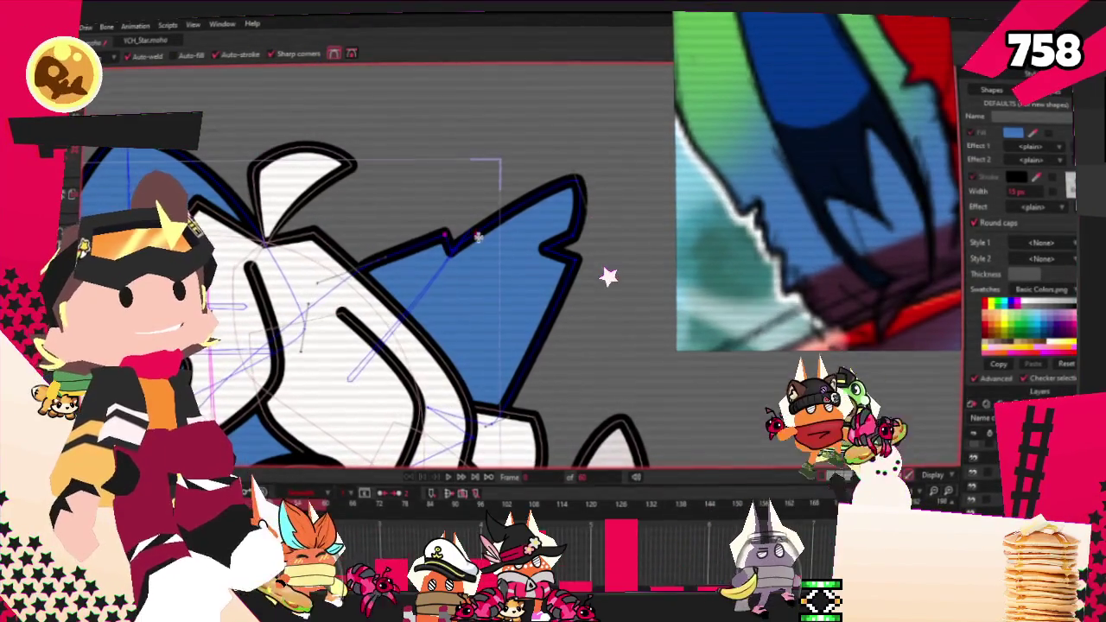
left_click_drag(478, 237, 465, 219)
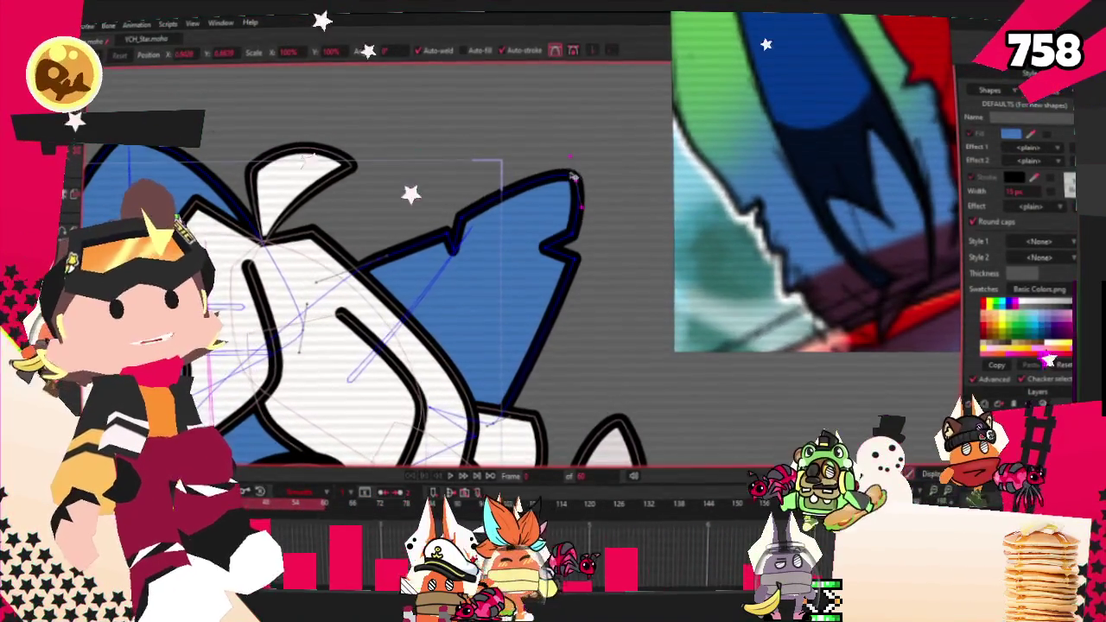
left_click_drag(562, 184, 562, 125)
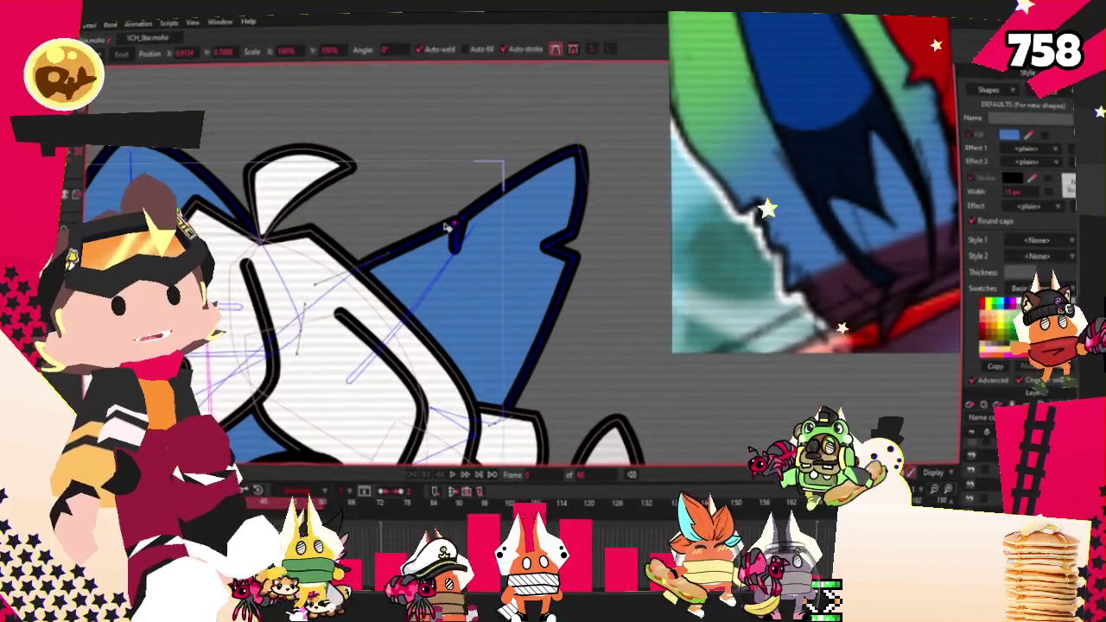
scroll(471, 217, "down", 3)
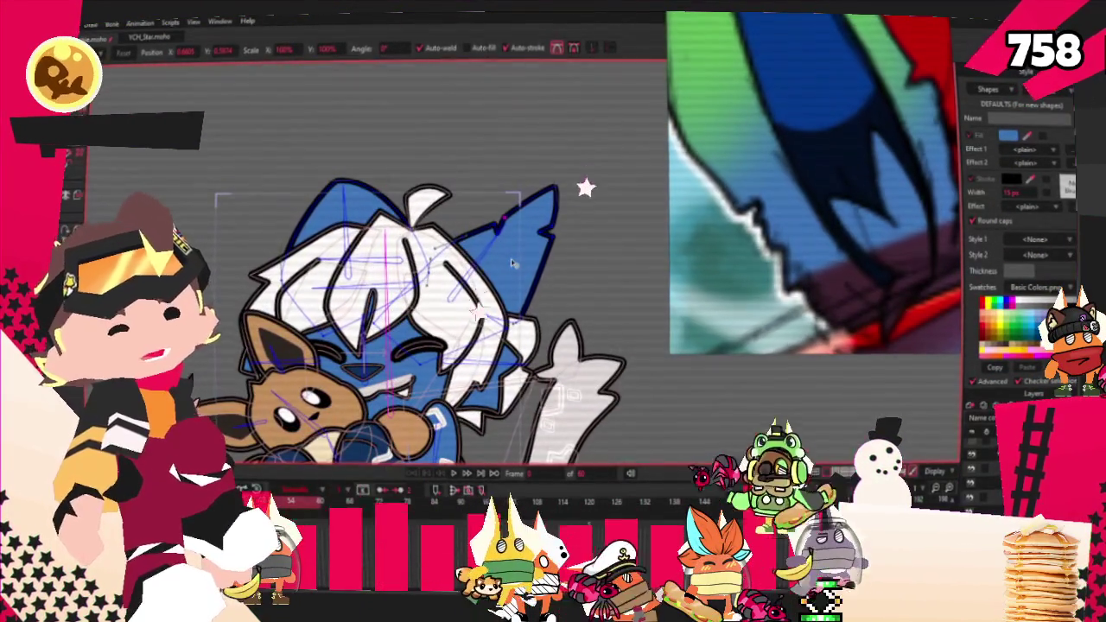
scroll(474, 249, "up", 2)
left_click_drag(516, 282, 528, 267)
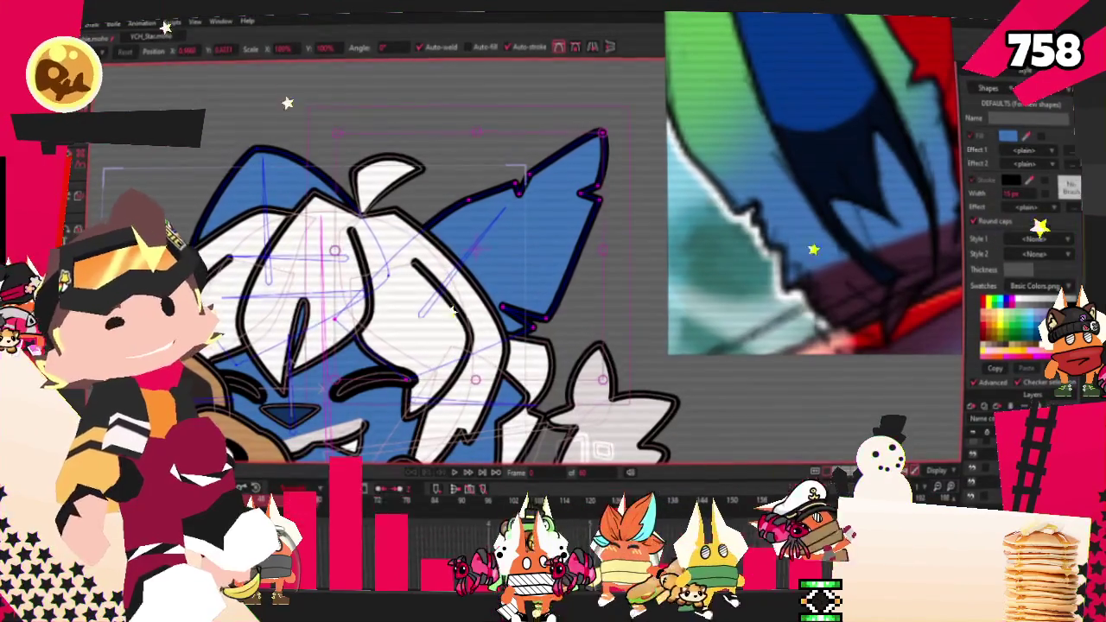
Step: Draw a blue rectangle over the upper part of the right ear
key("e")
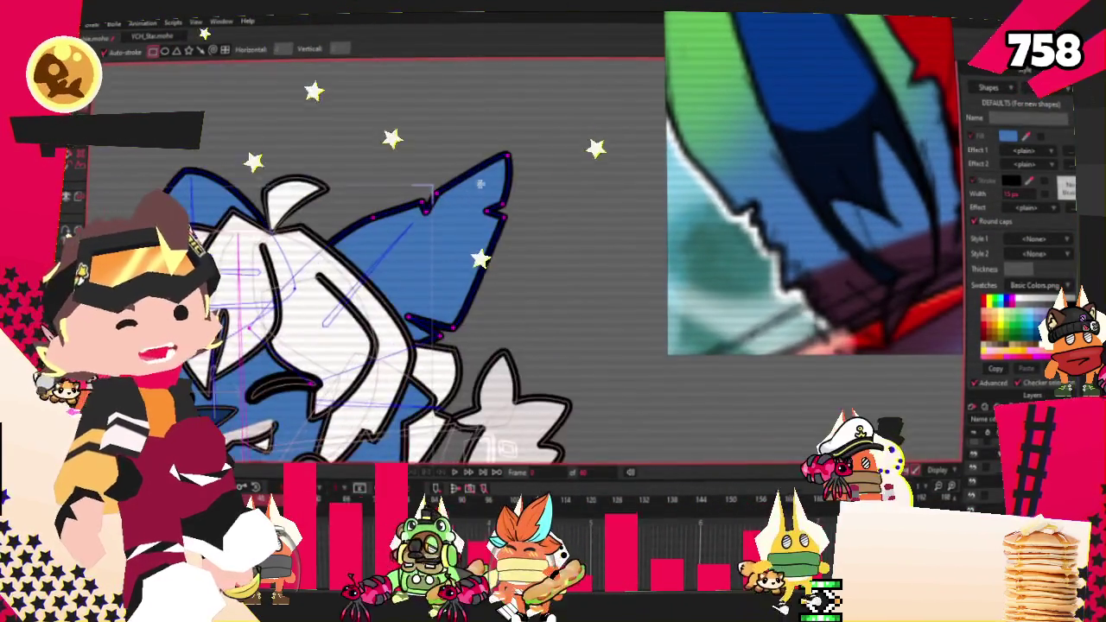
left_click_drag(345, 118, 555, 266)
key("q")
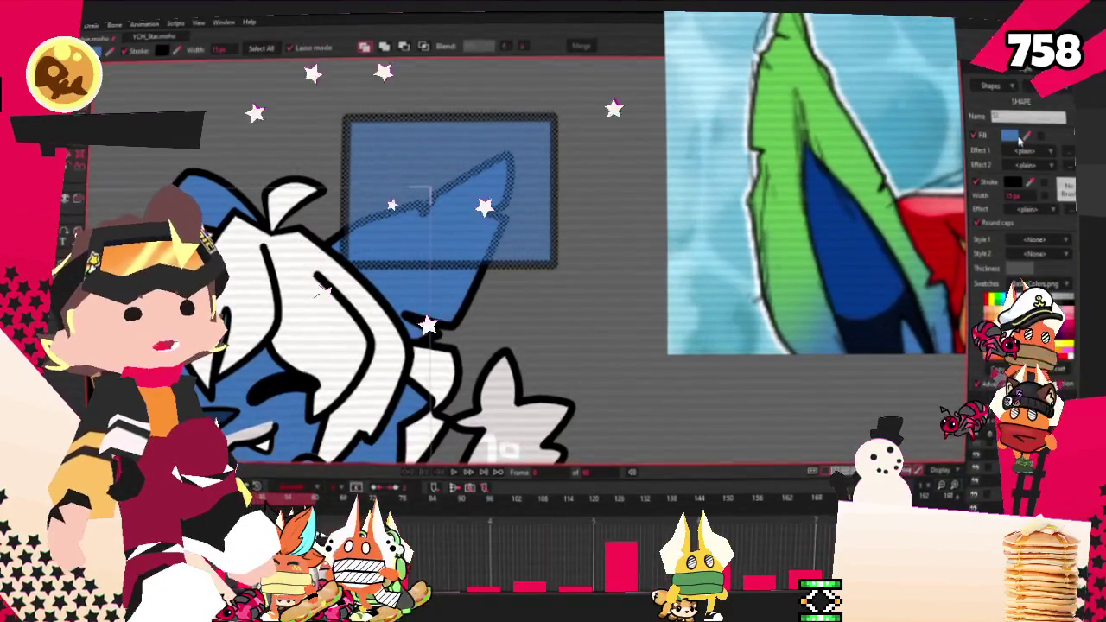
Step: Make the new rectangle green, delete it, then undo to restore the green band
left_click(419, 193)
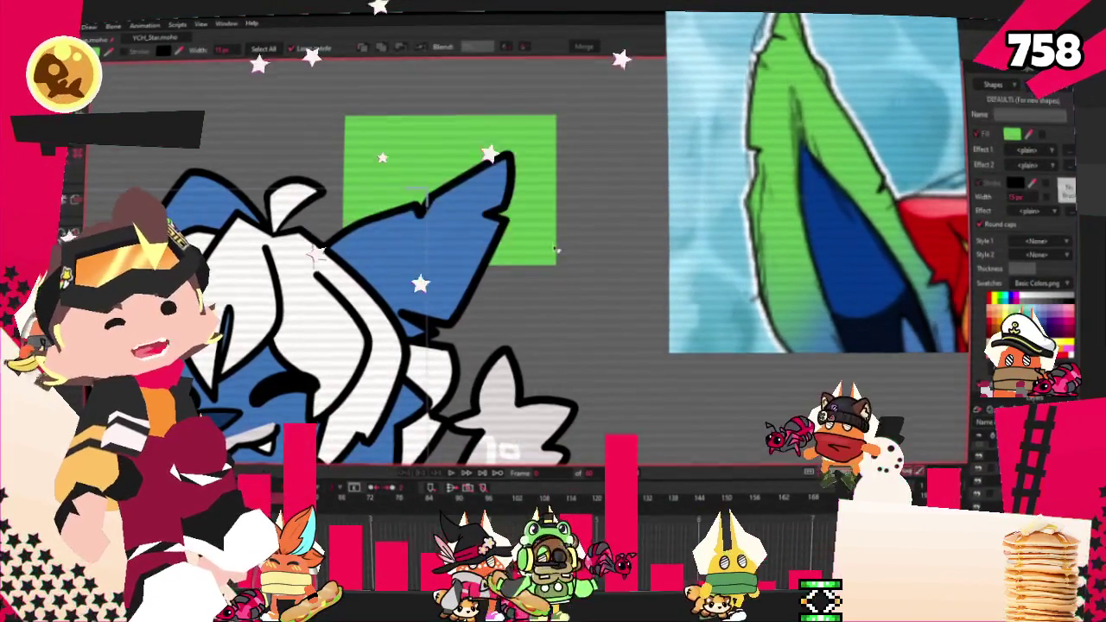
key("Delete")
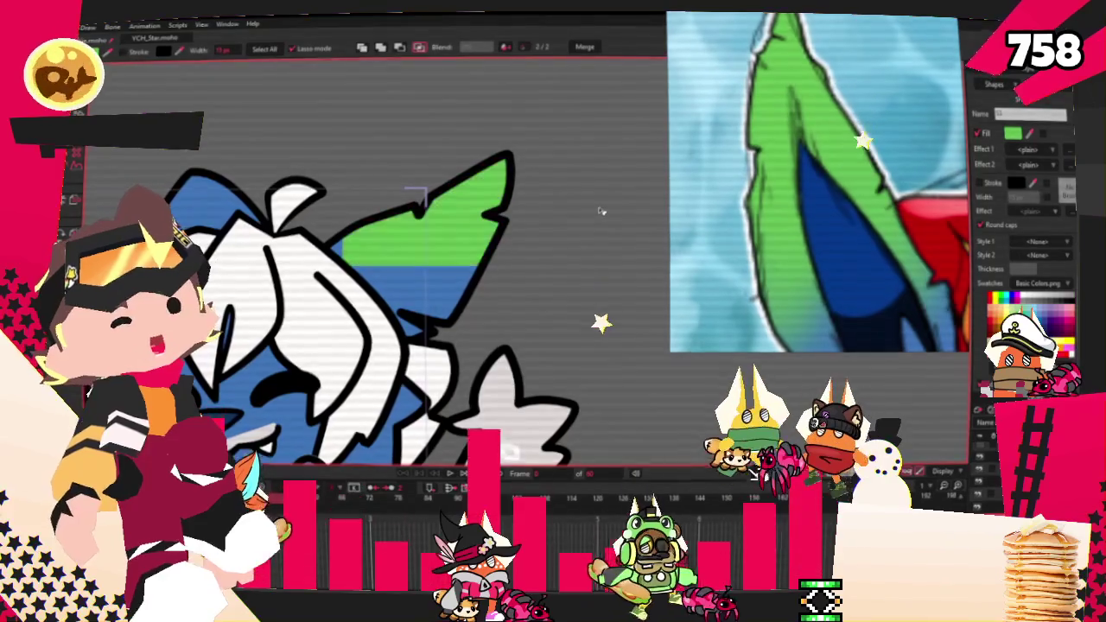
key("ctrl+z")
scroll(372, 199, "down", 3)
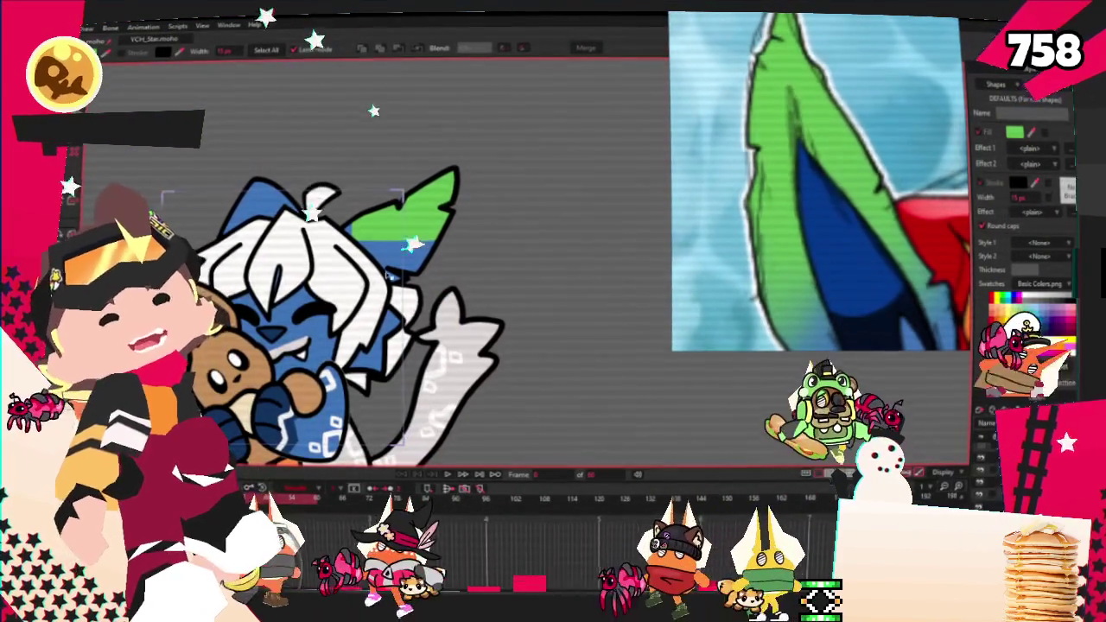
scroll(372, 199, "up", 2)
Step: Stretch the green tip's points down over the ear with Transform Points
key("z")
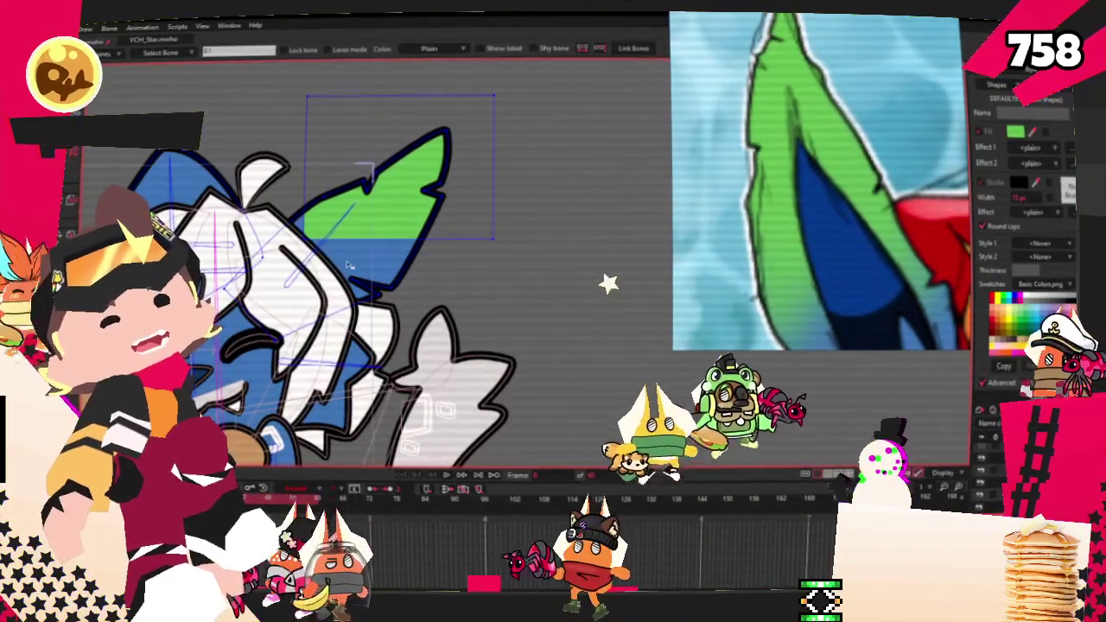
key("t")
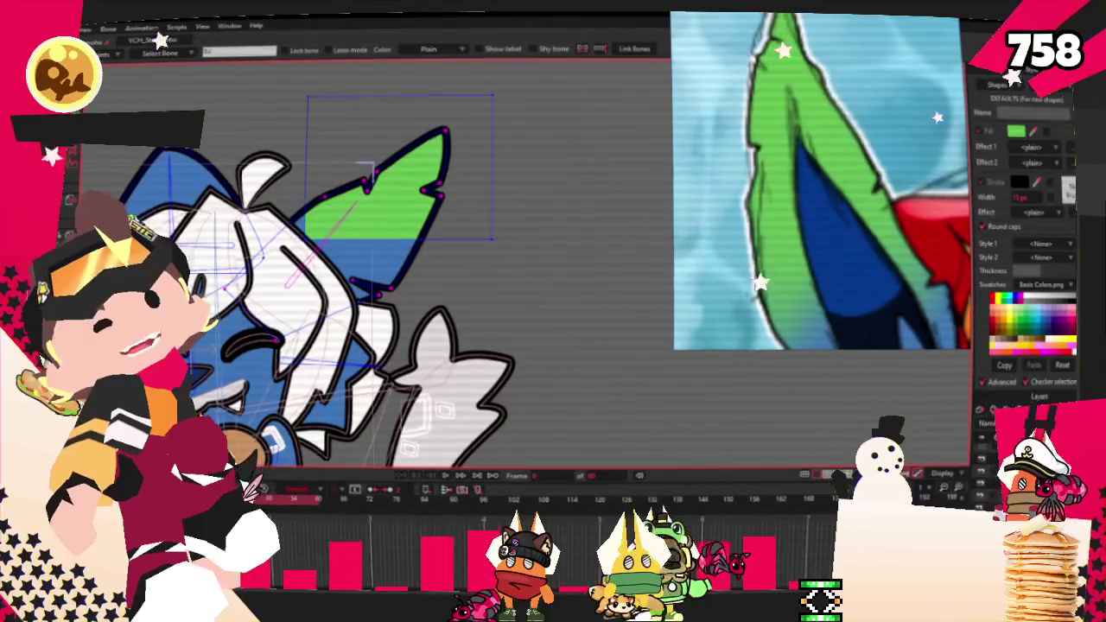
key("t")
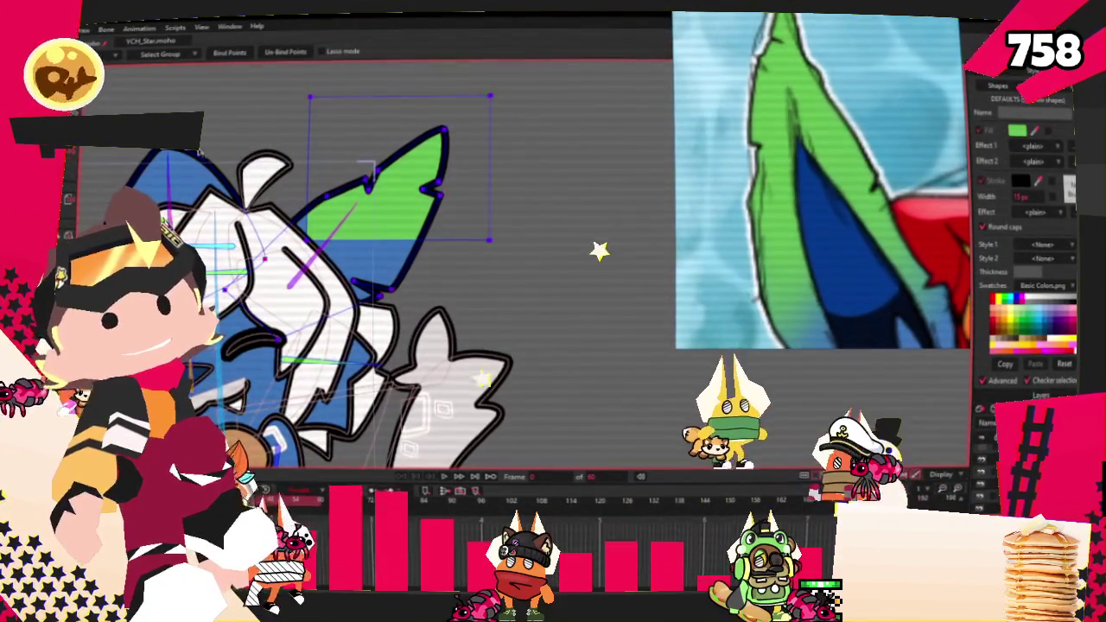
key("t")
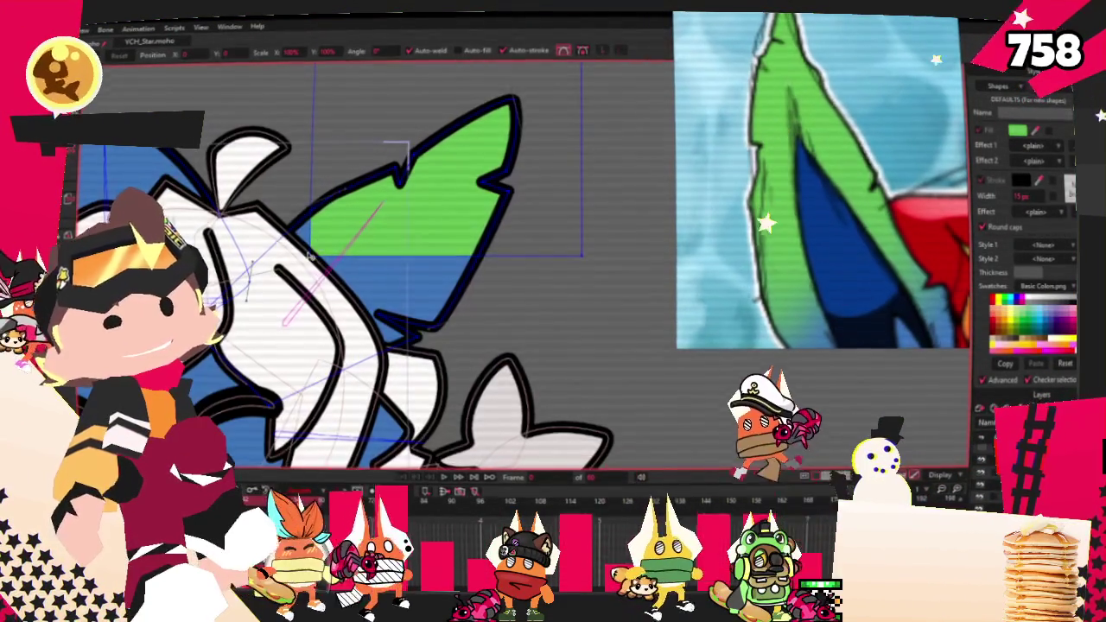
scroll(405, 257, "up", 2)
scroll(350, 134, "up", 1)
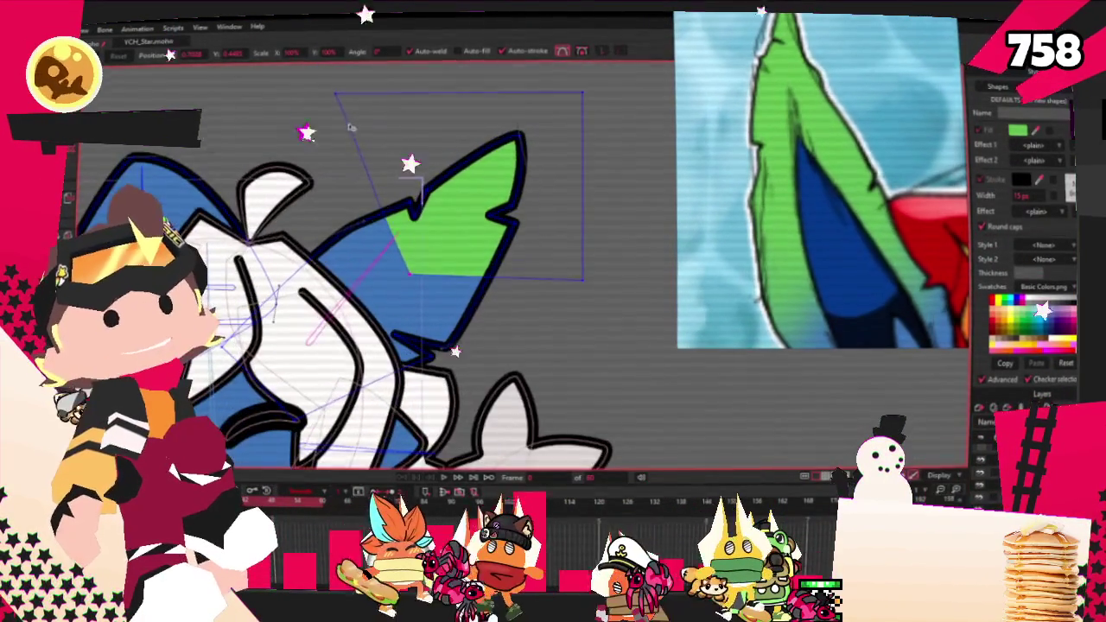
left_click_drag(583, 279, 577, 355)
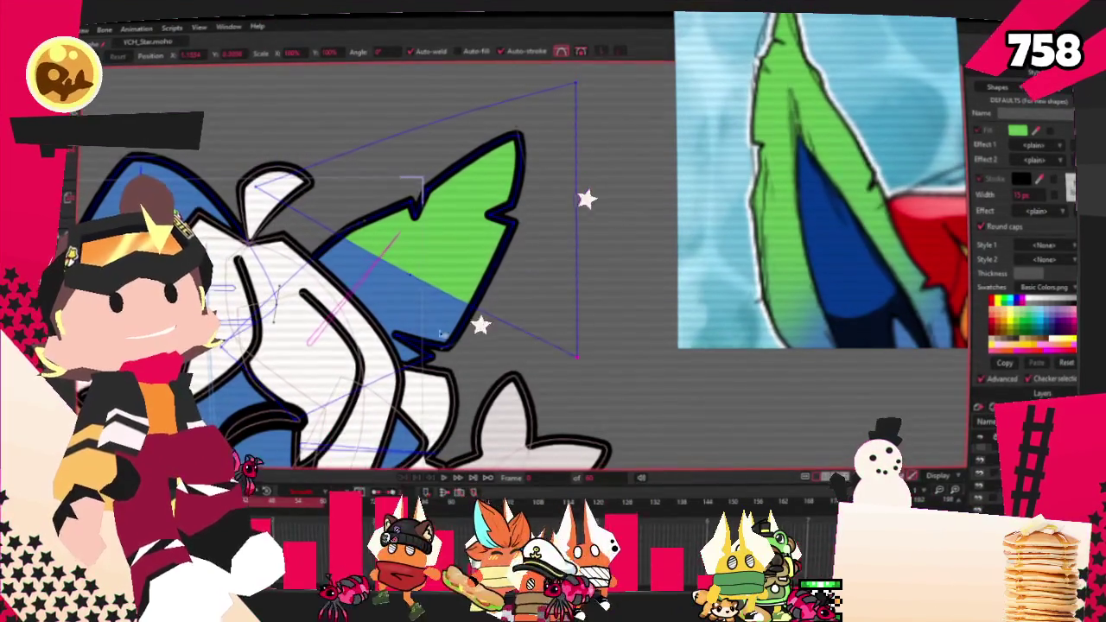
Step: Round off the point on the blue-green boundary with the Curvature tool
key("c")
scroll(518, 259, "up", 1)
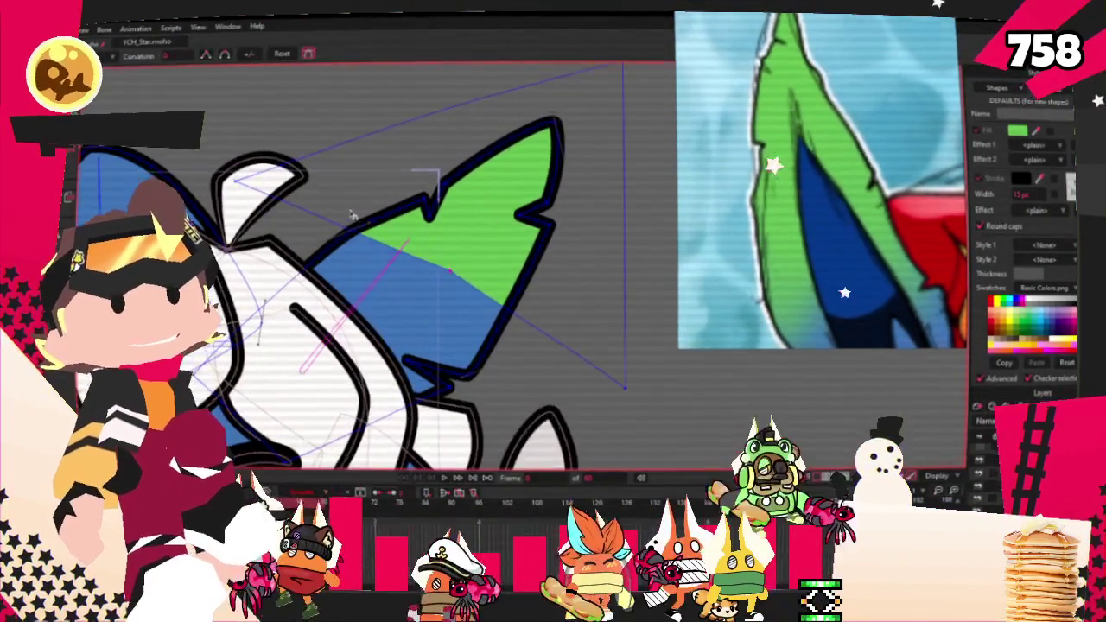
left_click(448, 268)
key("t")
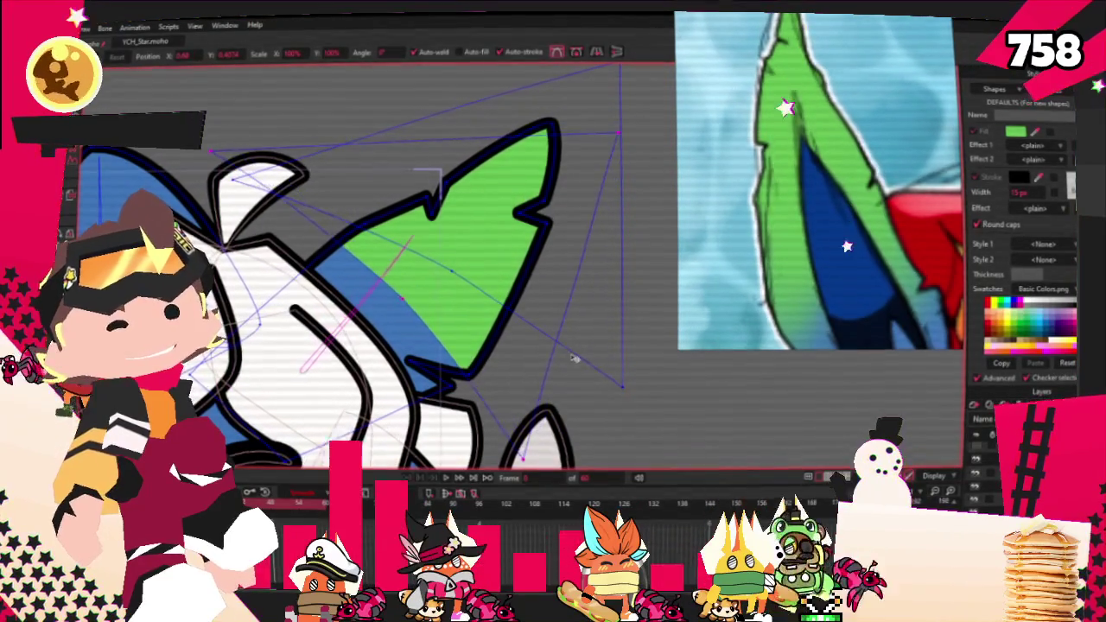
Step: Select all the ear-tip points and refine which ones are selected
key("ctrl+a")
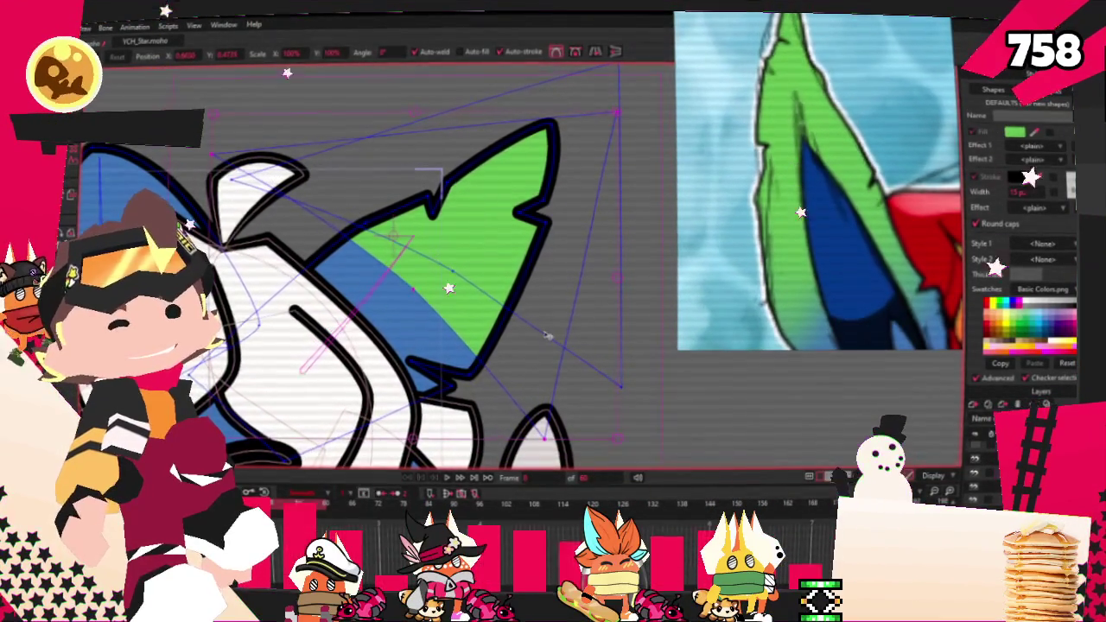
key("q")
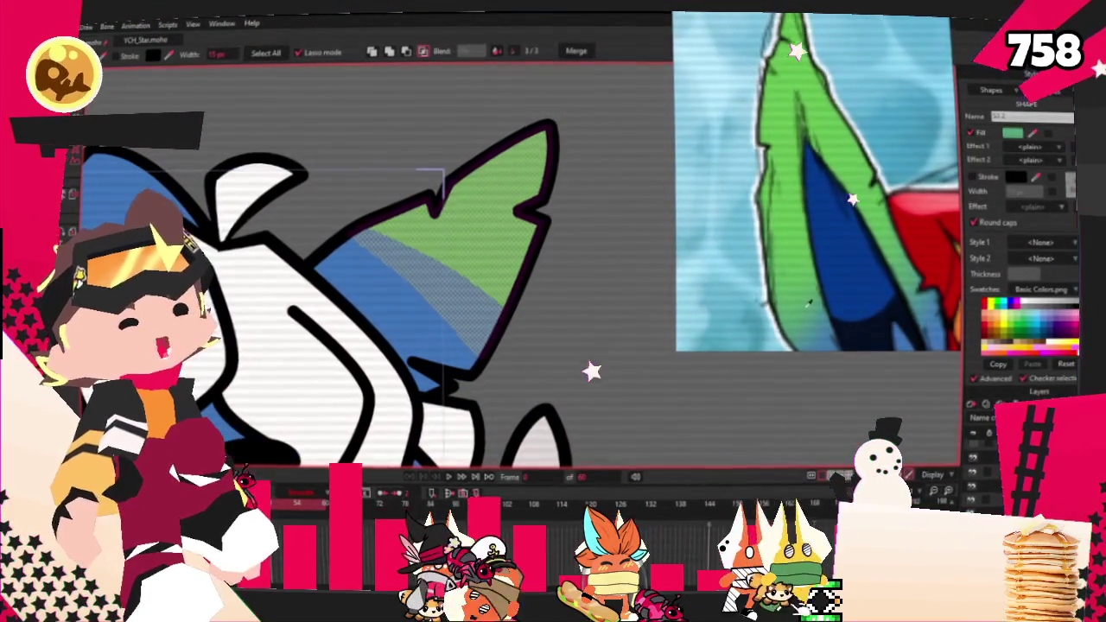
scroll(521, 119, "down", 3)
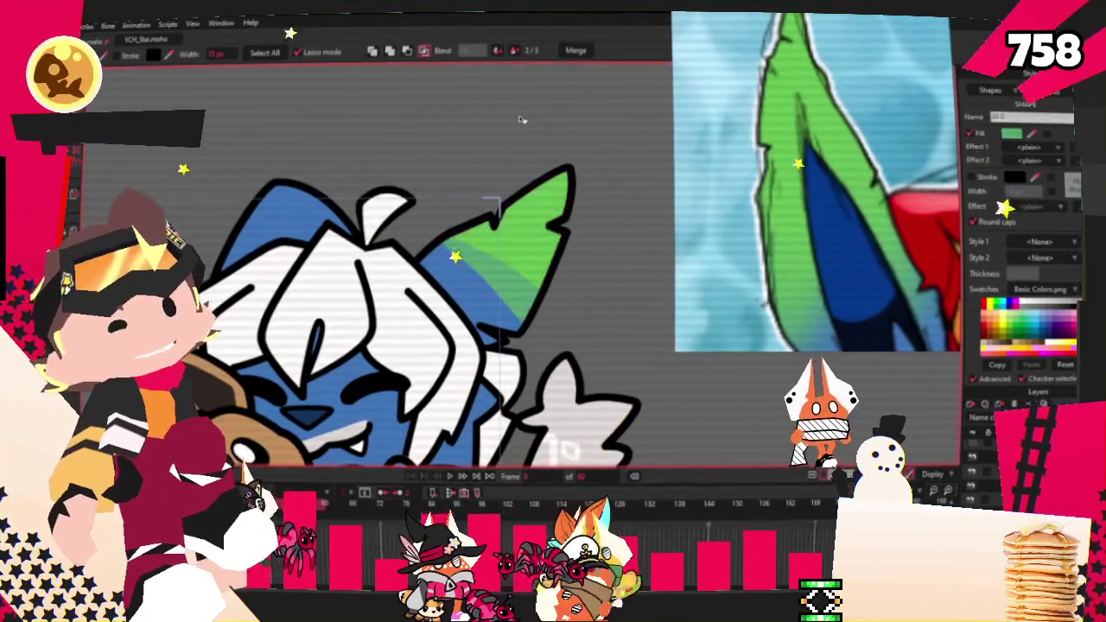
scroll(452, 242, "up", 2)
key("t")
scroll(452, 242, "up", 2)
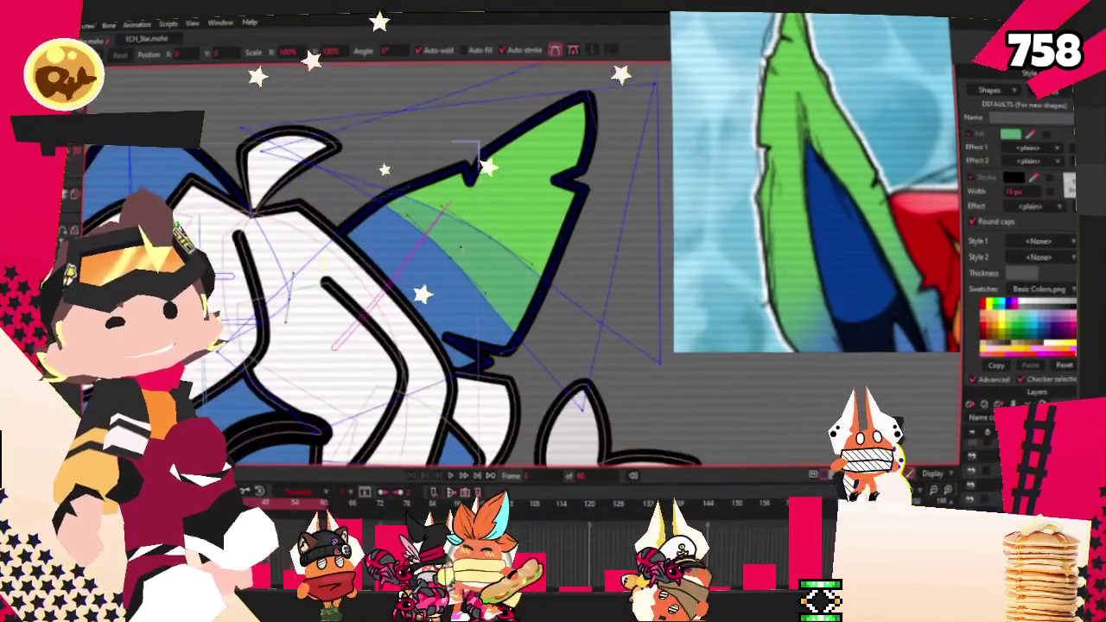
key("ctrl+a")
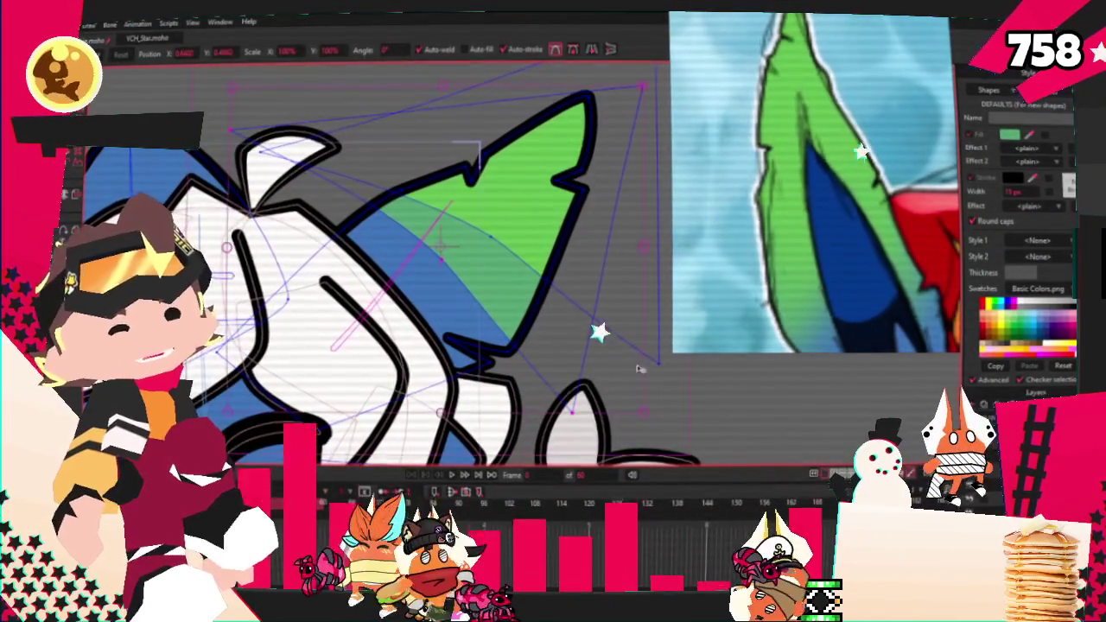
left_click(560, 343)
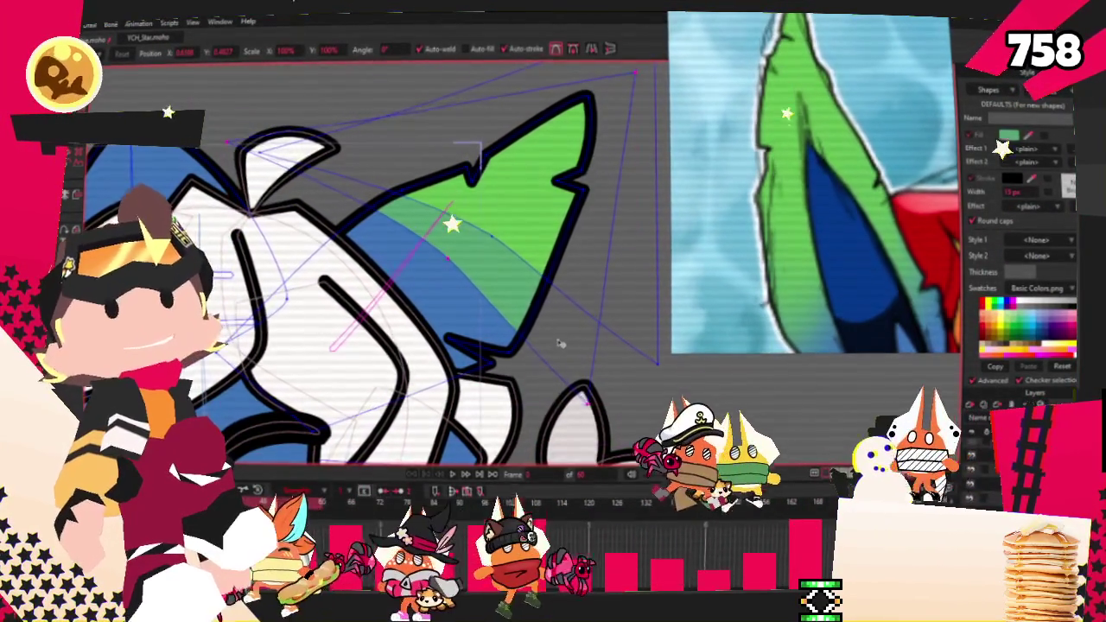
scroll(387, 260, "down", 3)
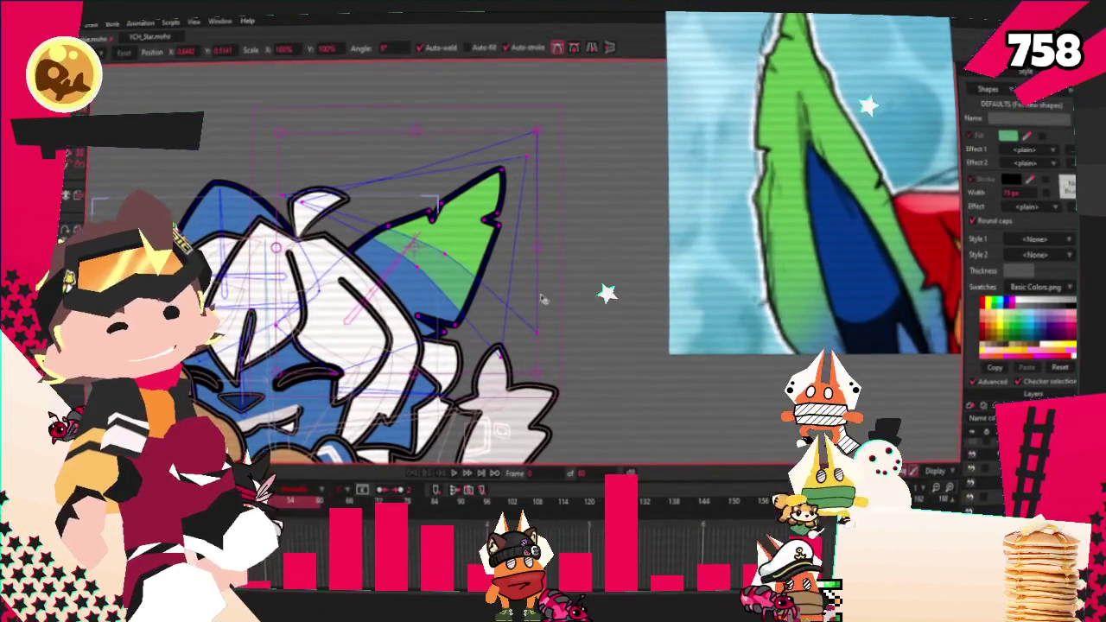
Step: Move the green tip shape onto the left ear and adjust its points
left_click_drag(430, 246, 365, 232)
scroll(364, 232, "up", 2)
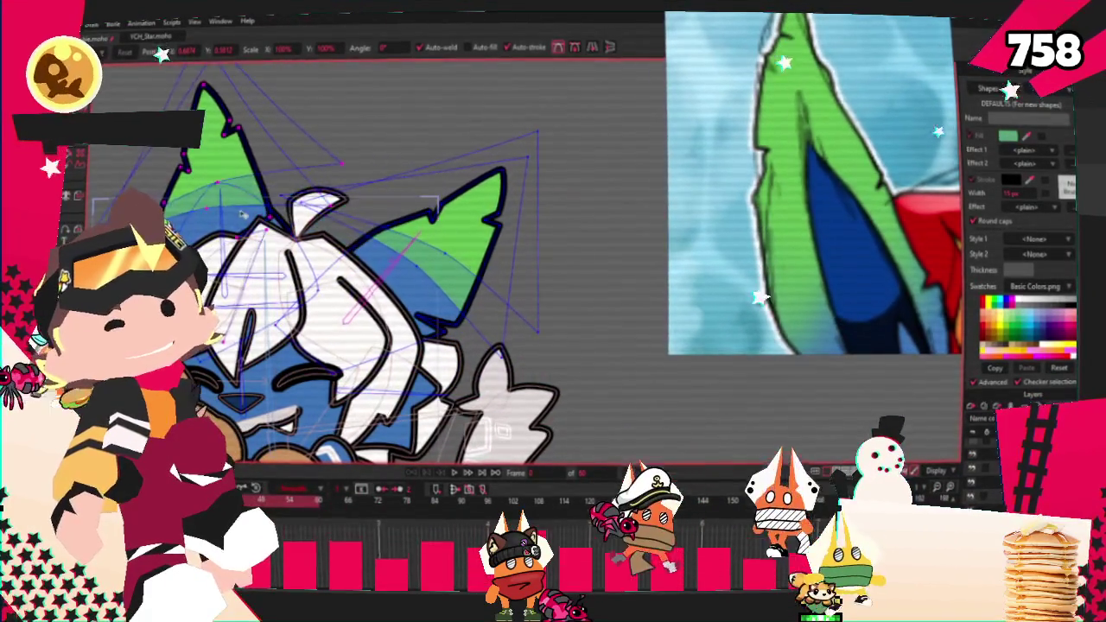
scroll(363, 231, "up", 3)
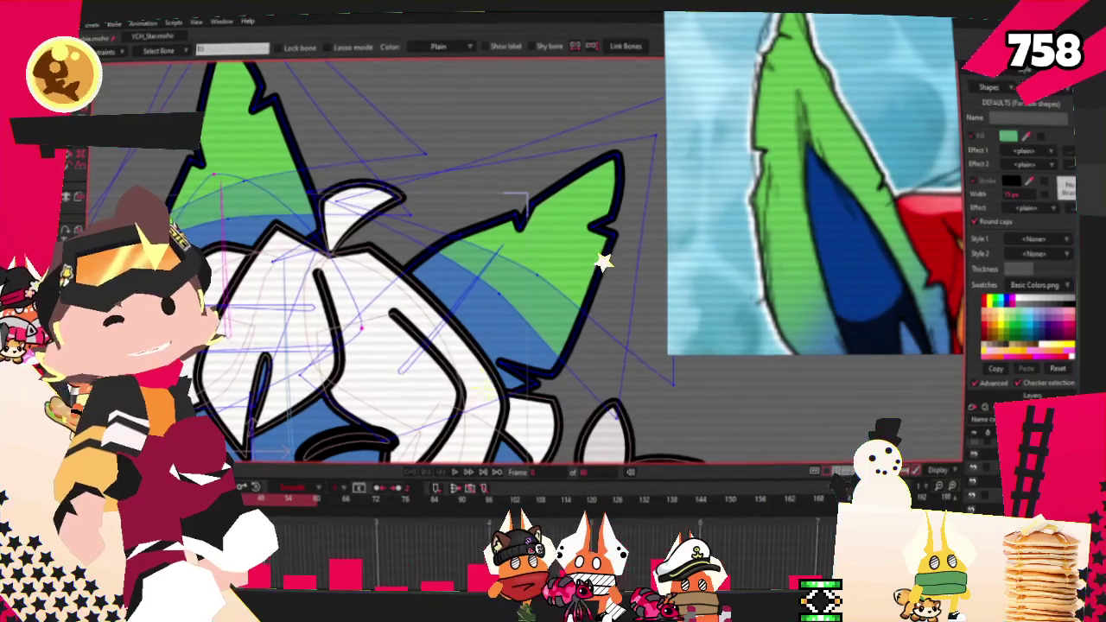
key("g")
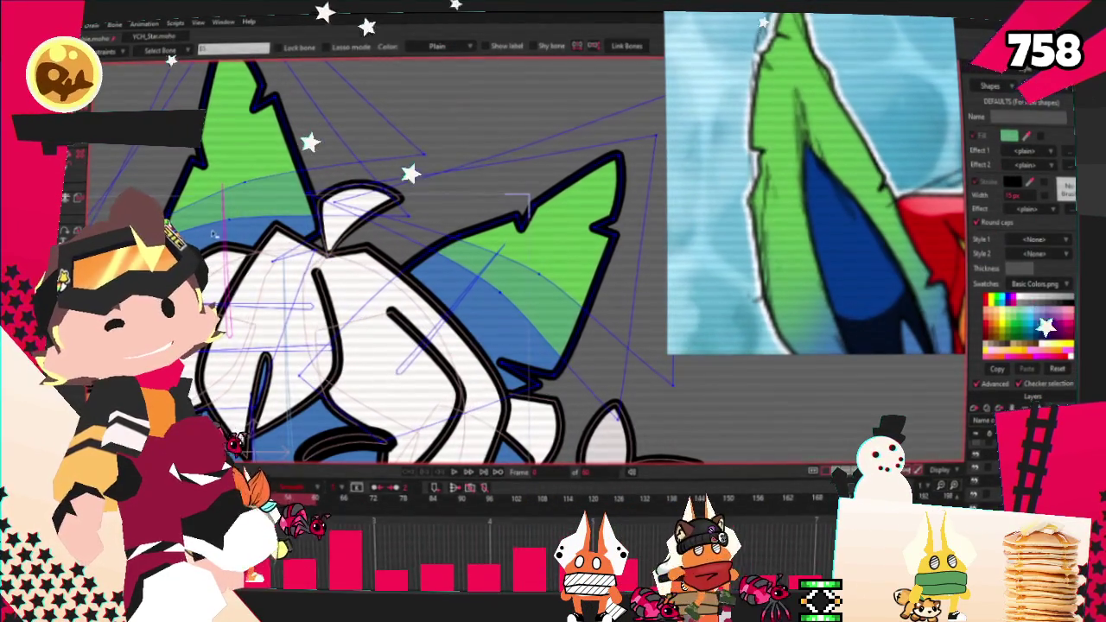
scroll(363, 260, "down", 1)
key("g")
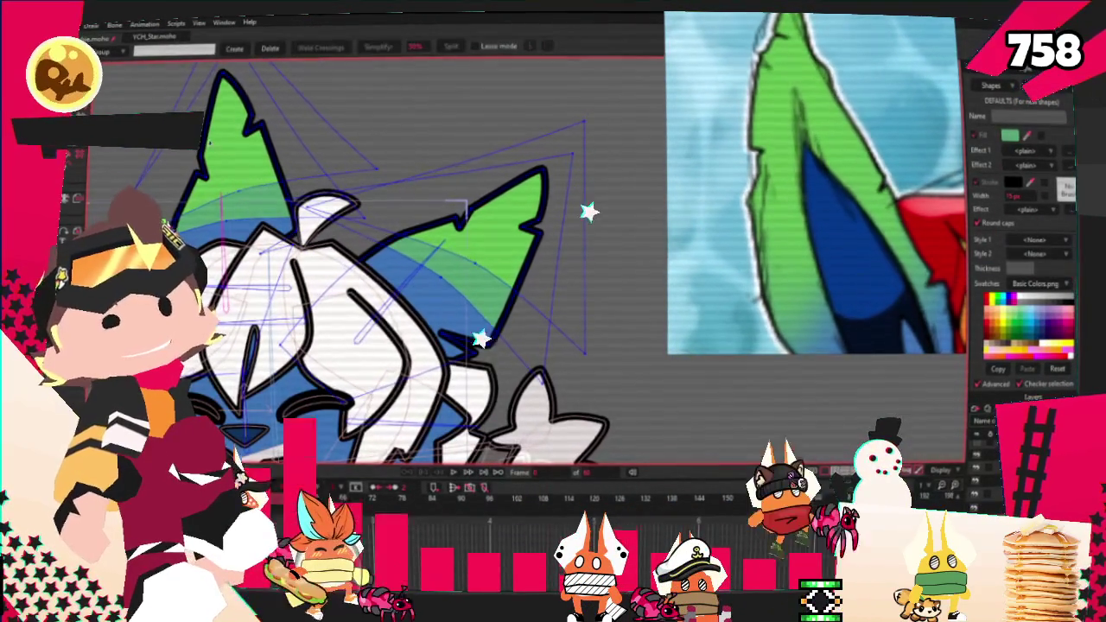
scroll(611, 275, "down", 1)
scroll(587, 389, "down", 1)
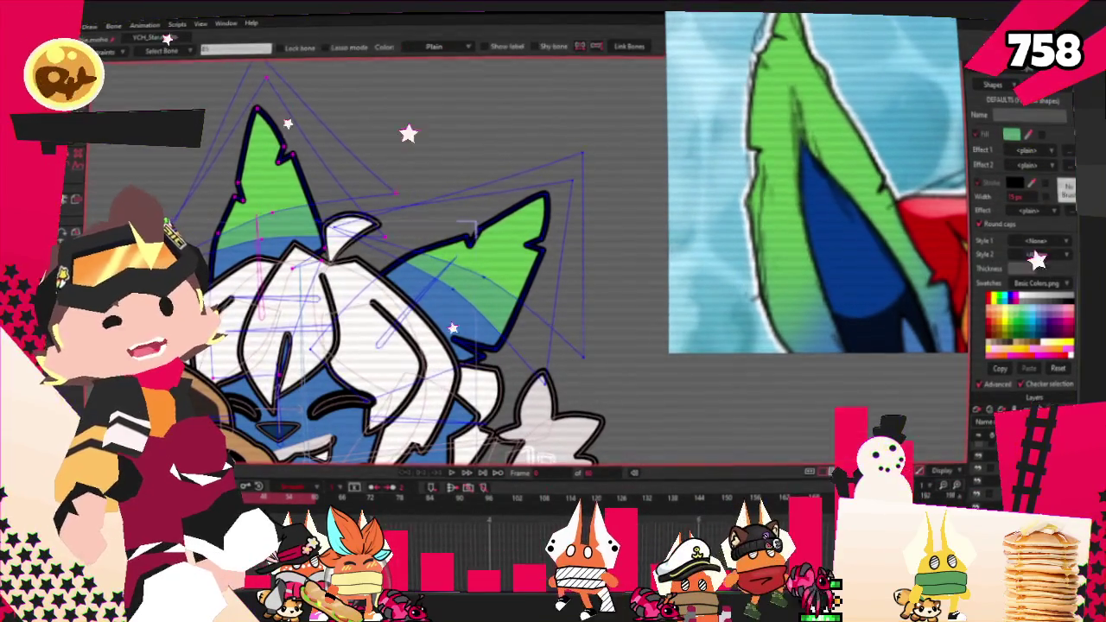
scroll(205, 131, "up", 1)
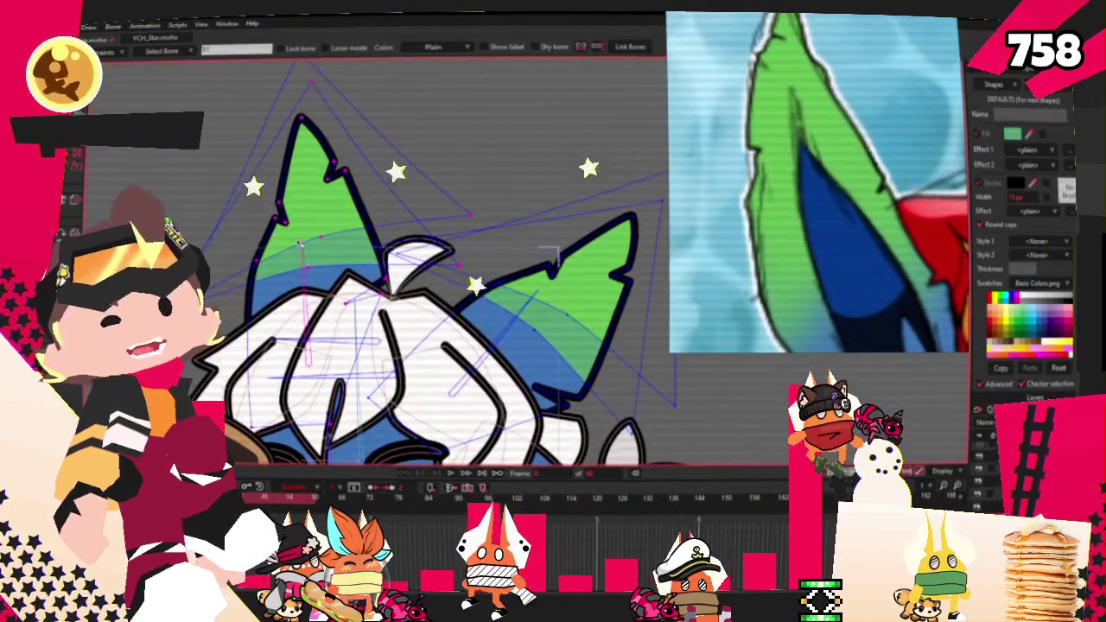
scroll(553, 252, "up", 1)
key("i")
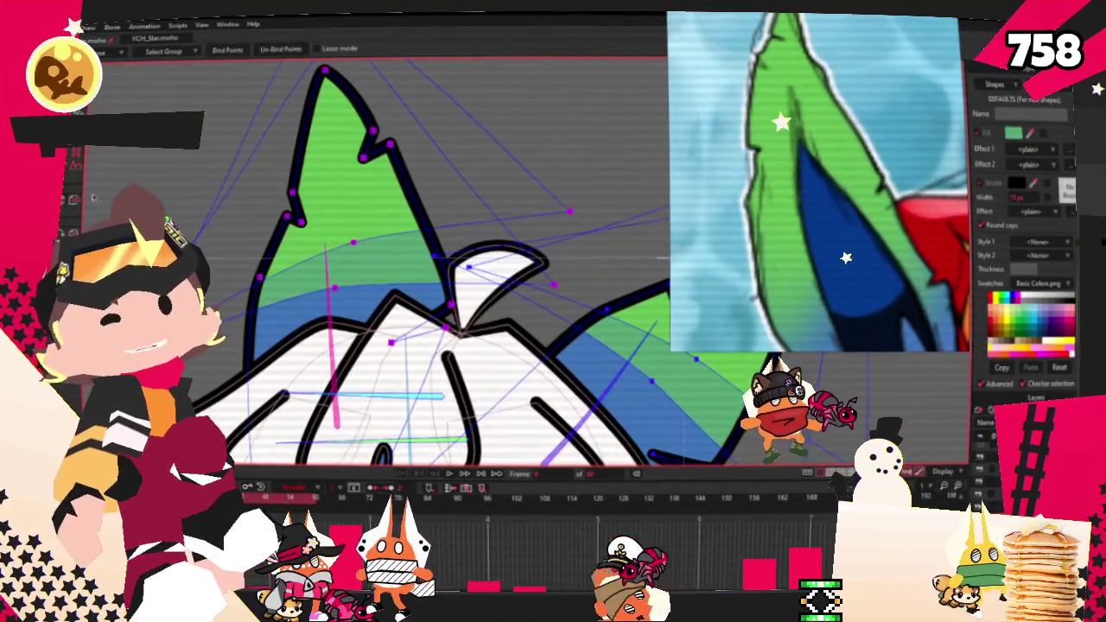
scroll(448, 289, "down", 2)
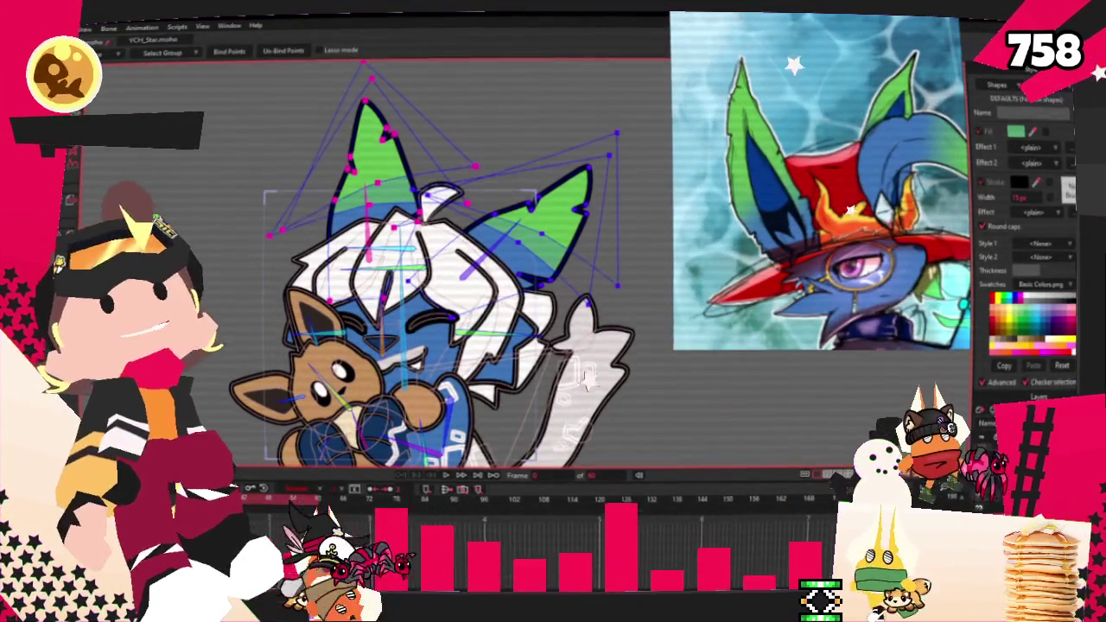
Step: Zoom in on the face and pick the small hair curl on top of the head with Select Shape
left_click(536, 342)
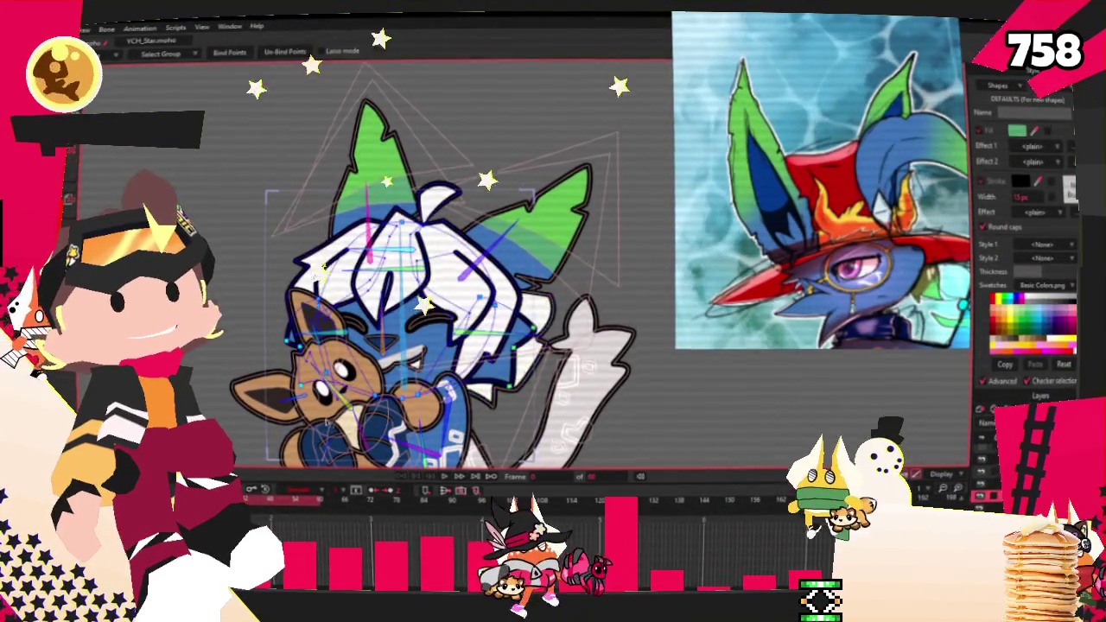
scroll(415, 302, "up", 2)
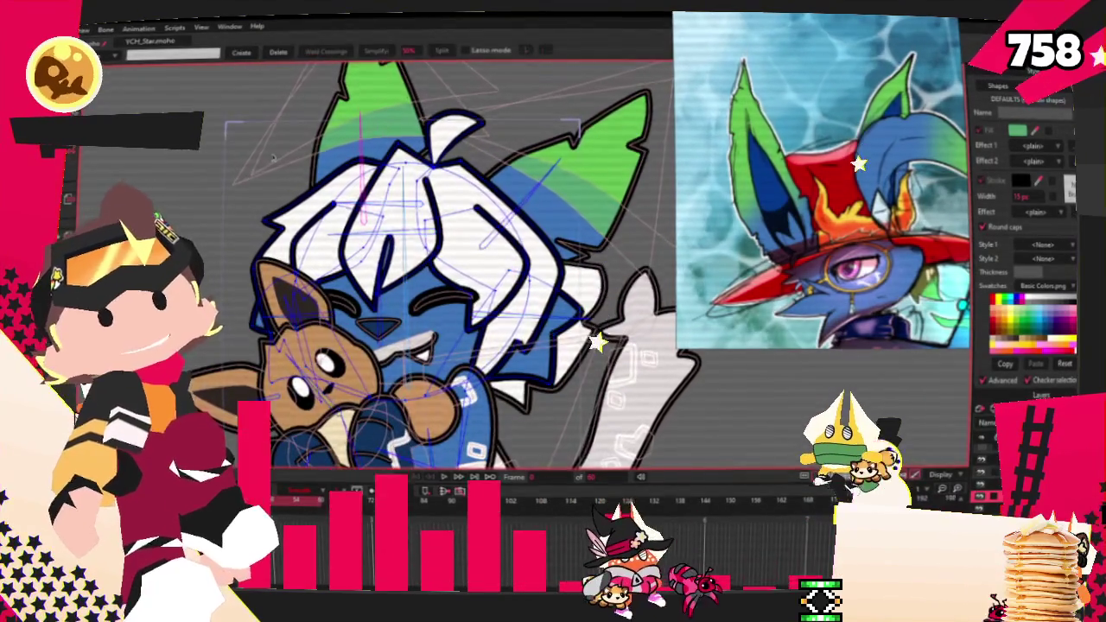
key("g")
scroll(392, 210, "up", 2)
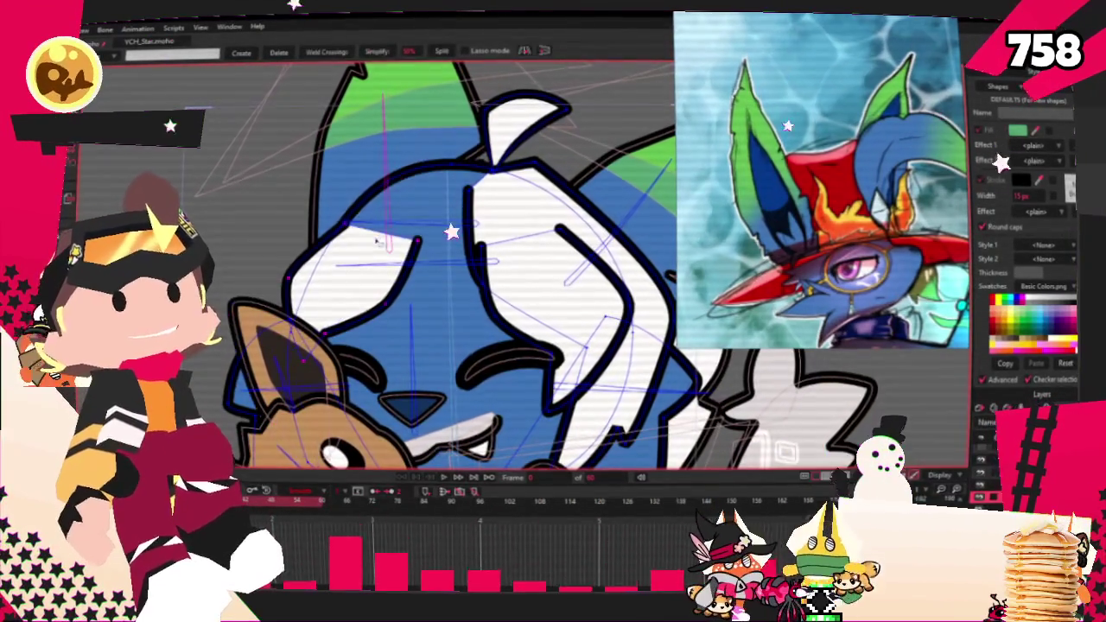
scroll(436, 265, "down", 3)
scroll(434, 263, "up", 2)
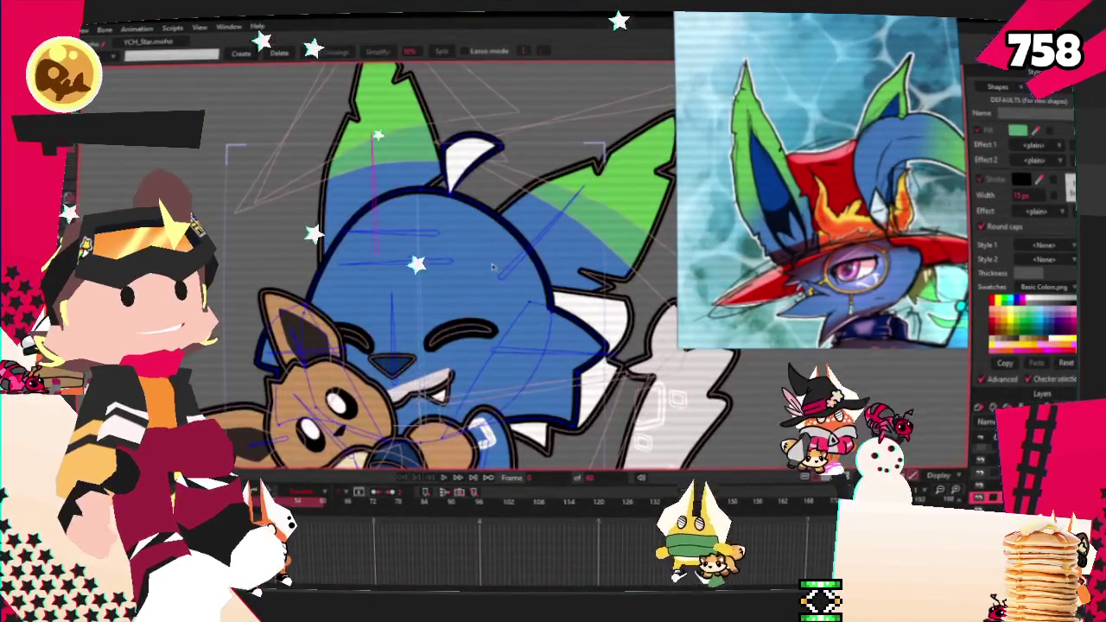
scroll(572, 223, "up", 1)
scroll(572, 223, "up", 1)
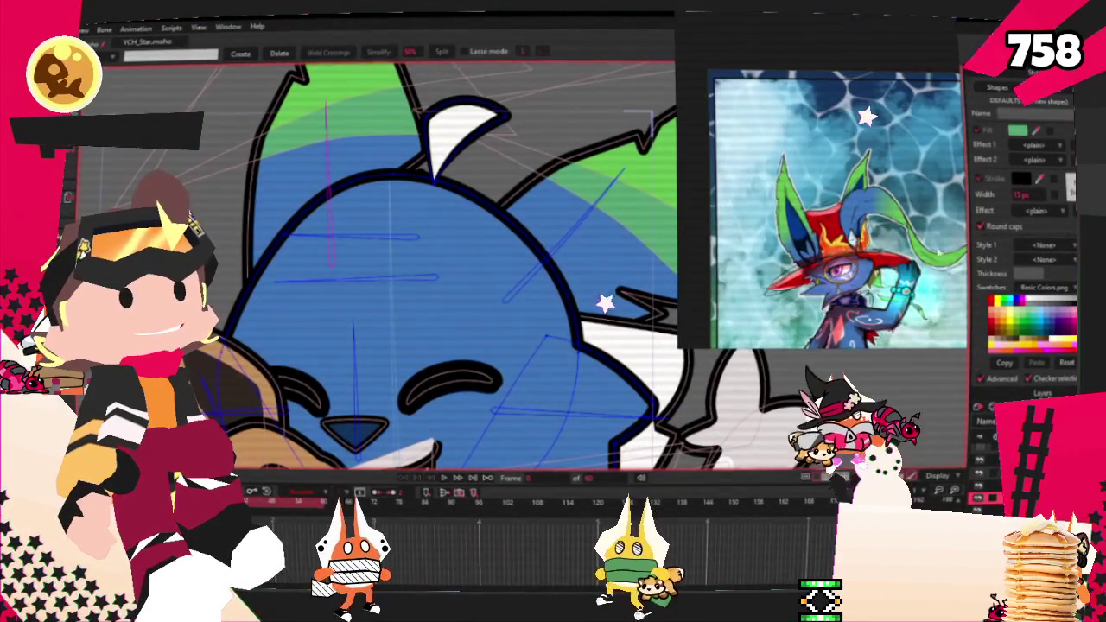
key("q")
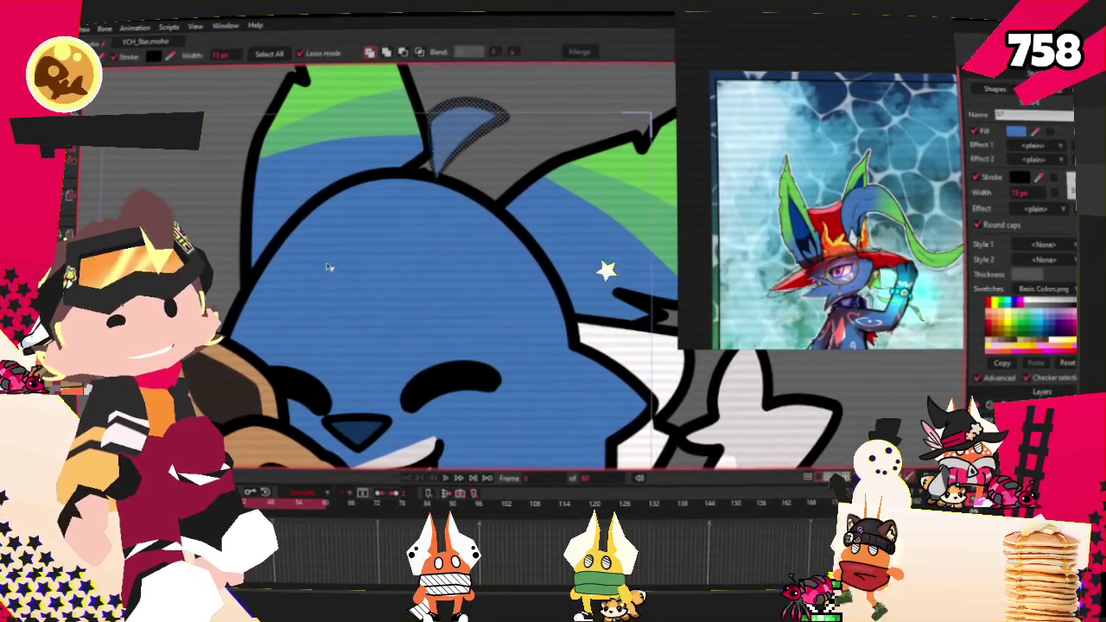
Step: Drag the selected left-ear points up and to the left with Transform Points
key("t")
scroll(455, 155, "down", 1)
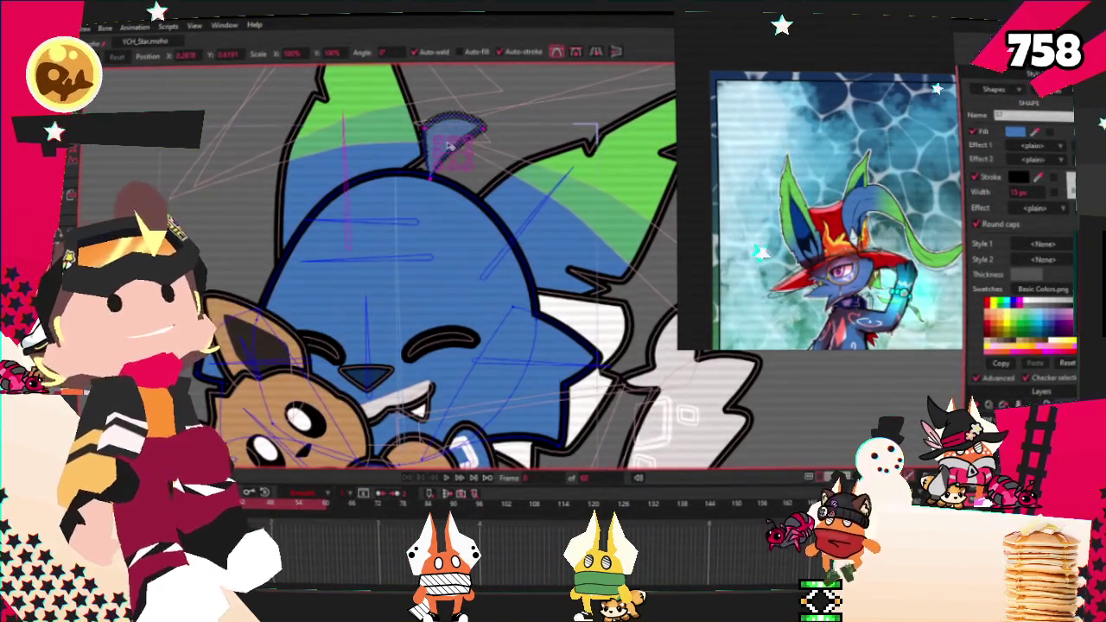
scroll(450, 147, "up", 2)
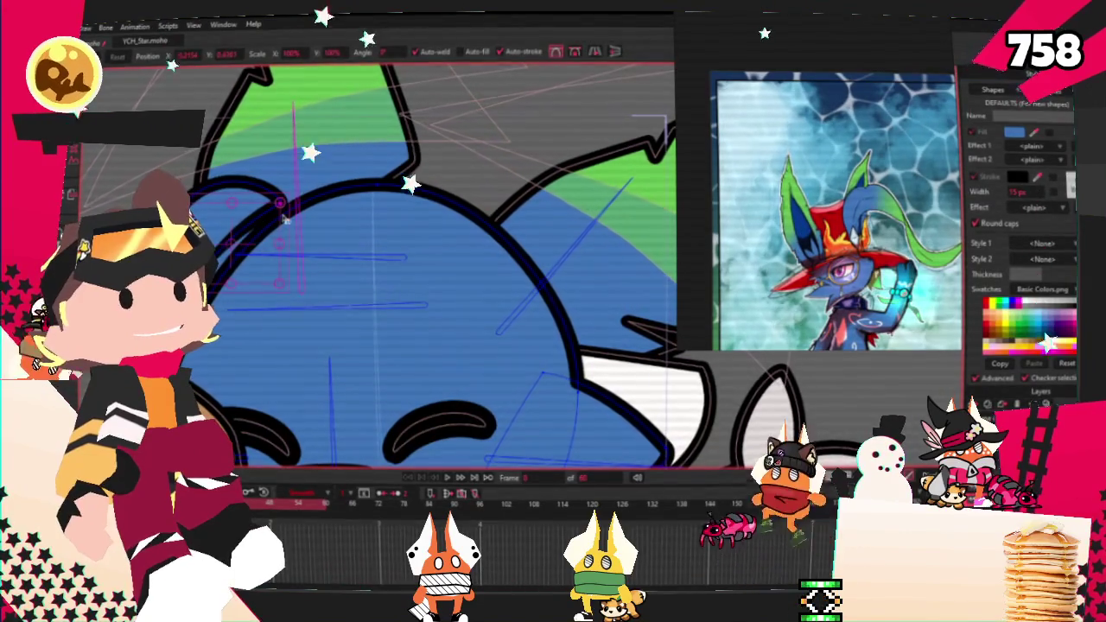
left_click_drag(282, 206, 376, 262)
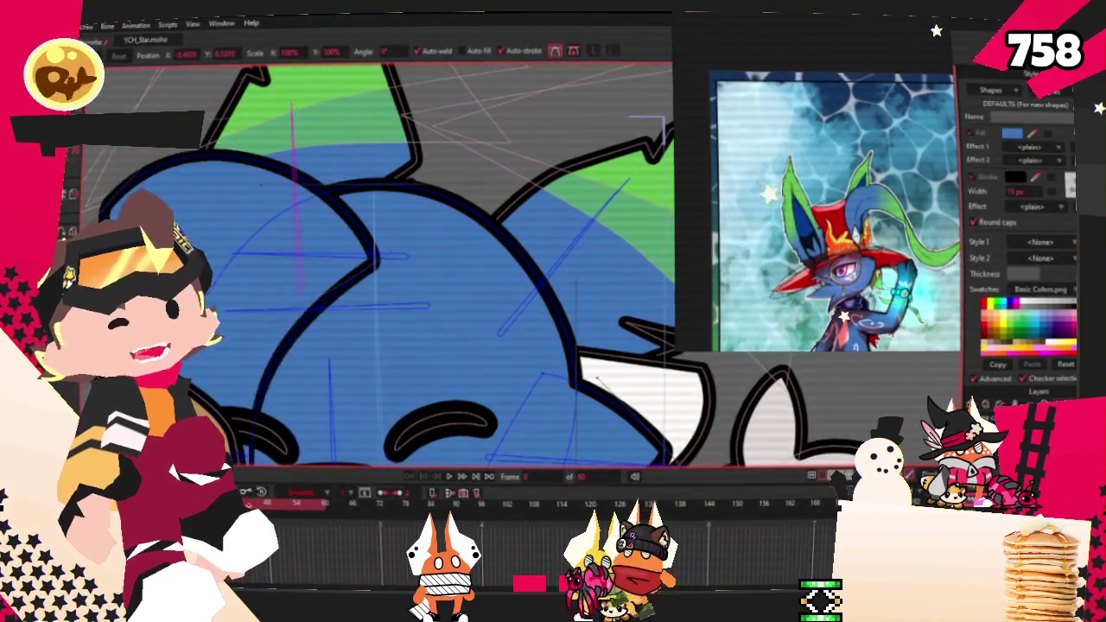
left_click_drag(376, 261, 359, 257)
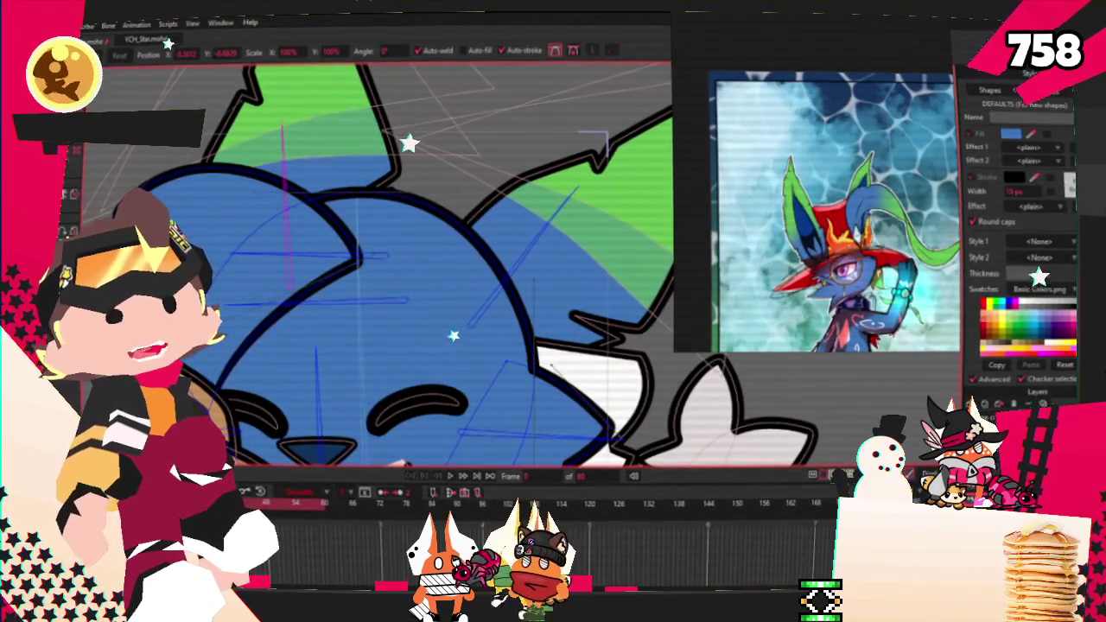
Step: Clear the point selection, then select all points of the ear shape
key("a")
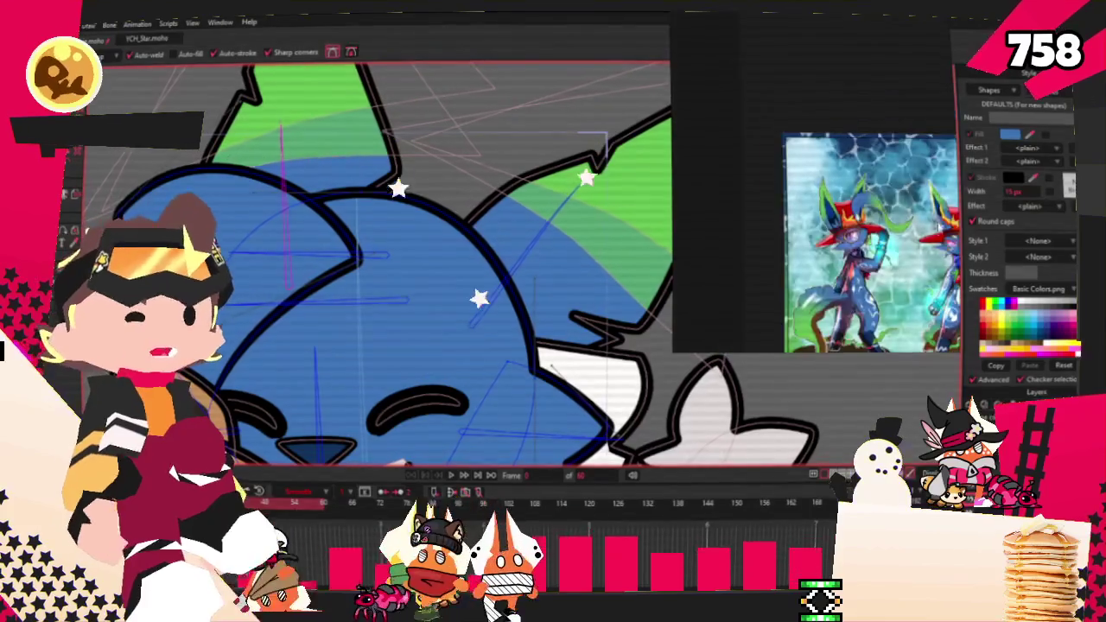
scroll(518, 346, "down", 5)
scroll(346, 216, "up", 4)
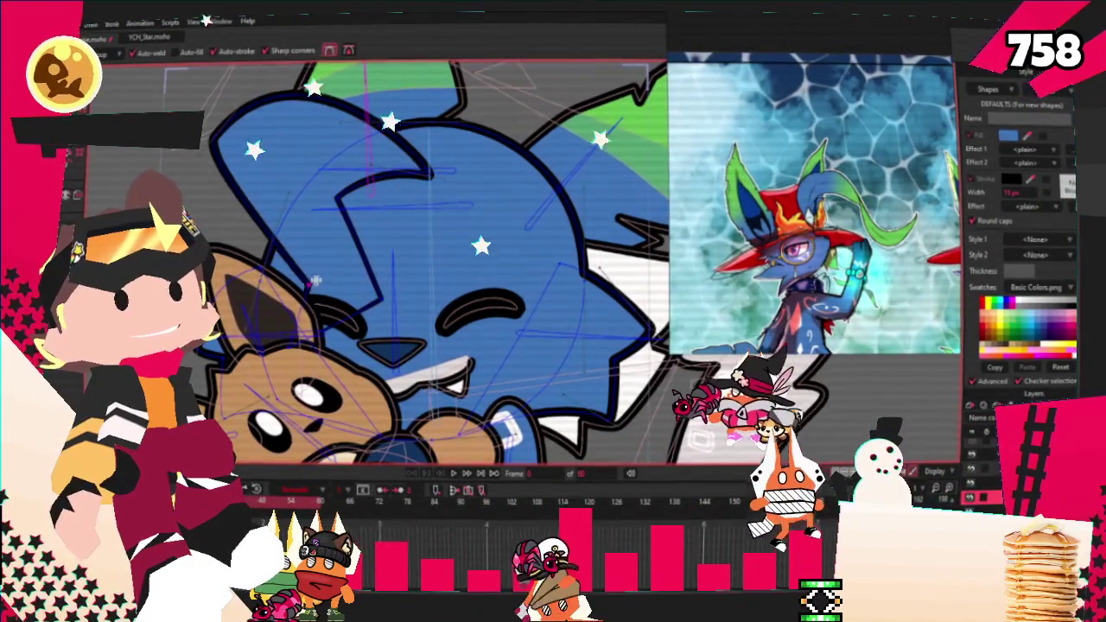
key("g")
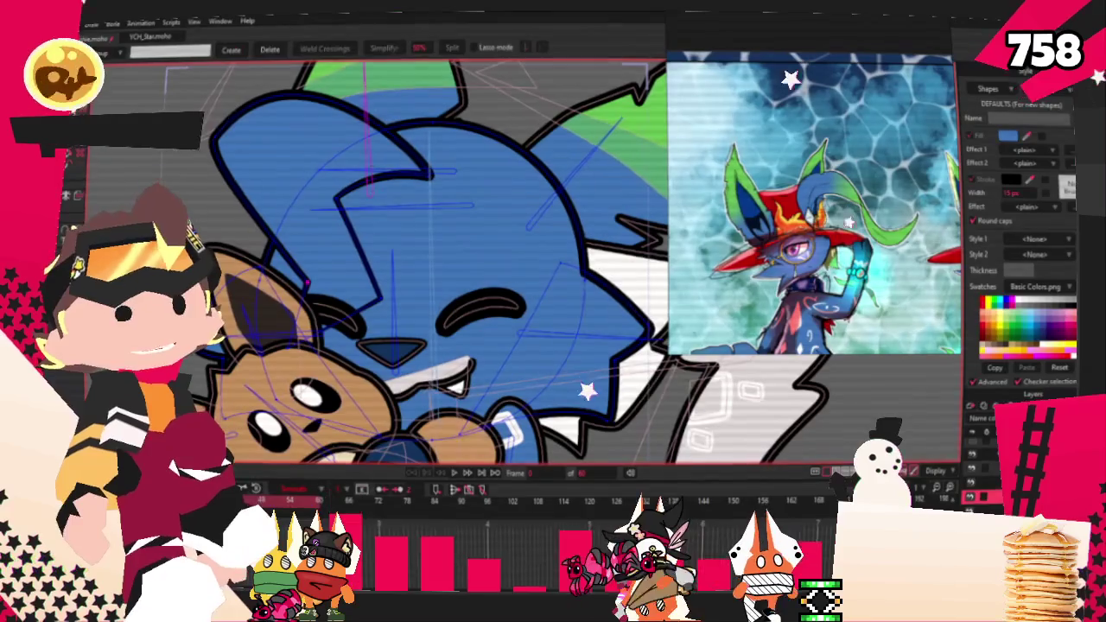
key("ctrl+d")
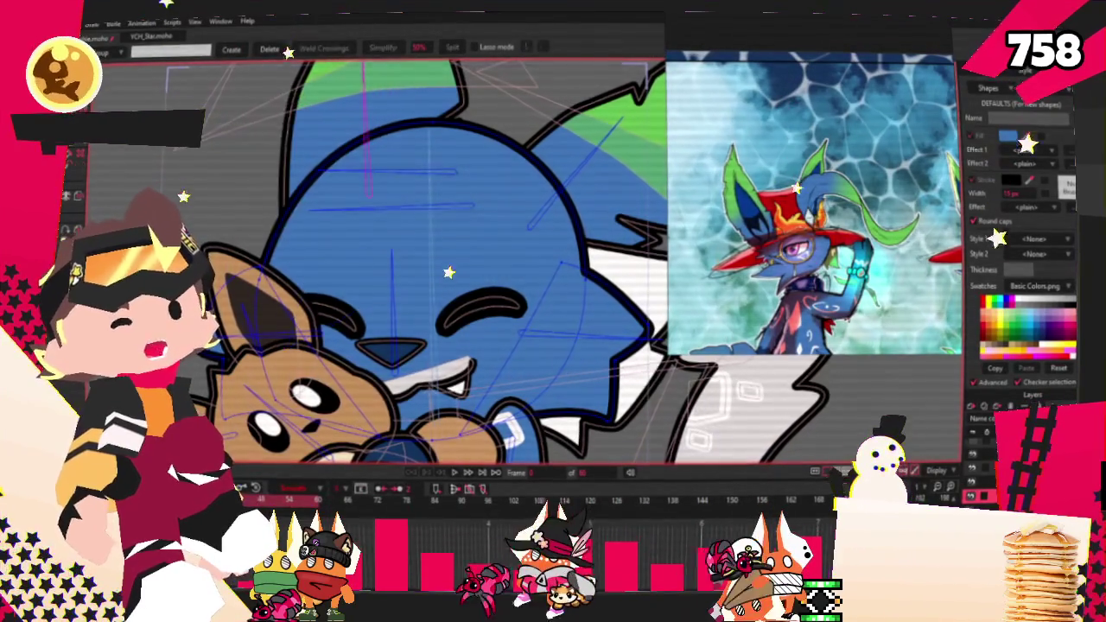
key("t")
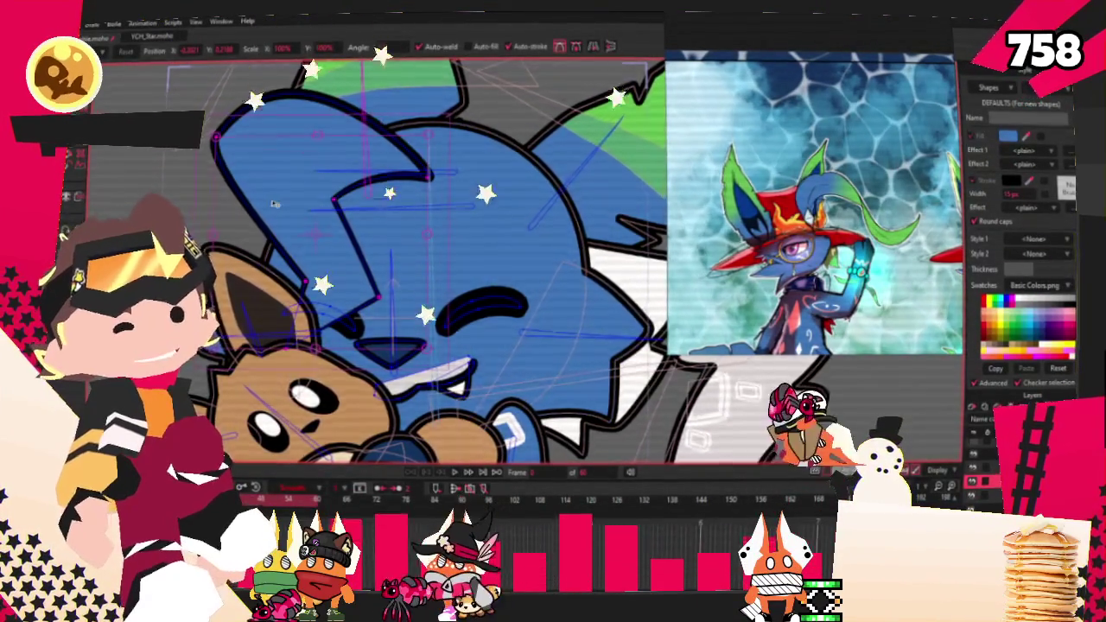
scroll(270, 204, "up", 2)
scroll(271, 204, "up", 1)
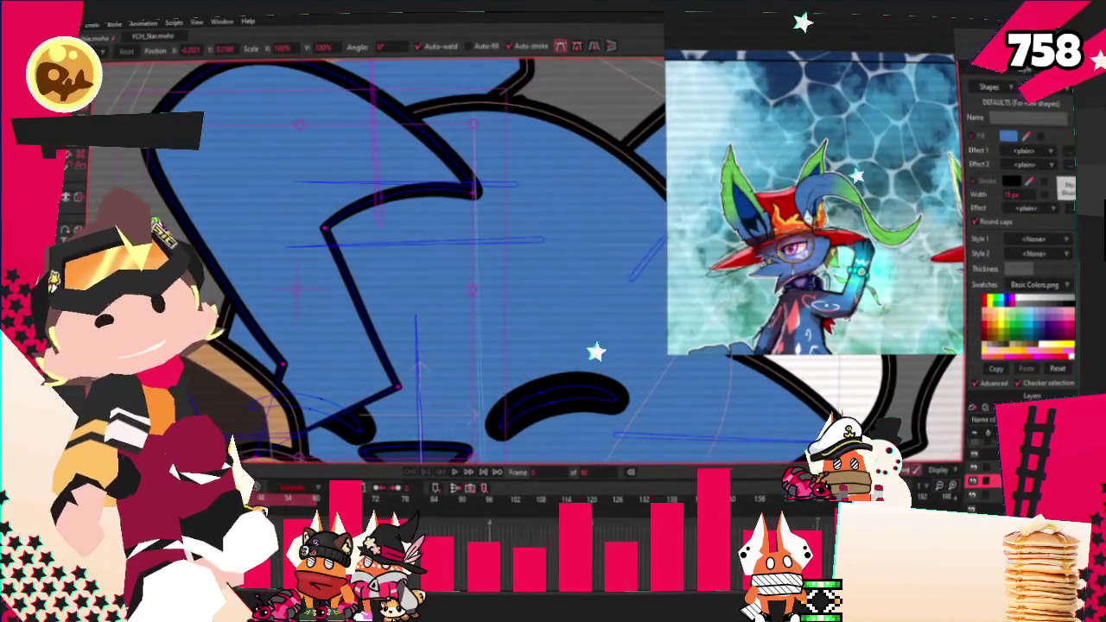
scroll(271, 204, "down", 3)
scroll(270, 204, "down", 1)
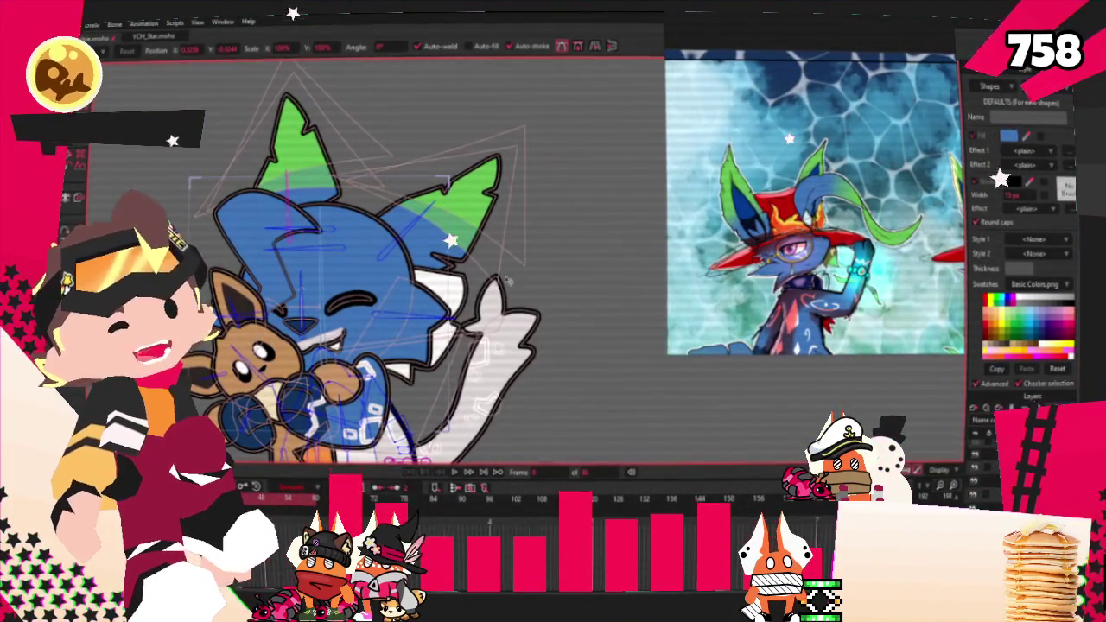
key("ctrl+a")
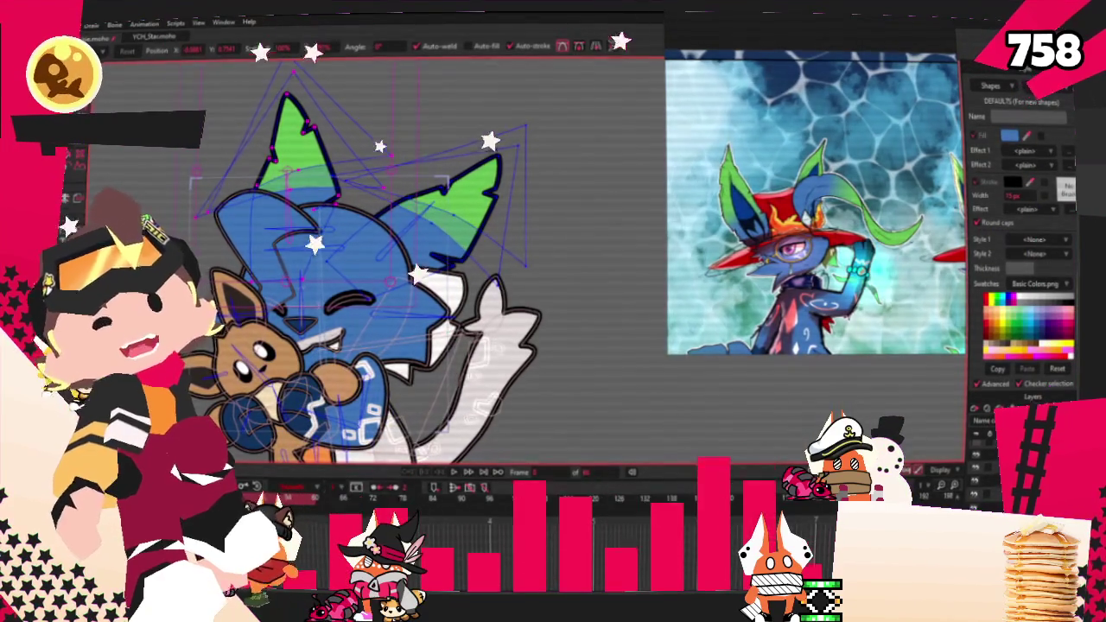
Step: Select the face points instead of the ear, briefly checking the bone tools
key("g")
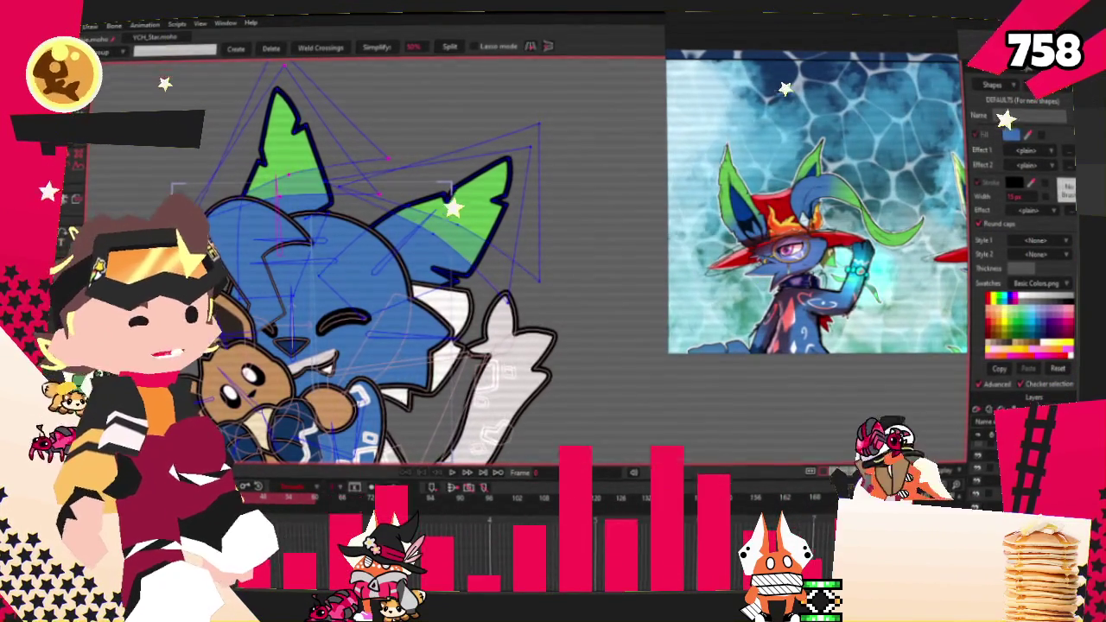
key("t")
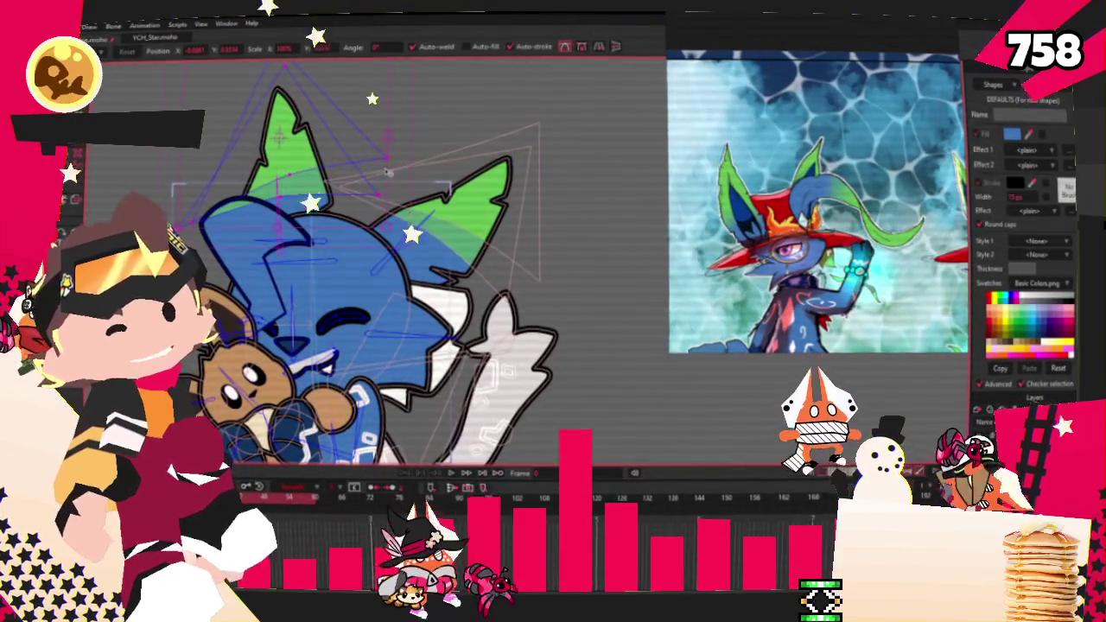
left_click(389, 172)
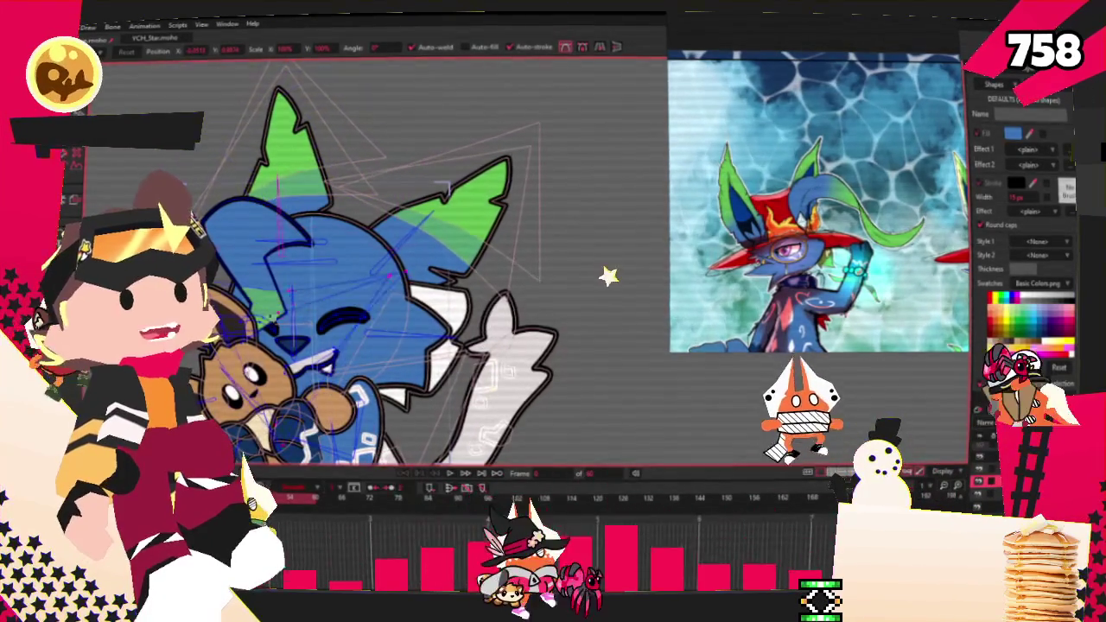
scroll(285, 302, "up", 3)
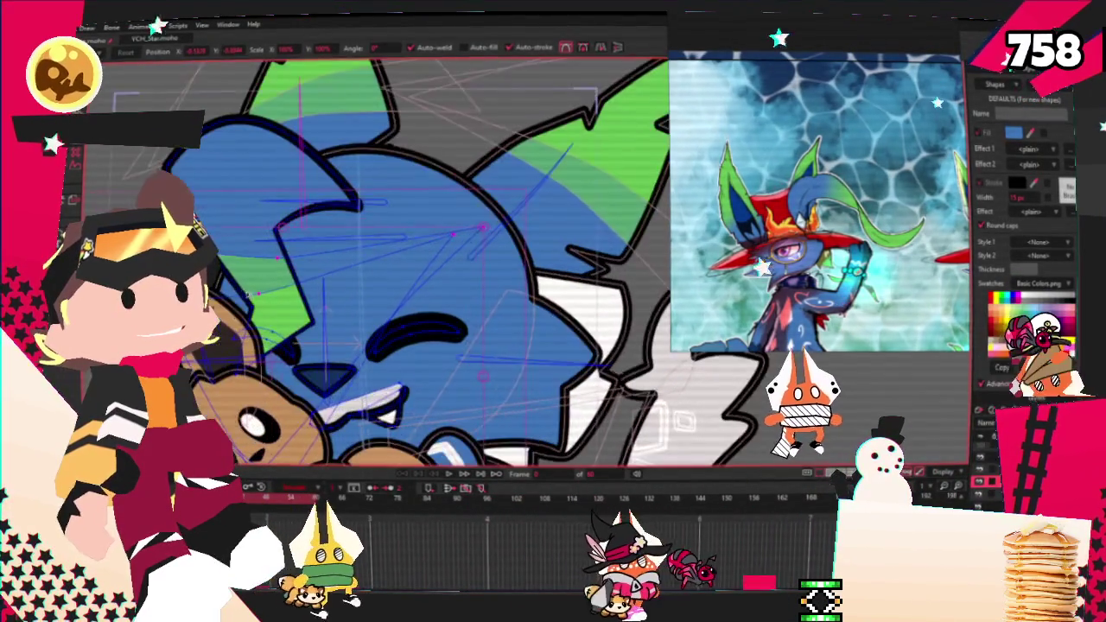
key("b")
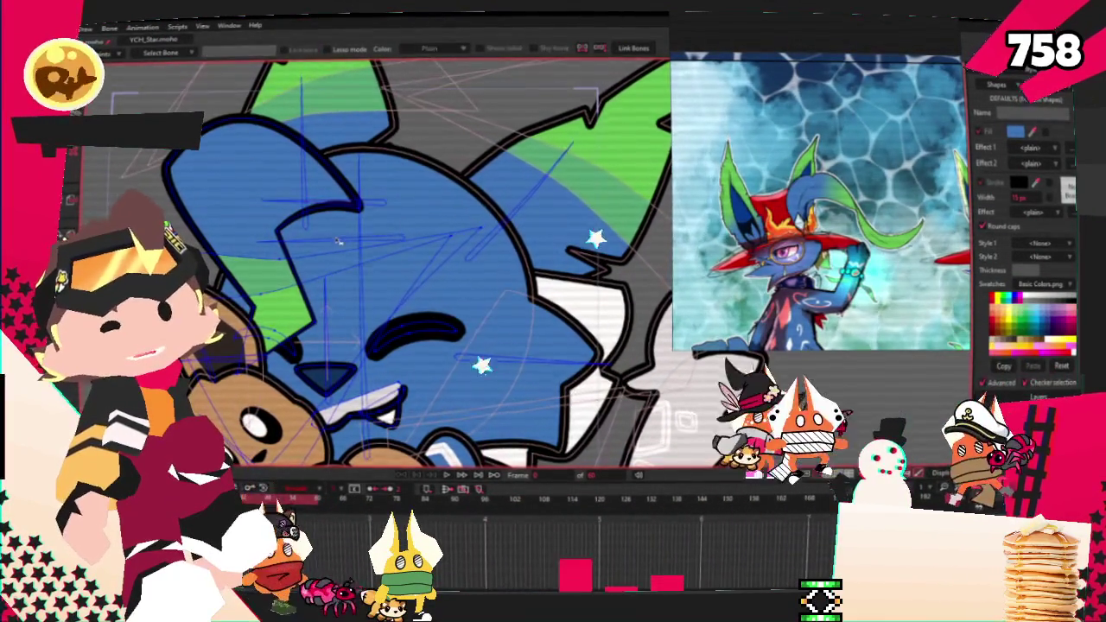
key("g")
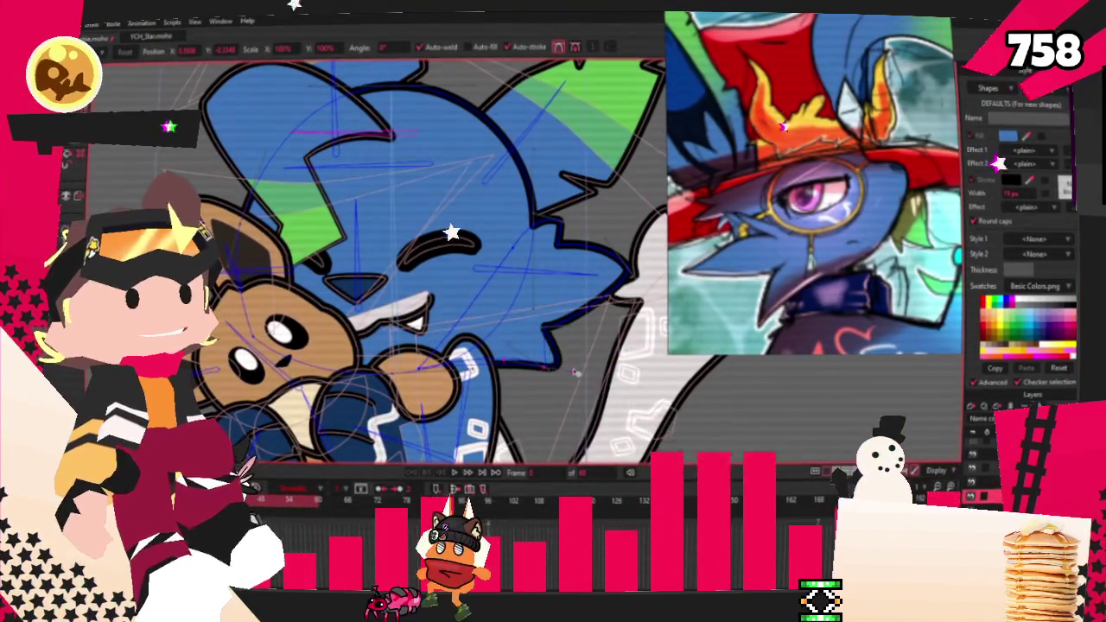
scroll(539, 371, "up", 3)
Step: Pull the blue head's lower spike tip further out to the right
left_click_drag(546, 370, 586, 383)
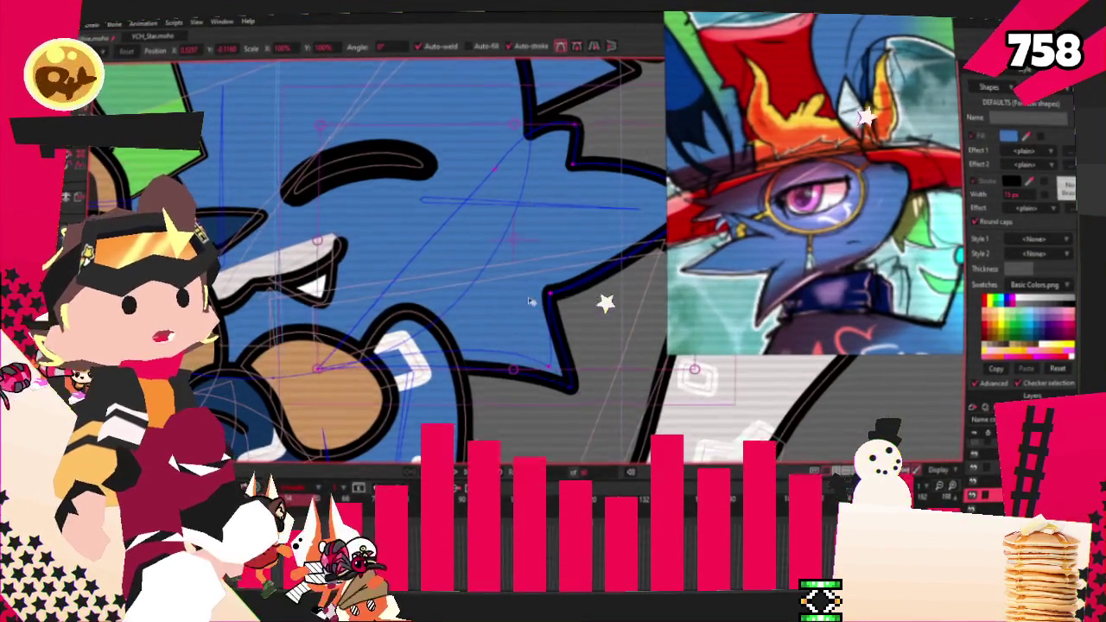
scroll(542, 263, "down", 2)
left_click_drag(562, 350, 584, 335)
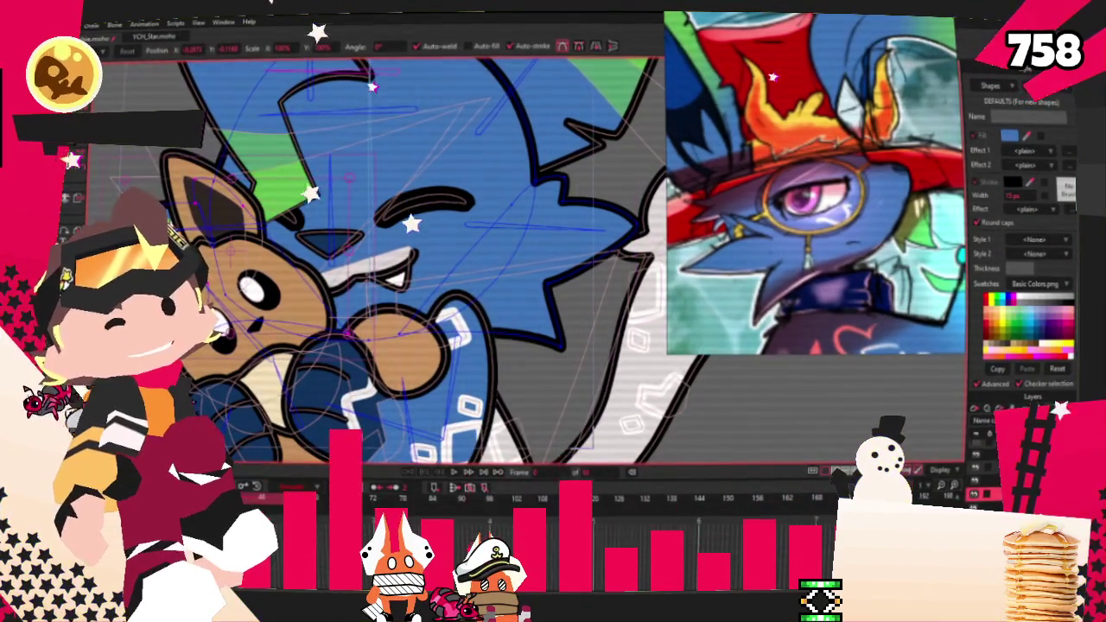
Step: Hide the Eevee drawing layer so only the blue character remains visible
left_click(78, 175)
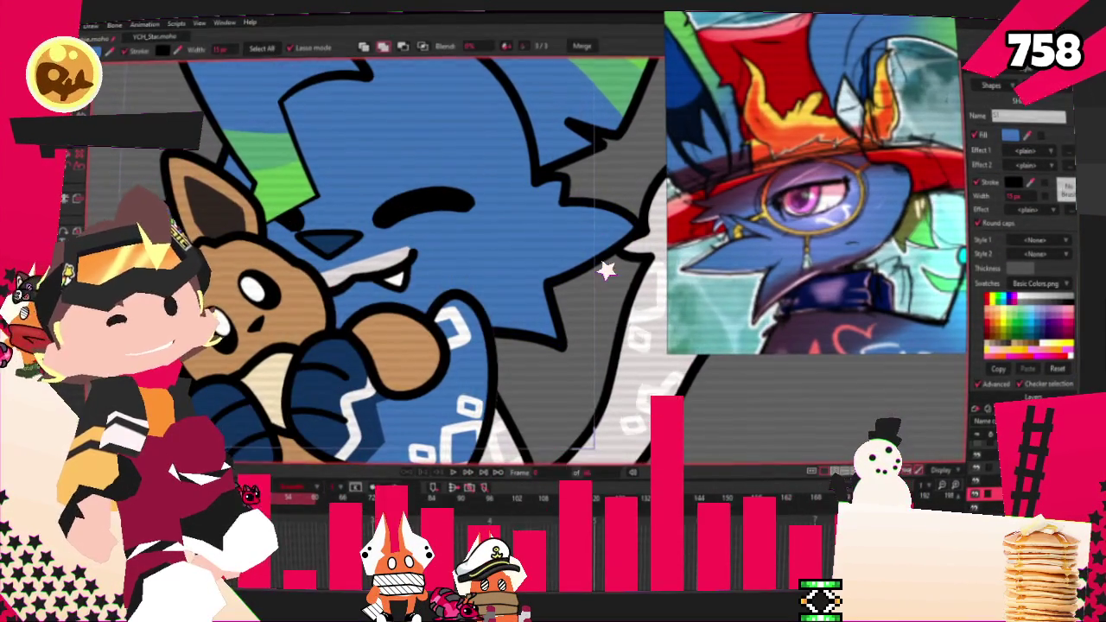
key("b")
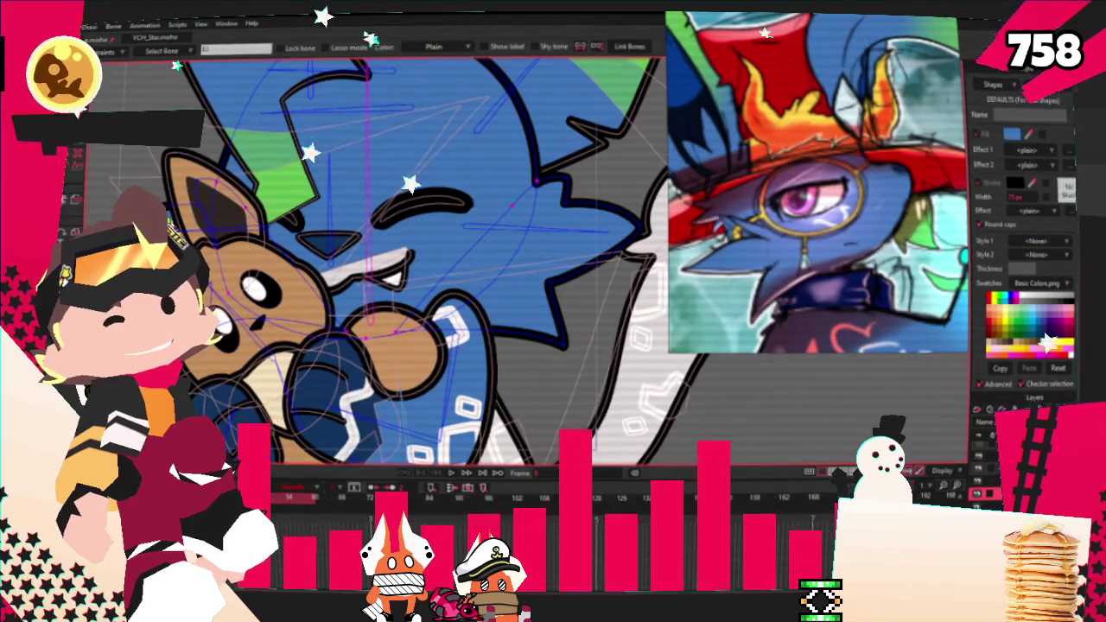
scroll(194, 221, "up", 2)
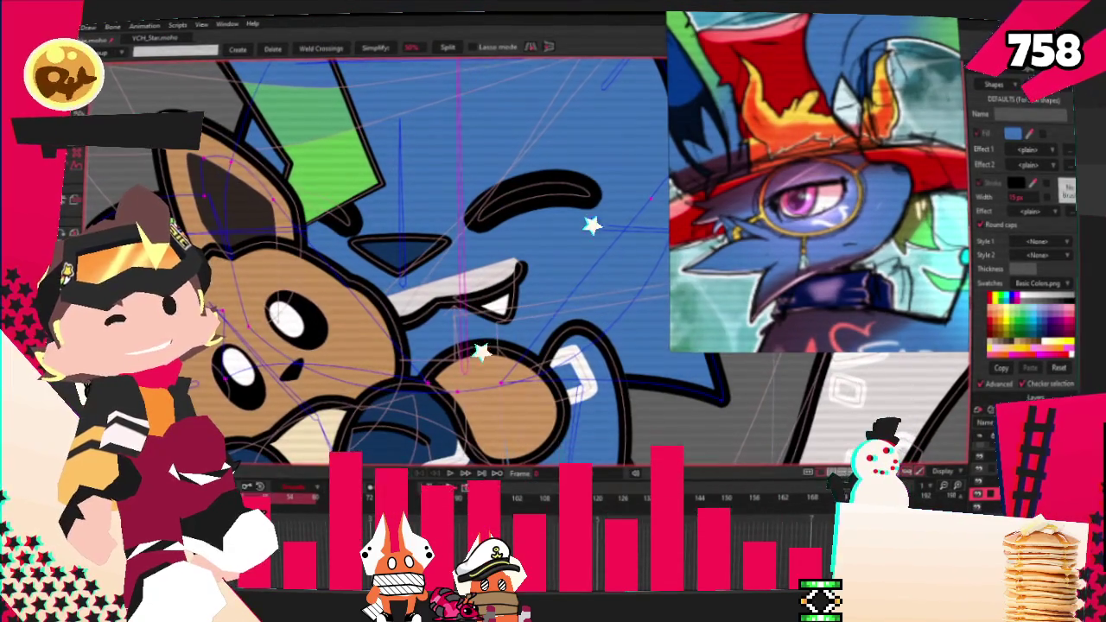
key("i")
key("b")
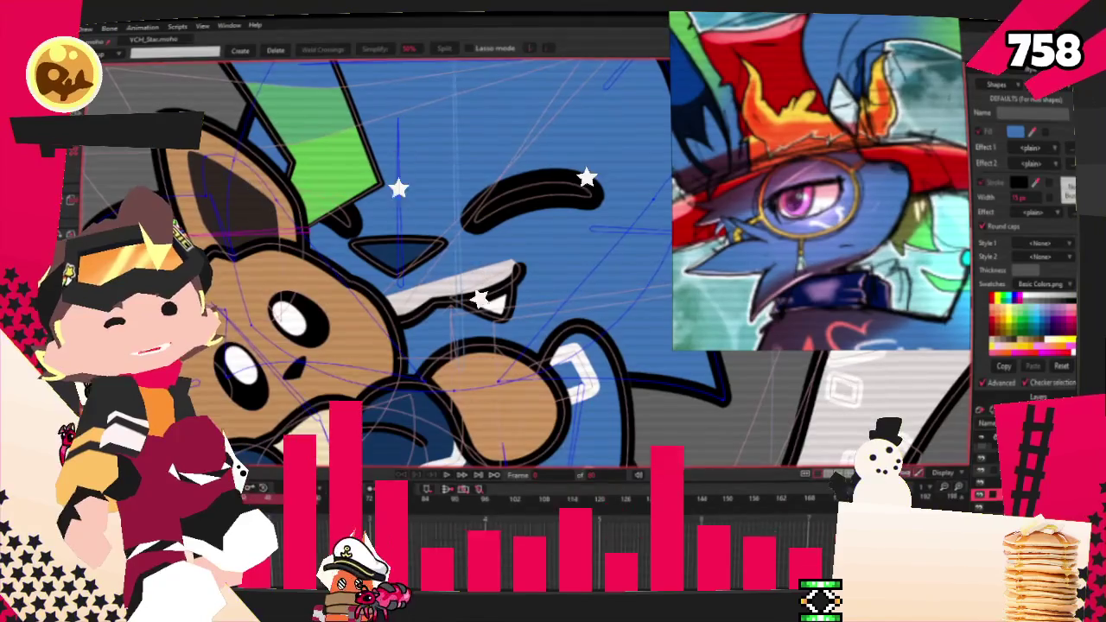
left_click(983, 473)
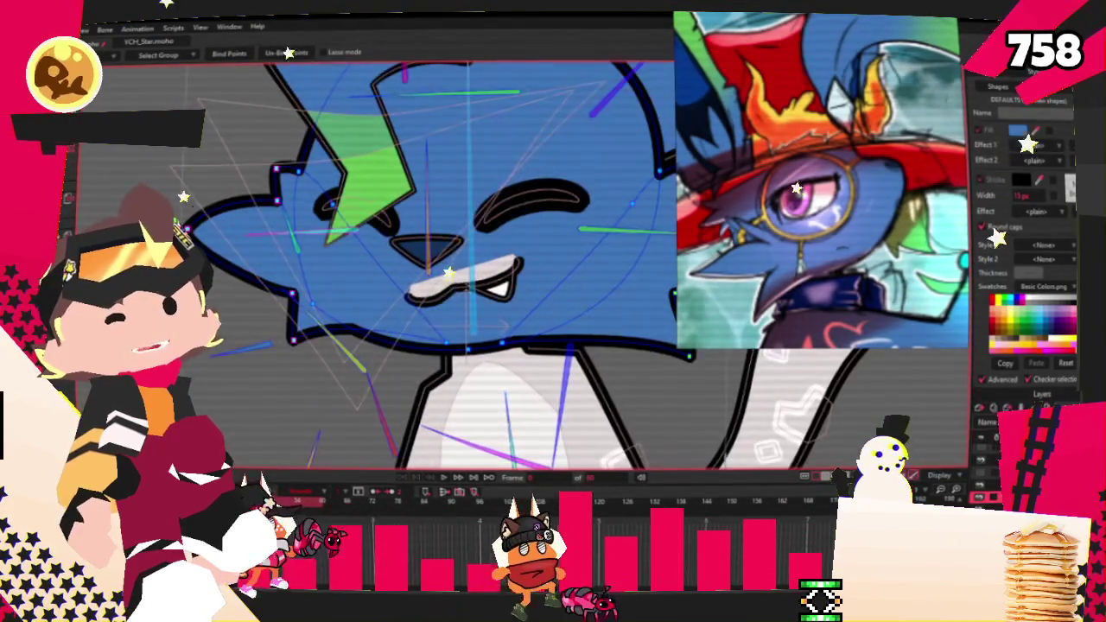
Step: Reshape the head's lower-left outline by moving its corner up and pulling its left tip down
key("t")
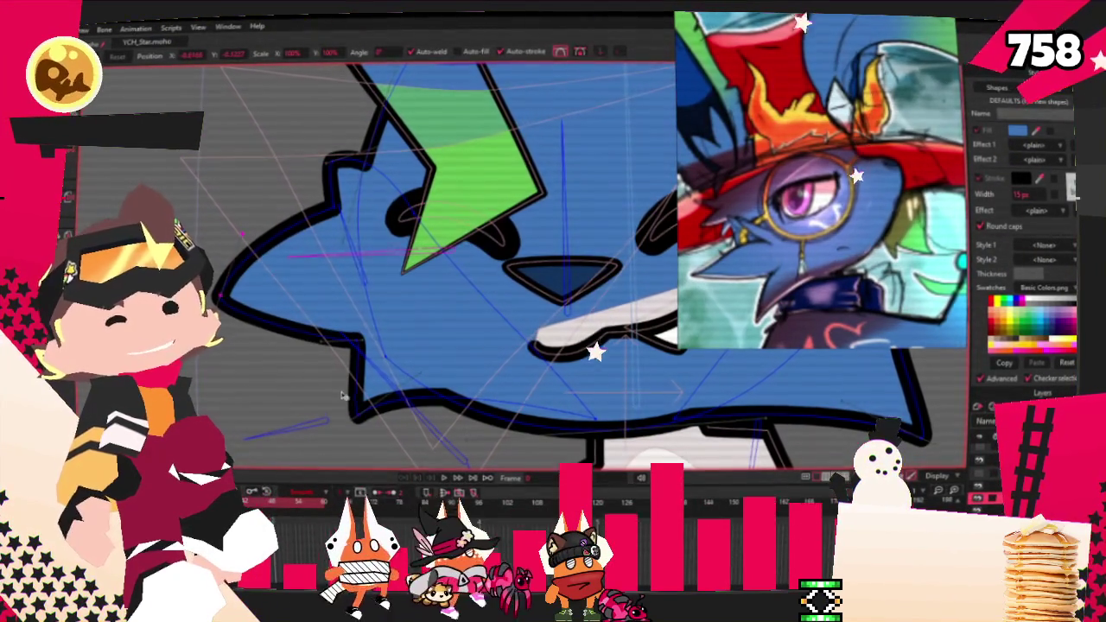
left_click_drag(350, 339, 335, 309)
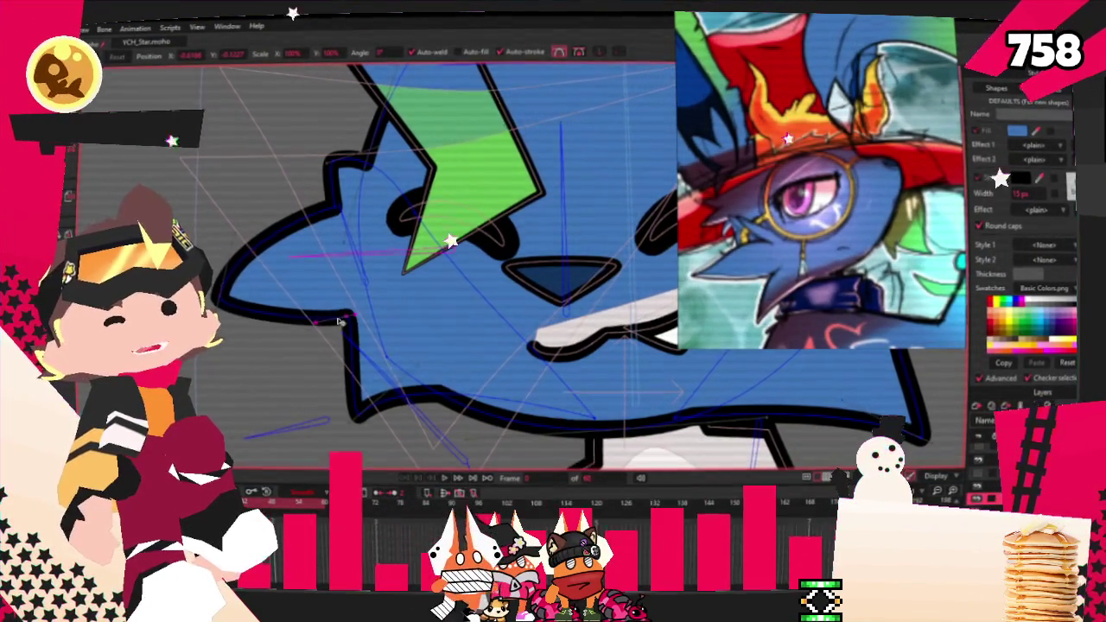
left_click_drag(349, 409, 326, 404)
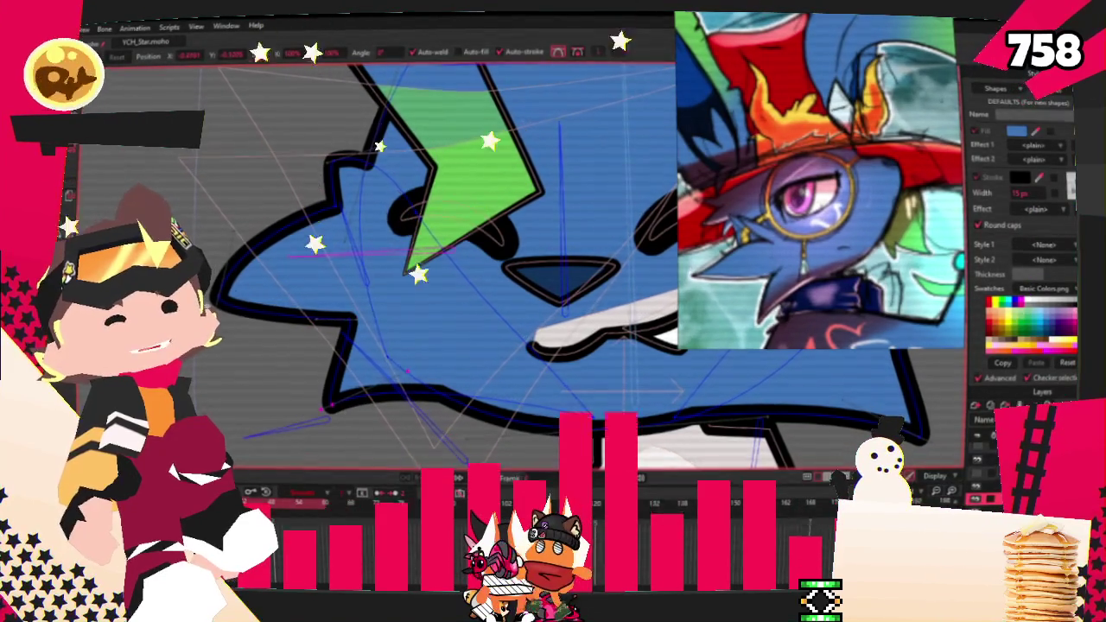
left_click_drag(221, 298, 238, 331)
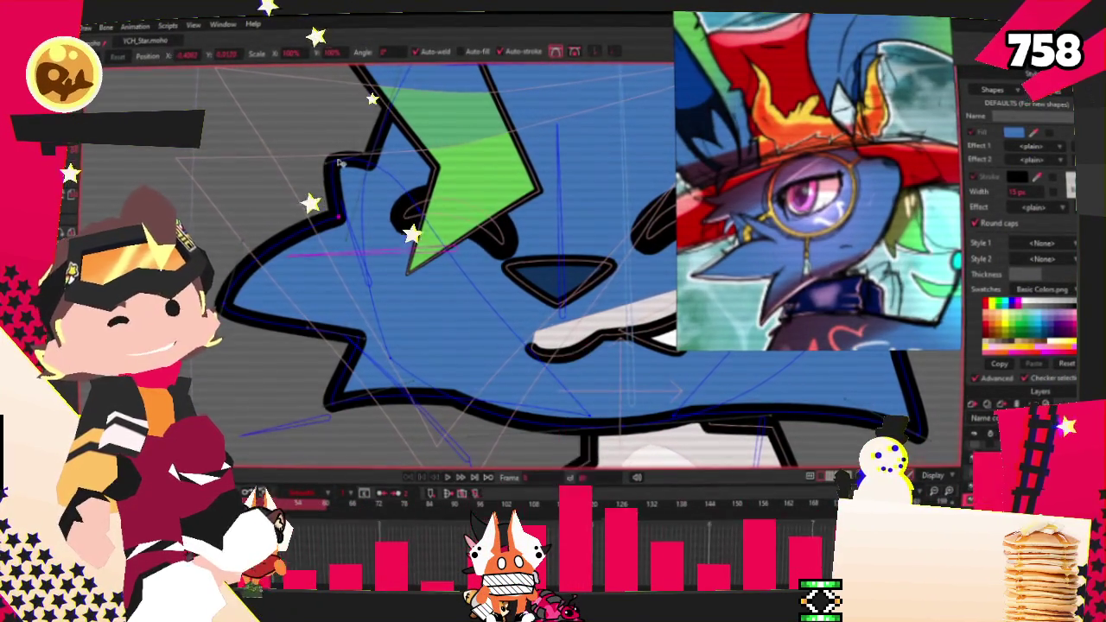
scroll(296, 183, "down", 5)
scroll(332, 185, "up", 3)
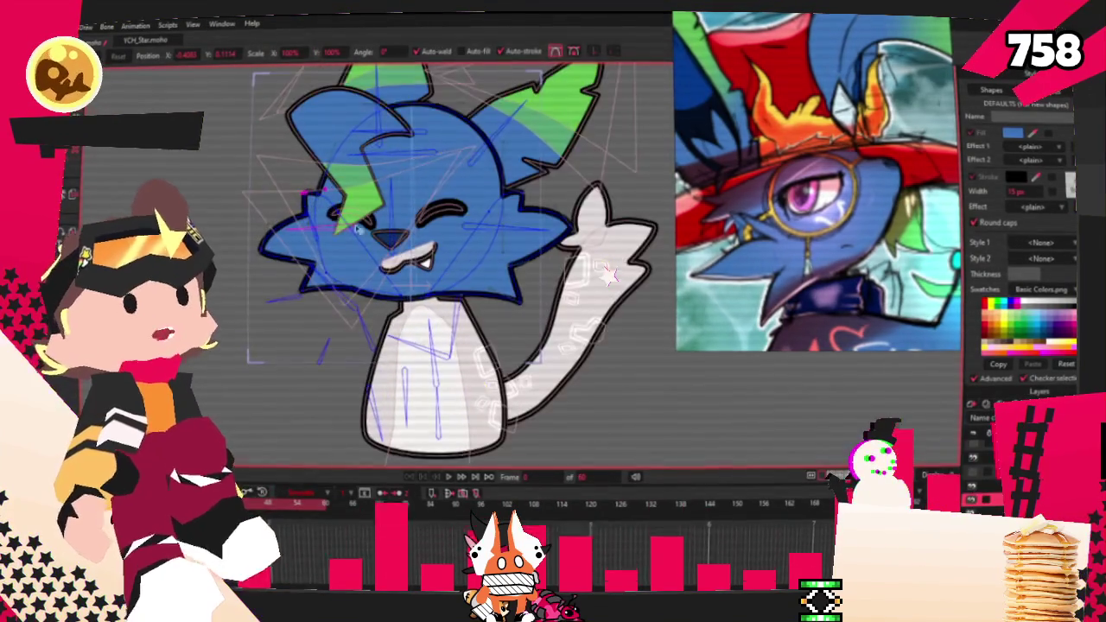
scroll(379, 228, "up", 2)
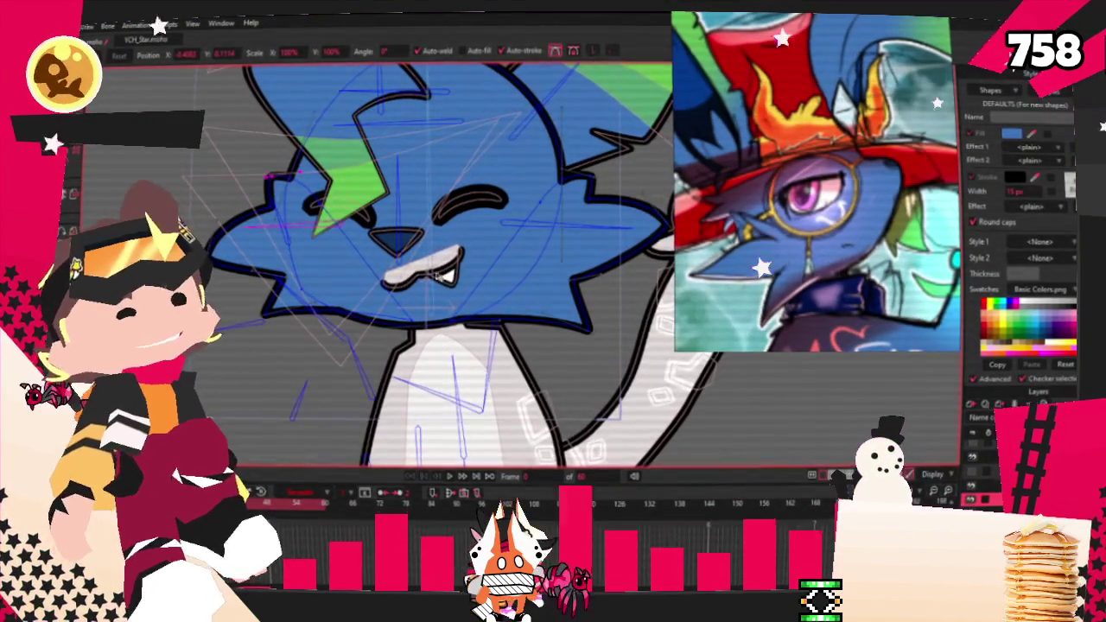
scroll(294, 232, "up", 2)
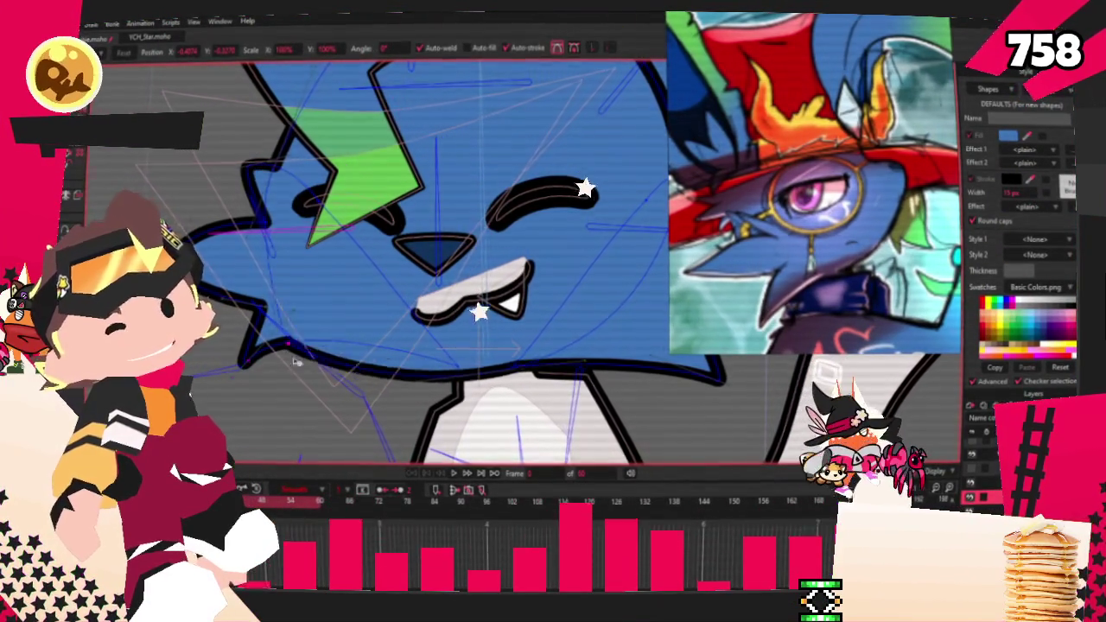
scroll(296, 343, "up", 1)
scroll(299, 333, "up", 2)
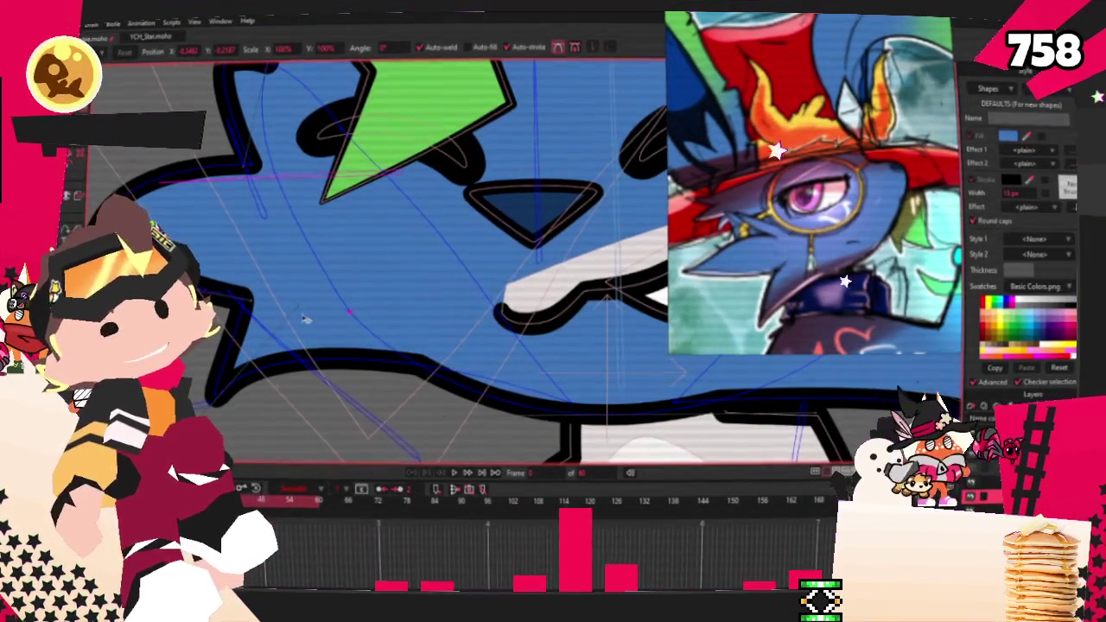
Step: Undo the last change, lower the bottom outline curve and raise the lower-left outline
key("ctrl+z")
left_click_drag(339, 365, 331, 411)
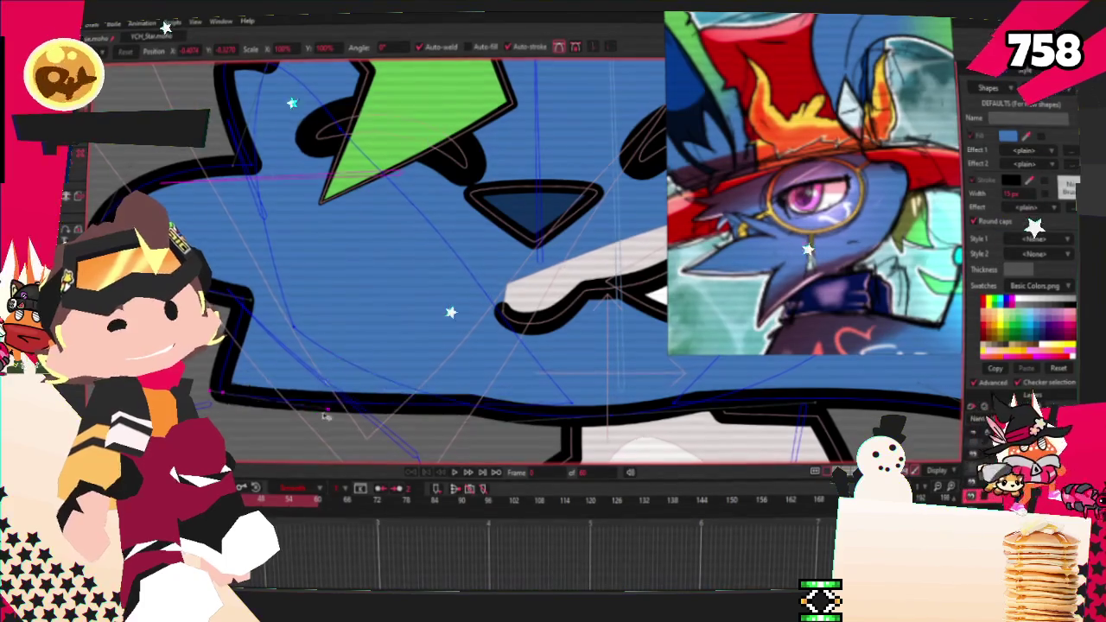
left_click_drag(237, 395, 245, 375)
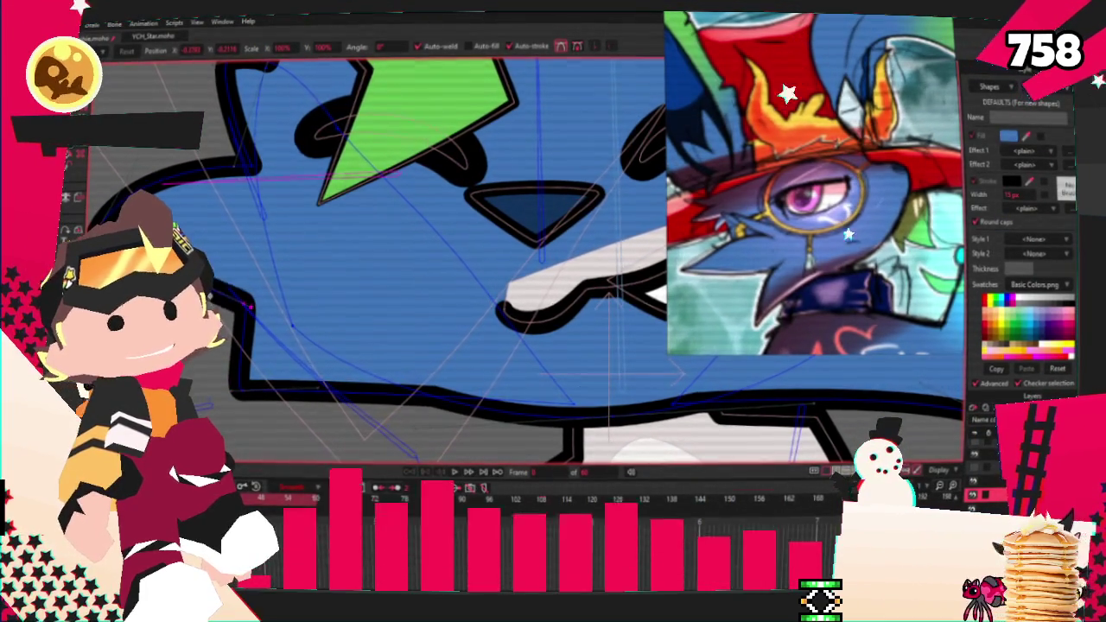
left_click_drag(248, 308, 249, 294)
scroll(350, 311, "down", 3)
scroll(346, 309, "down", 2)
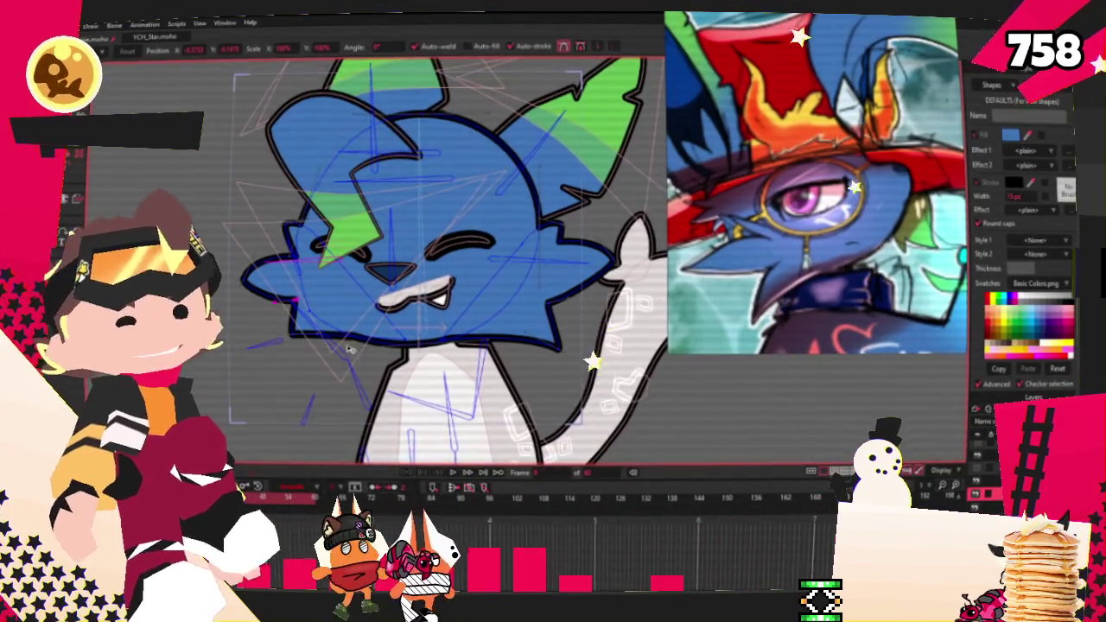
scroll(350, 347, "up", 5)
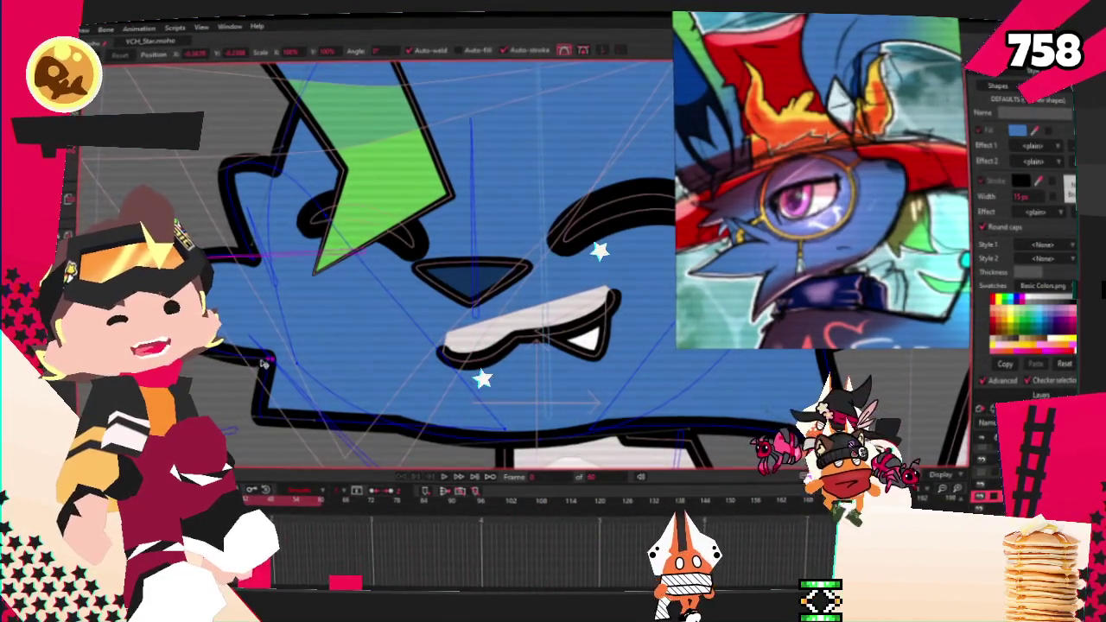
scroll(259, 354, "down", 3)
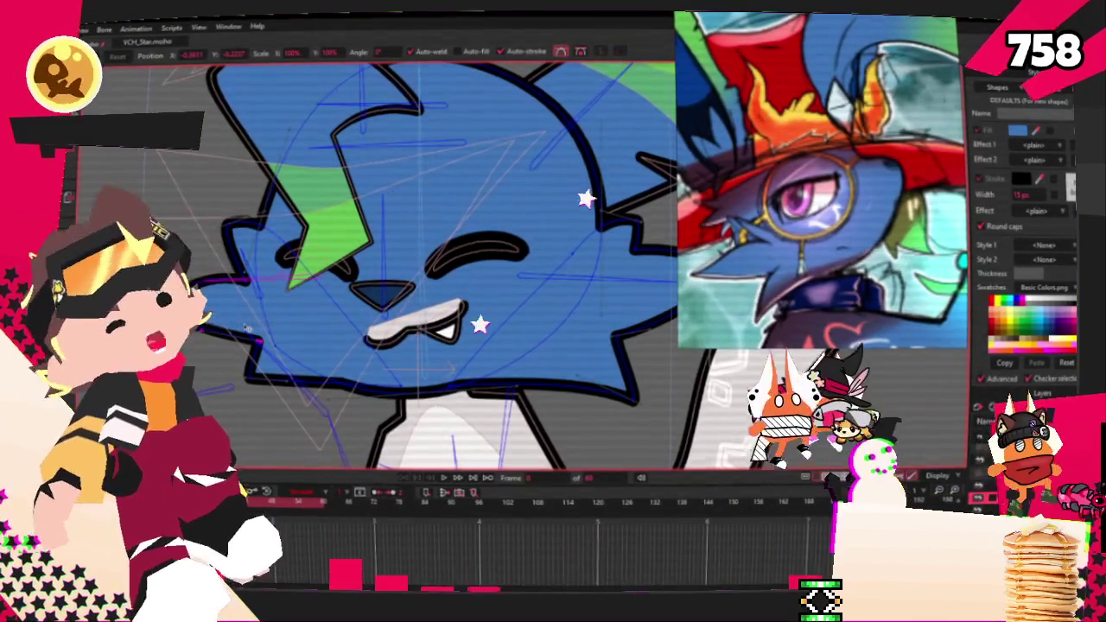
scroll(250, 311, "down", 3)
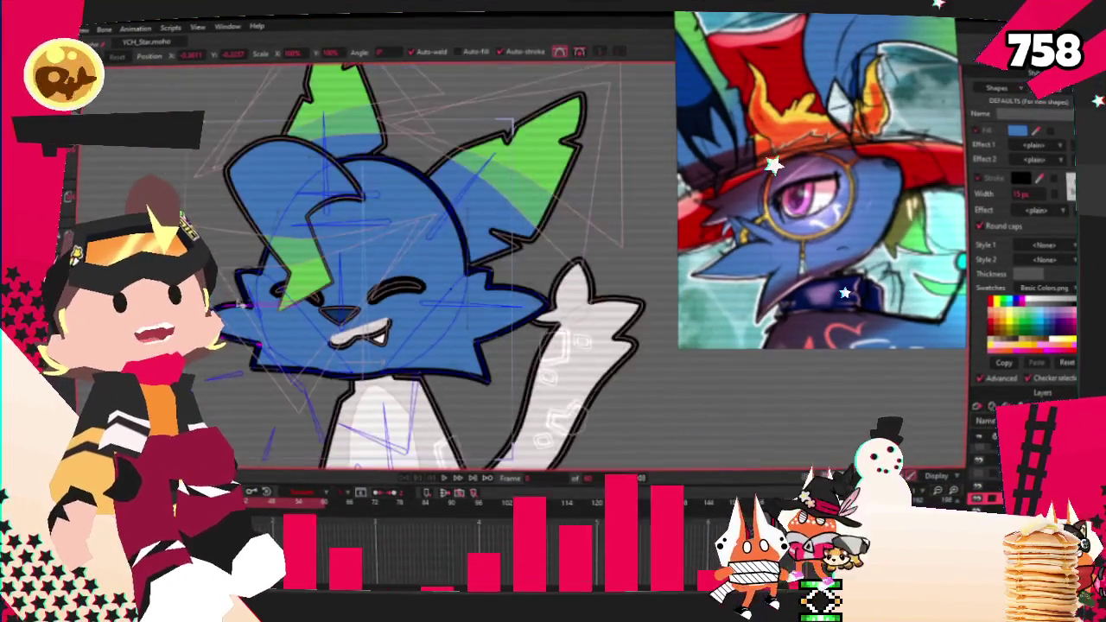
scroll(259, 281, "up", 4)
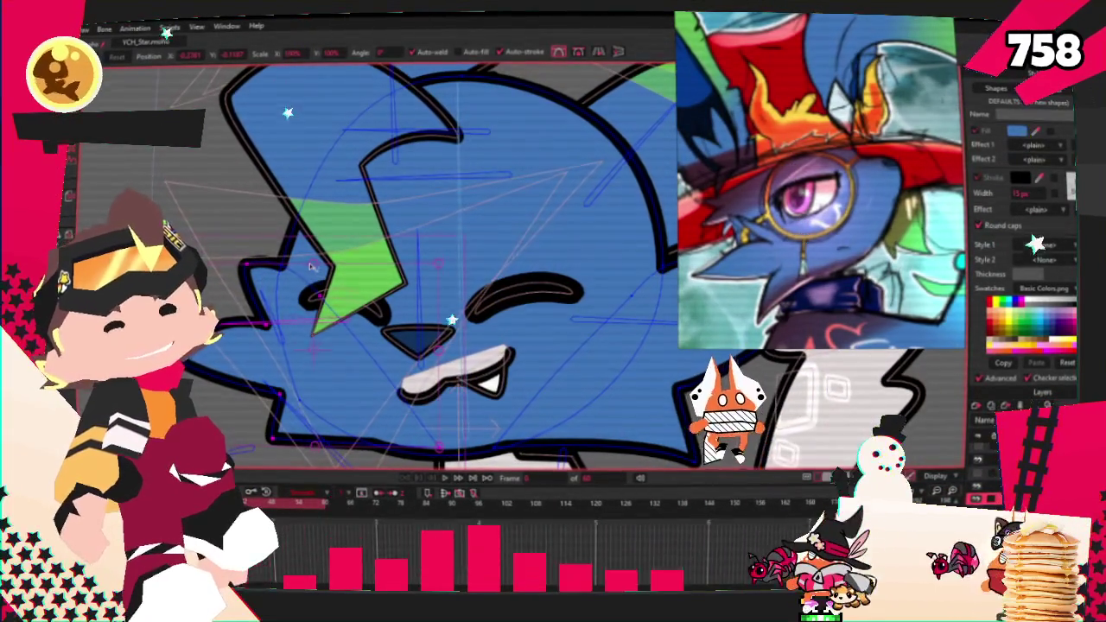
scroll(558, 212, "down", 2)
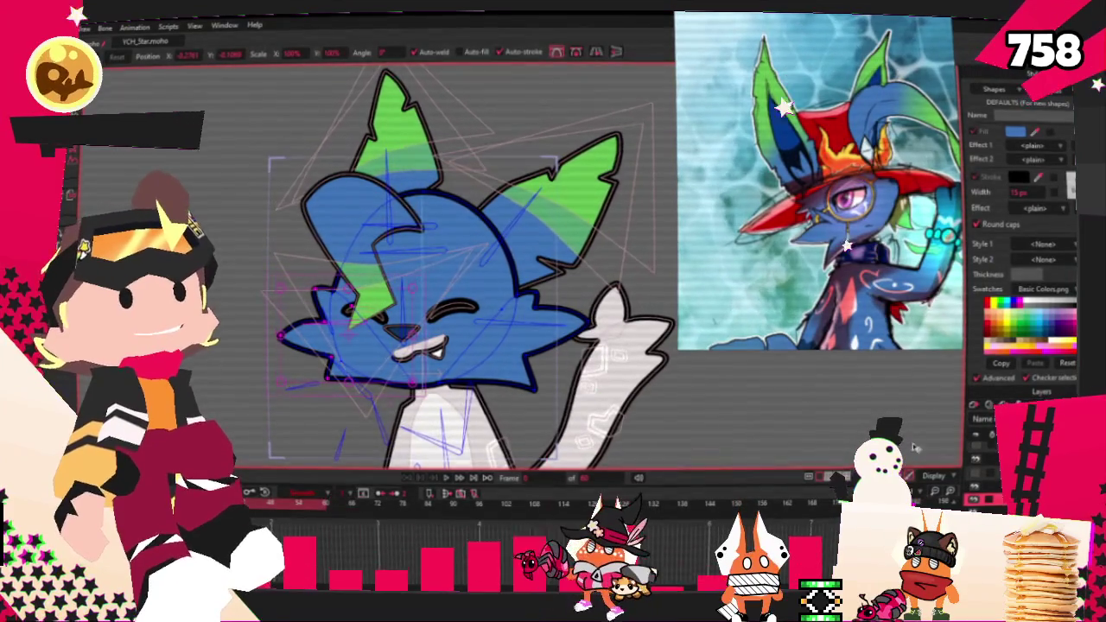
Step: Draw a red rectangle across the head and skew it into a long slanted brim
key("r")
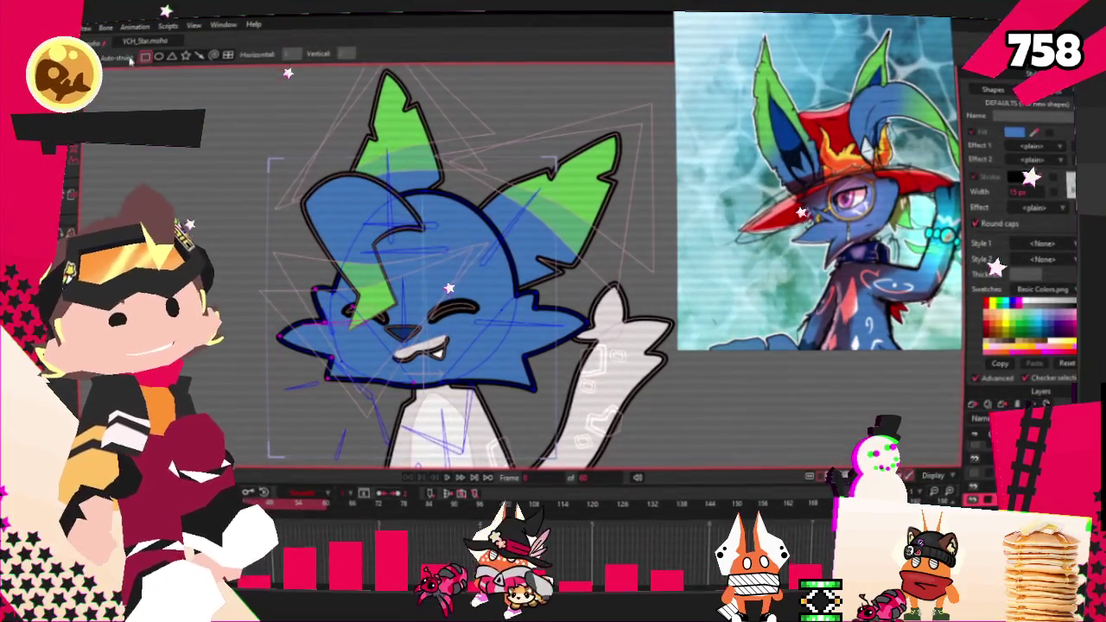
scroll(443, 195, "up", 2)
left_click_drag(288, 145, 546, 253)
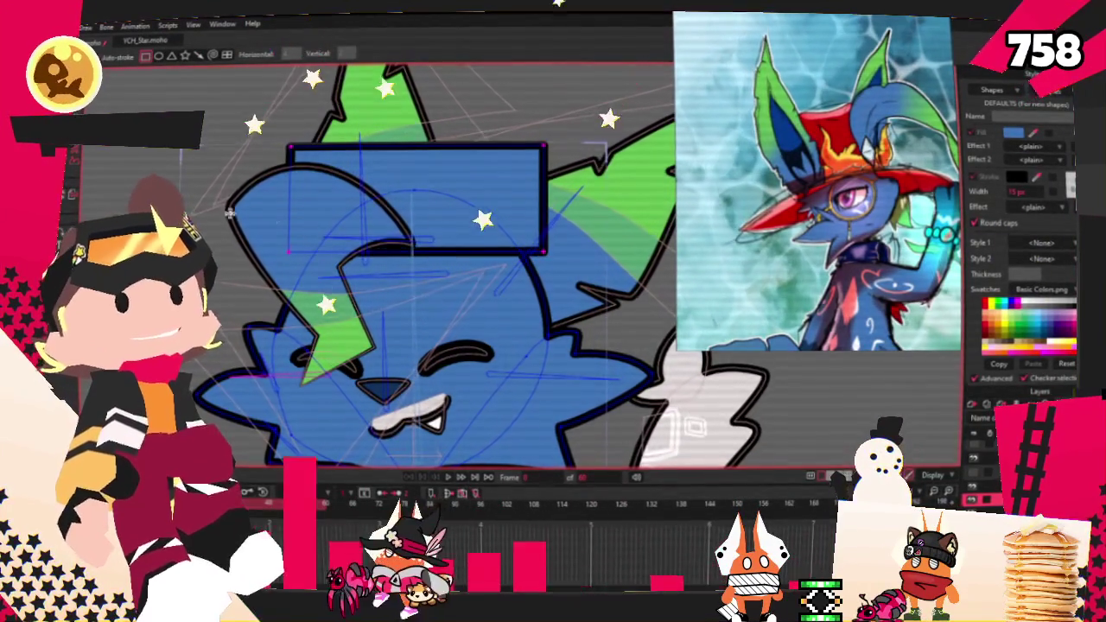
key("q")
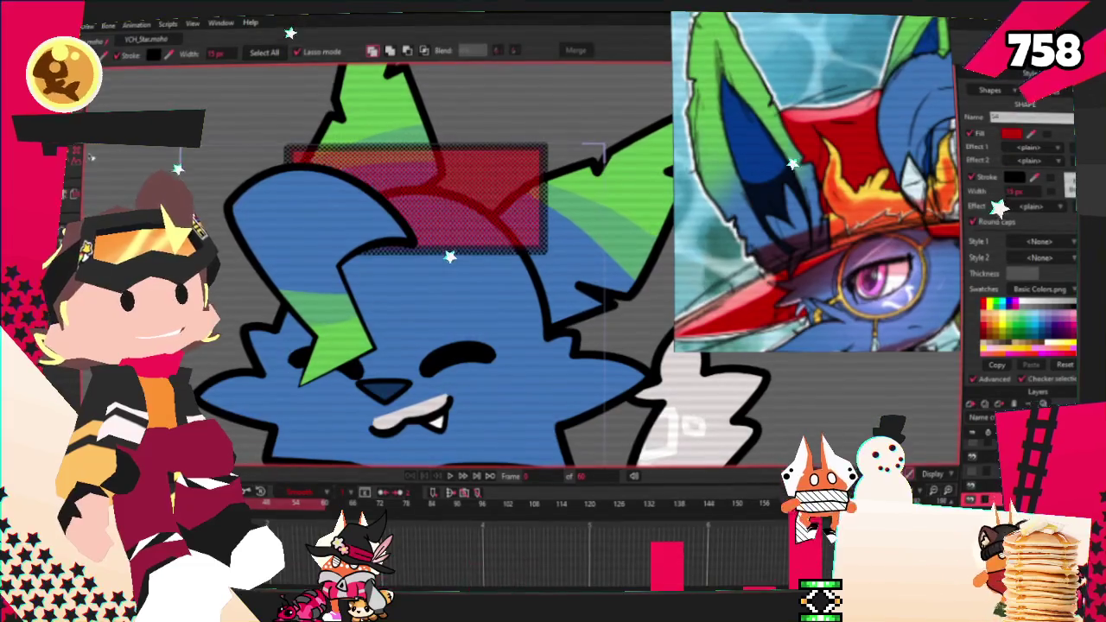
key("t")
scroll(600, 208, "up", 2)
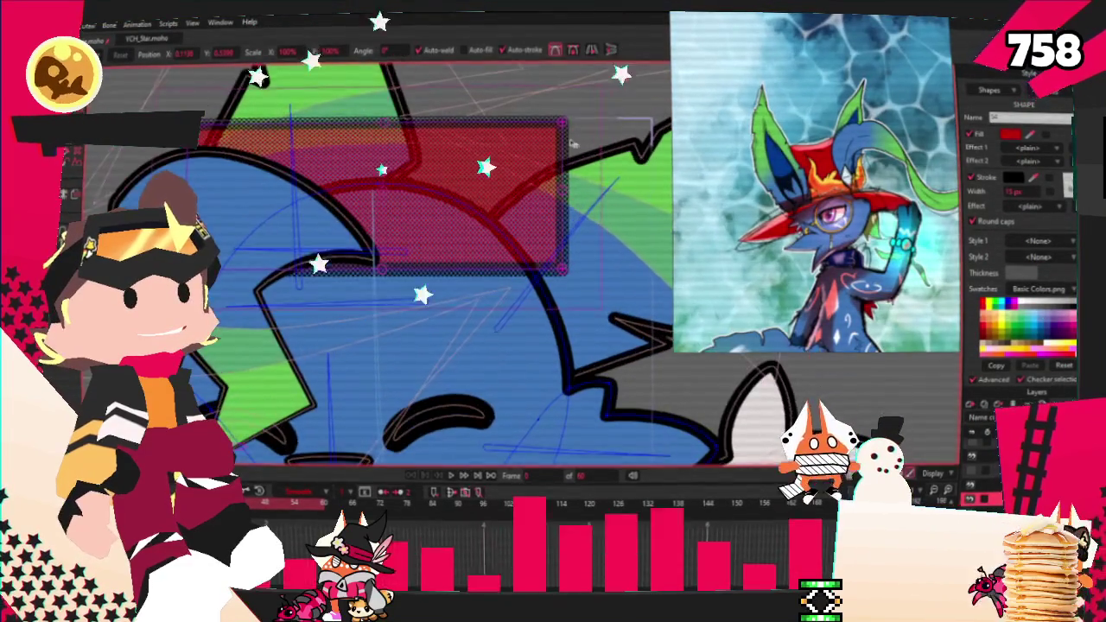
left_click_drag(563, 125, 529, 325)
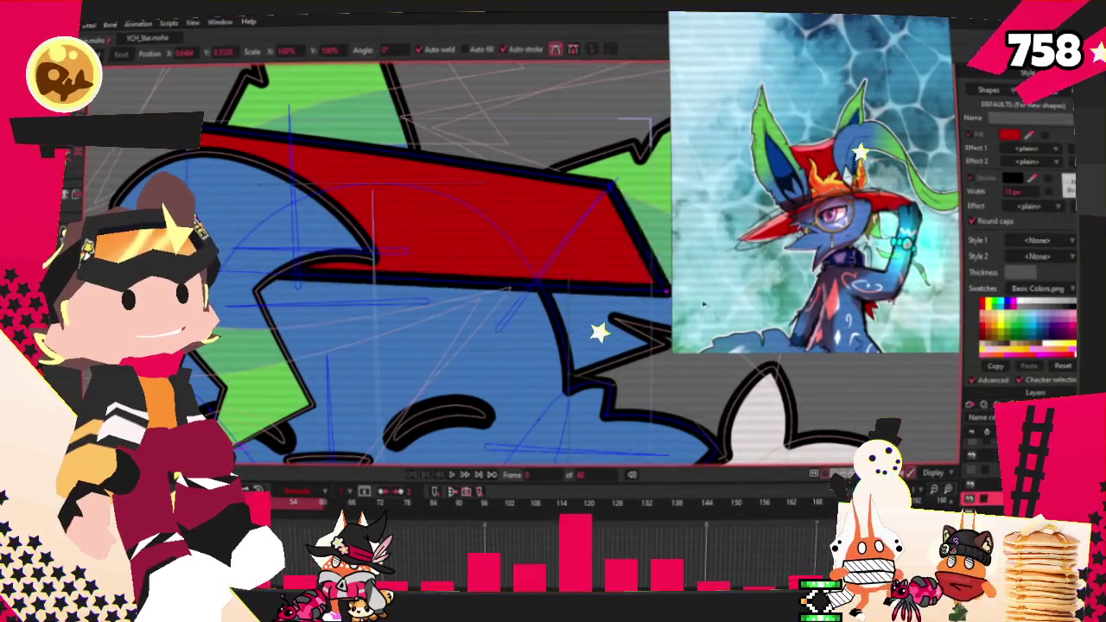
scroll(528, 325, "down", 2)
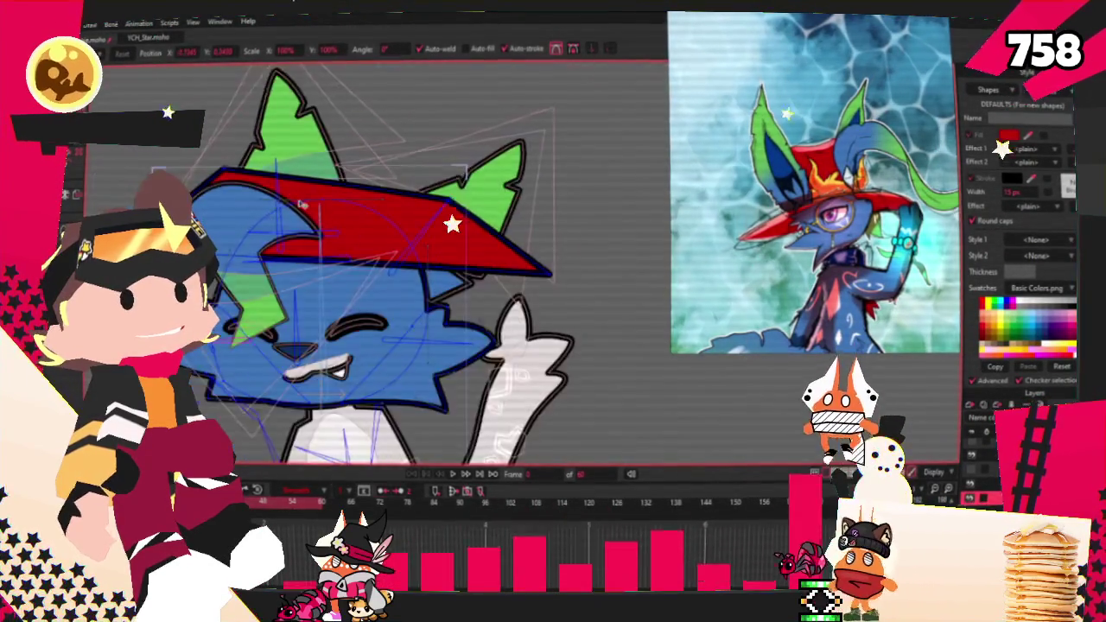
Step: Curve the brim's top edge near its right corner and flatten its lower edge
key("c")
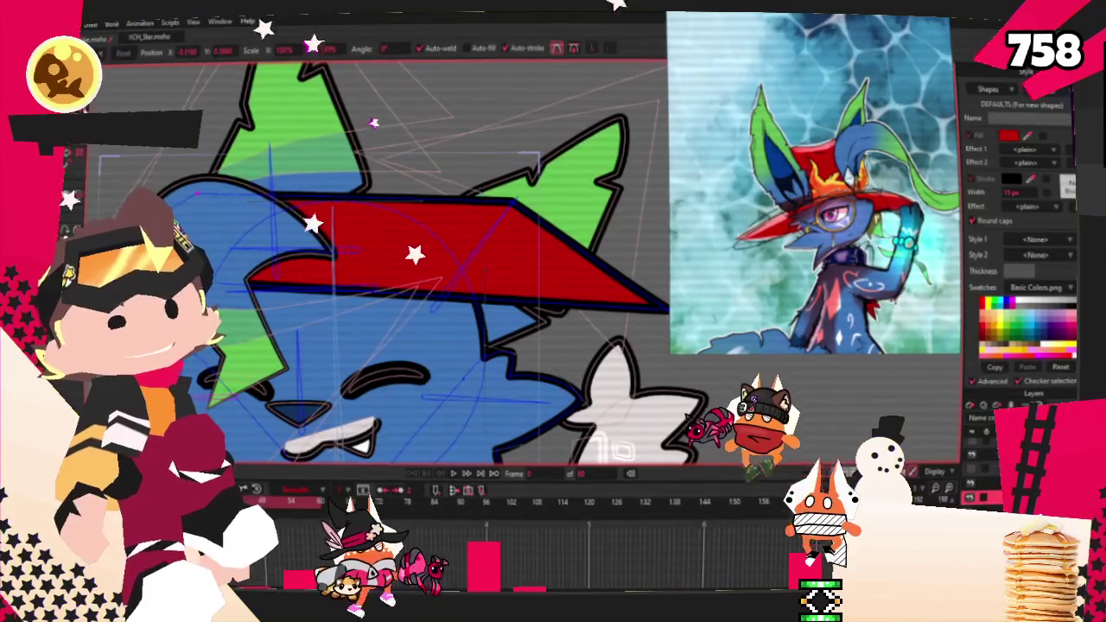
left_click_drag(514, 205, 617, 260)
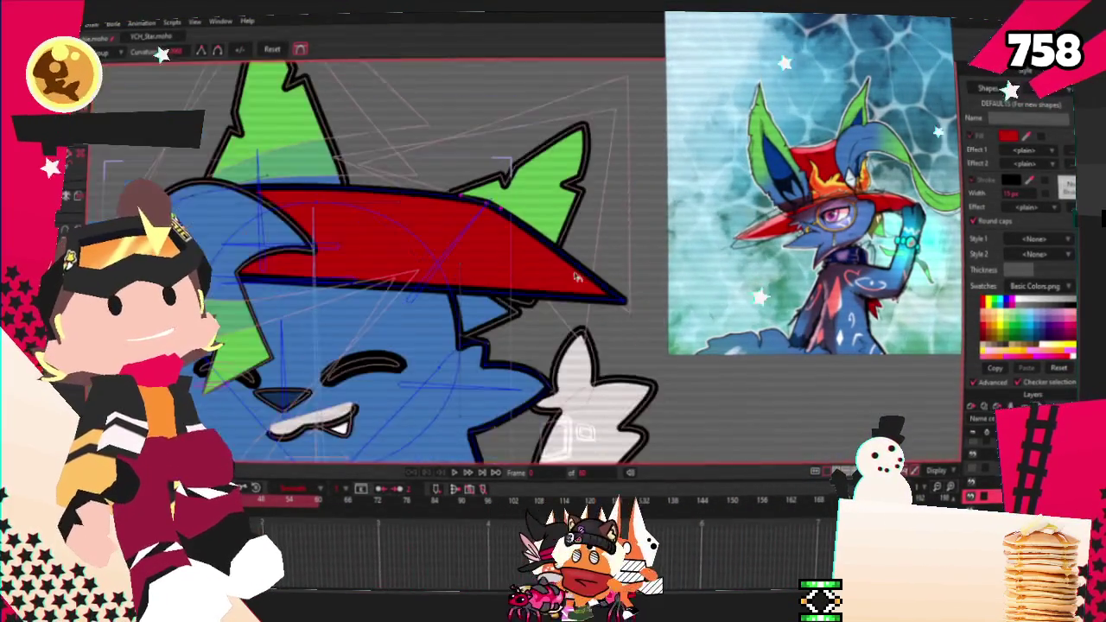
scroll(609, 285, "up", 2)
scroll(623, 302, "down", 2)
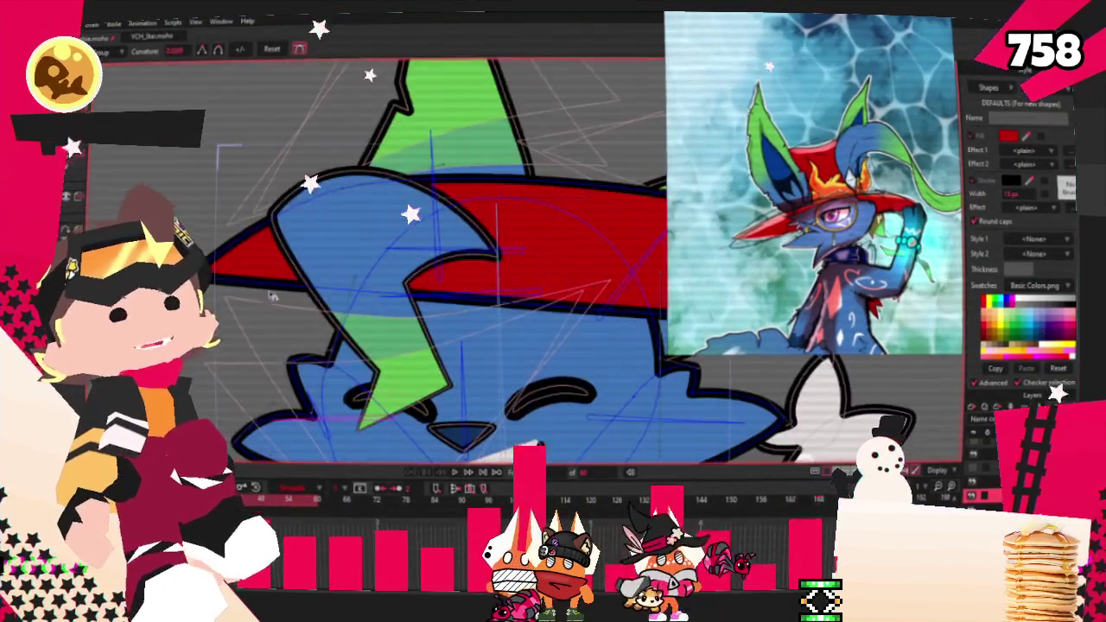
scroll(412, 273, "down", 1)
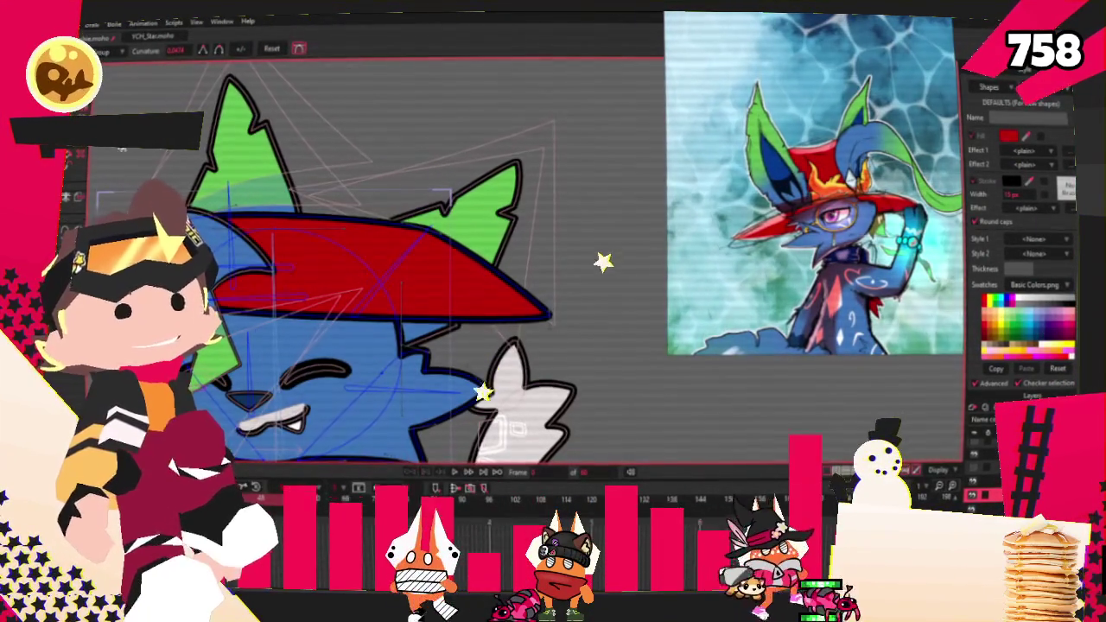
key("a")
scroll(427, 245, "up", 1)
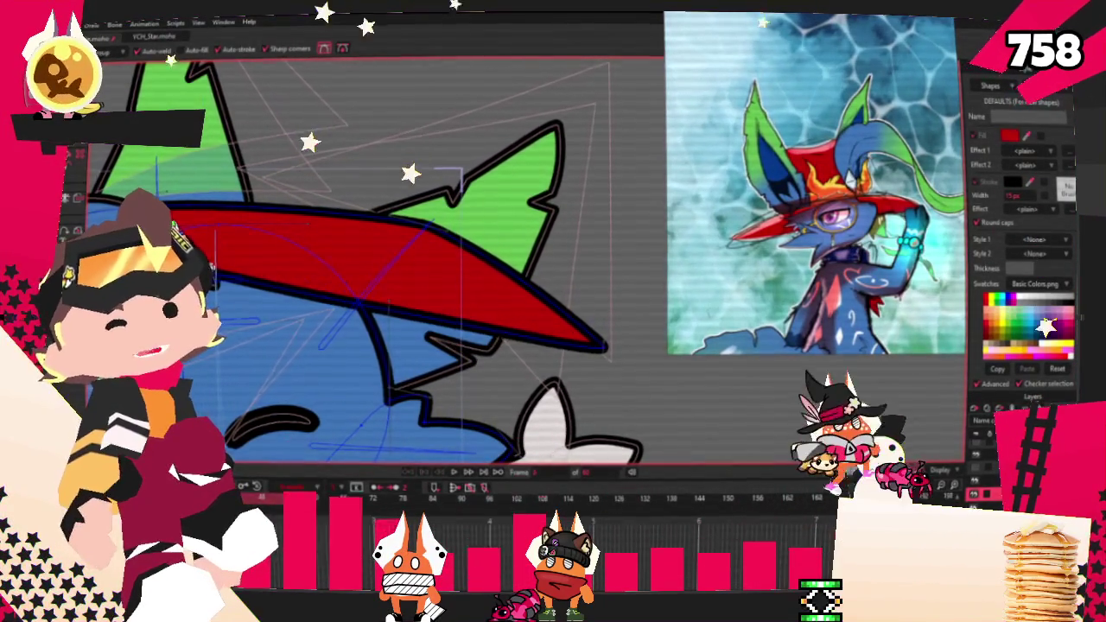
scroll(219, 257, "down", 1)
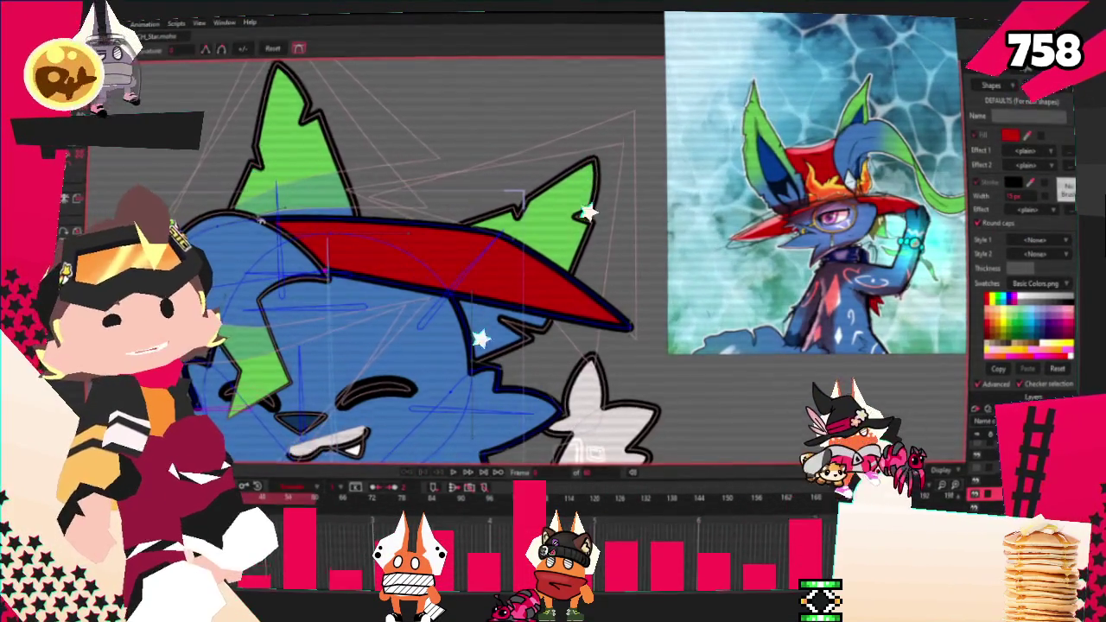
scroll(324, 276, "up", 1)
key("c")
left_click_drag(324, 276, 307, 276)
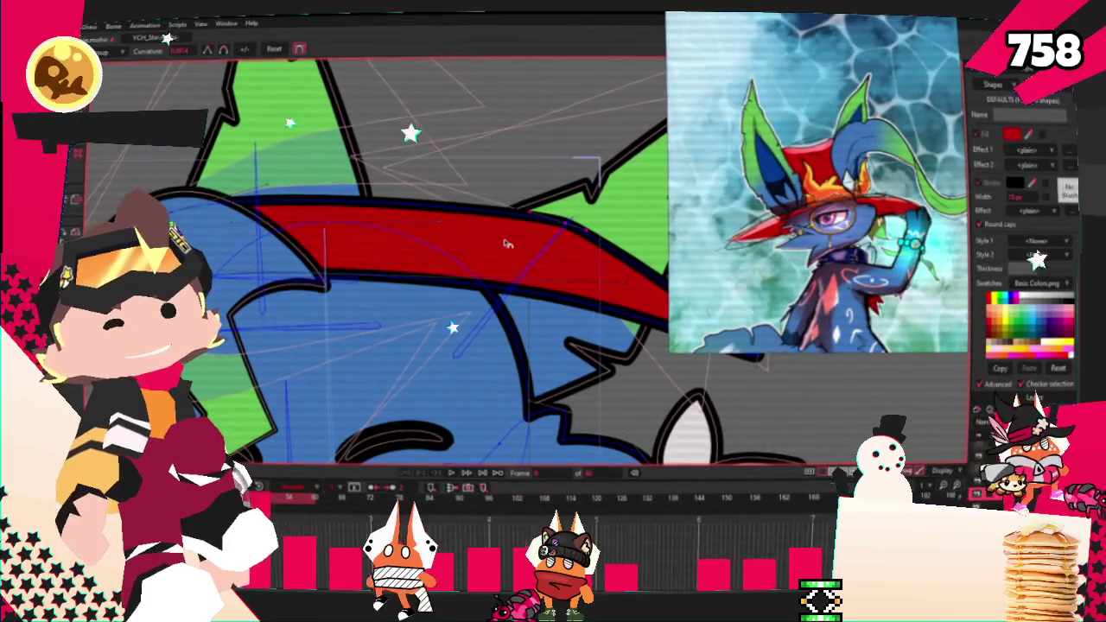
Step: Move the red brim down so it sits on the head
key("t")
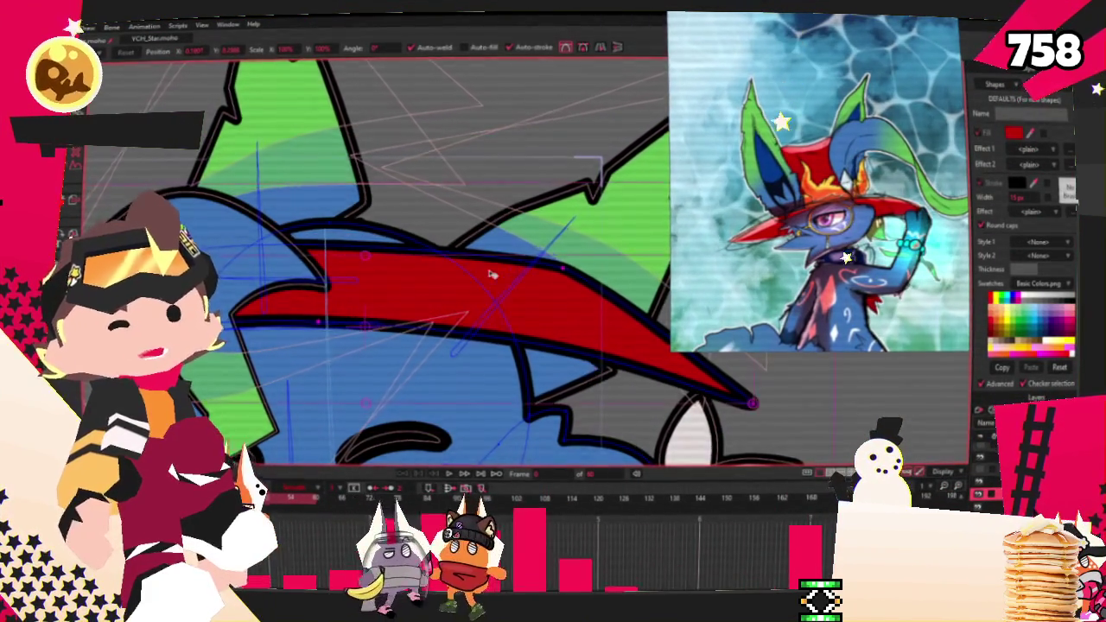
scroll(425, 273, "down", 3)
scroll(419, 266, "up", 1)
left_click_drag(414, 253, 408, 269)
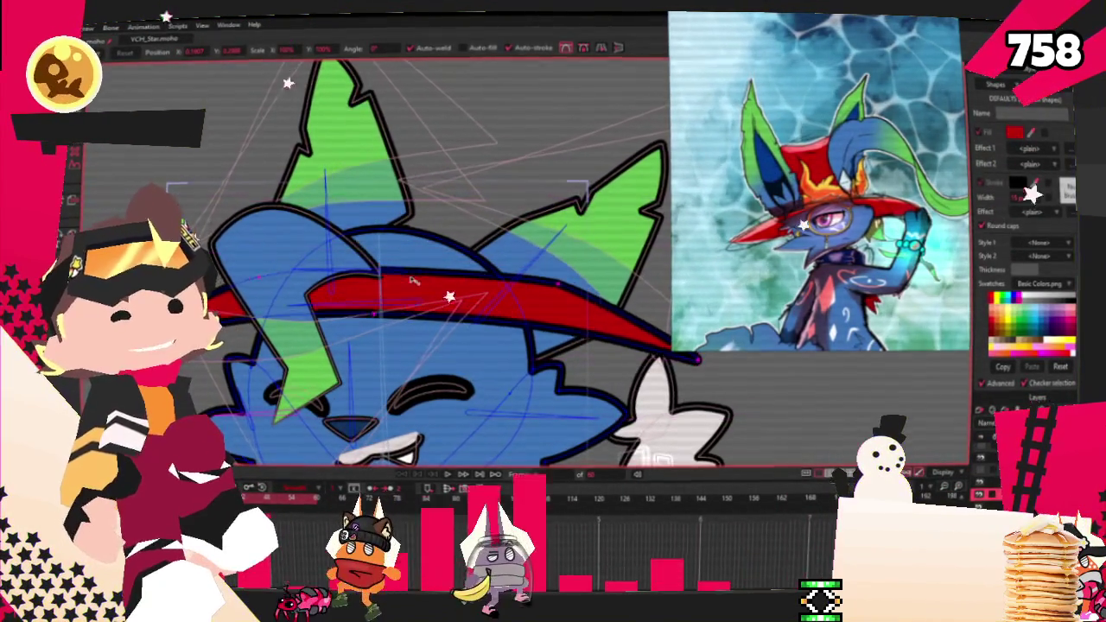
scroll(408, 273, "down", 1)
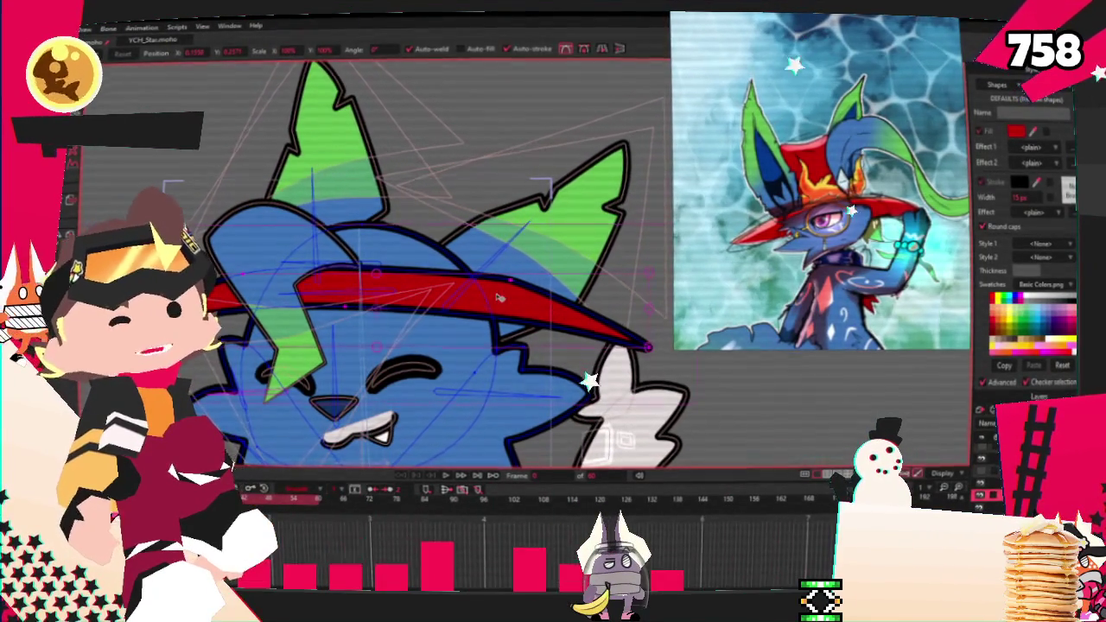
Step: Draw a tall red rectangle above the brim for the hat crown, then deselect it
key("g")
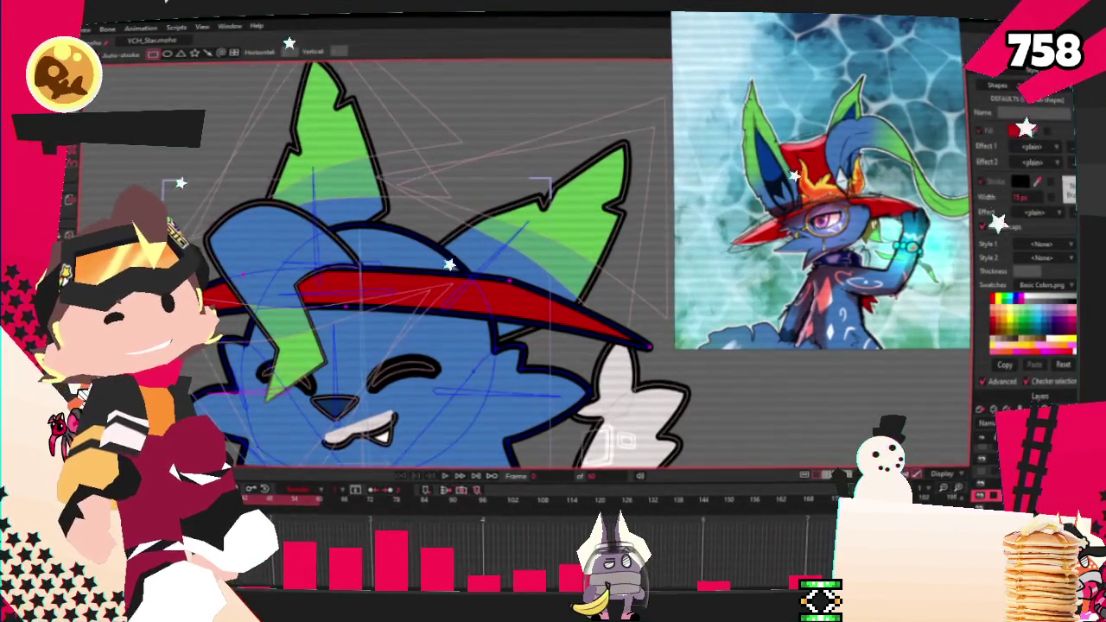
left_click_drag(239, 117, 510, 283)
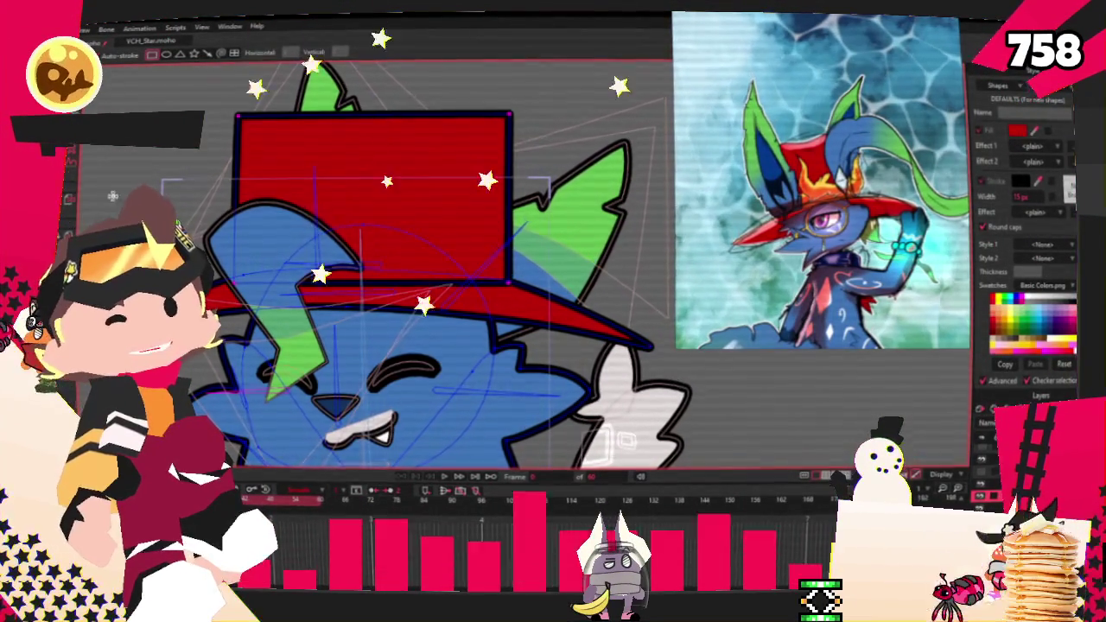
key("q")
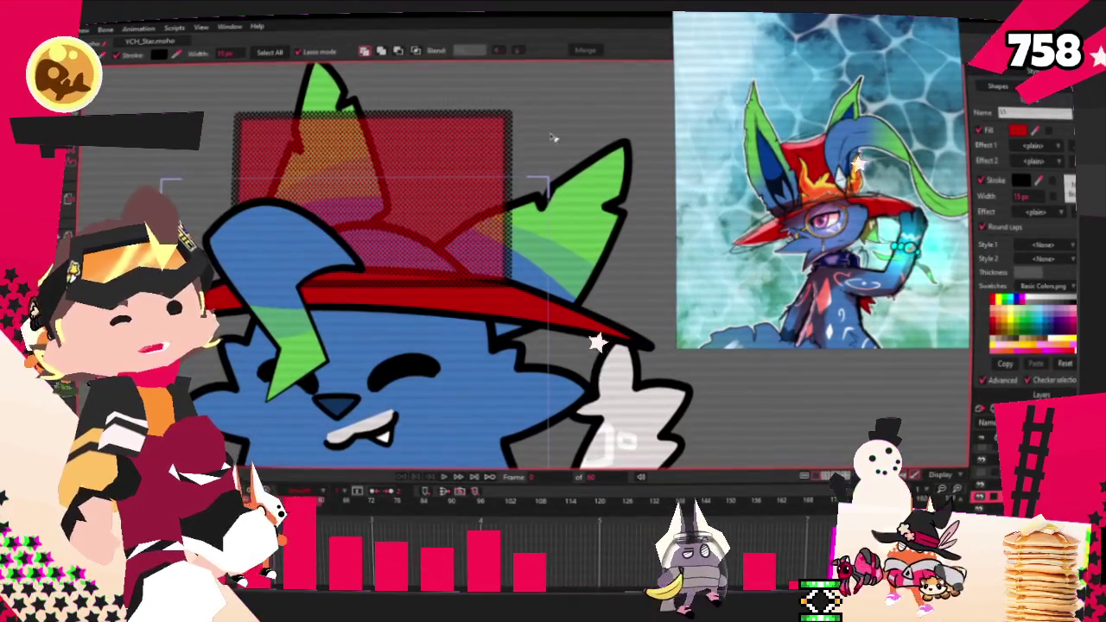
left_click(439, 79)
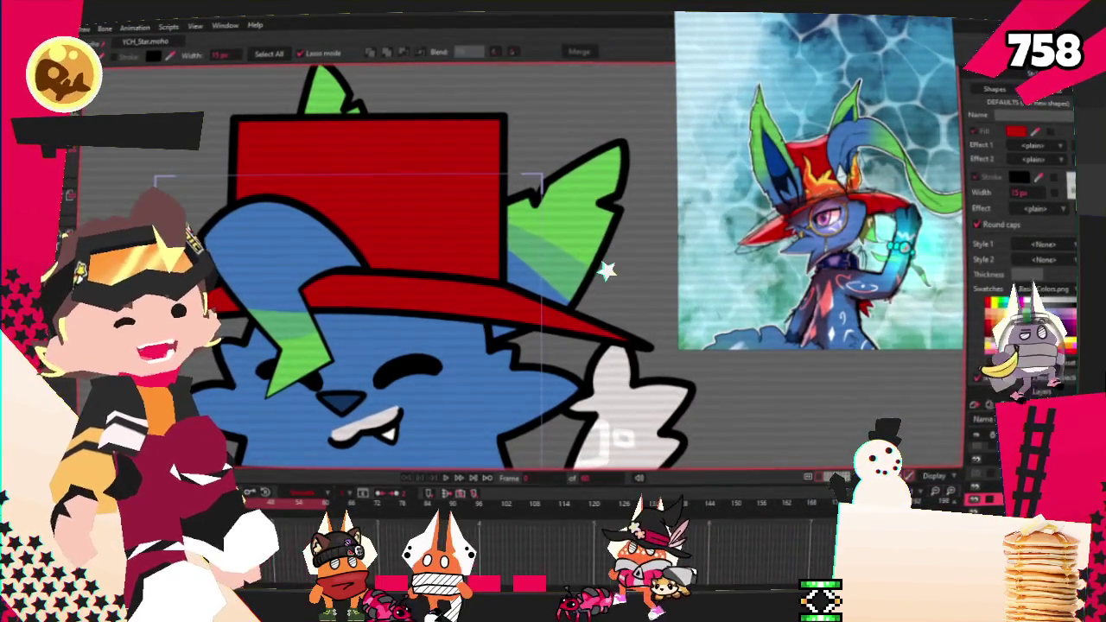
key("a")
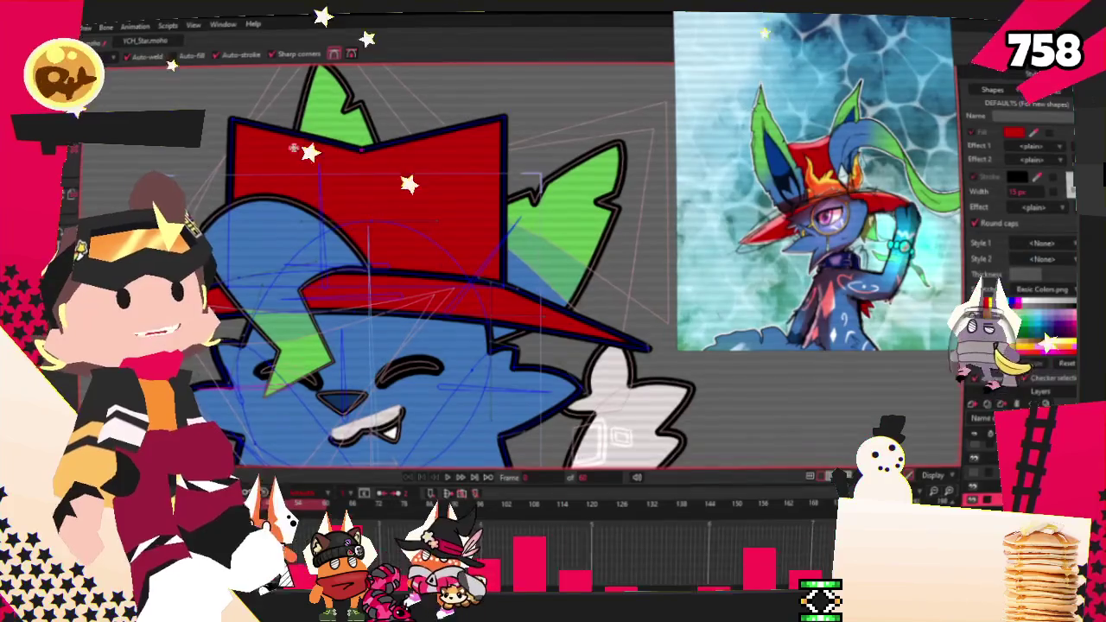
Step: Pick a point on the crown's top edge and zoom in on the hat
key("c")
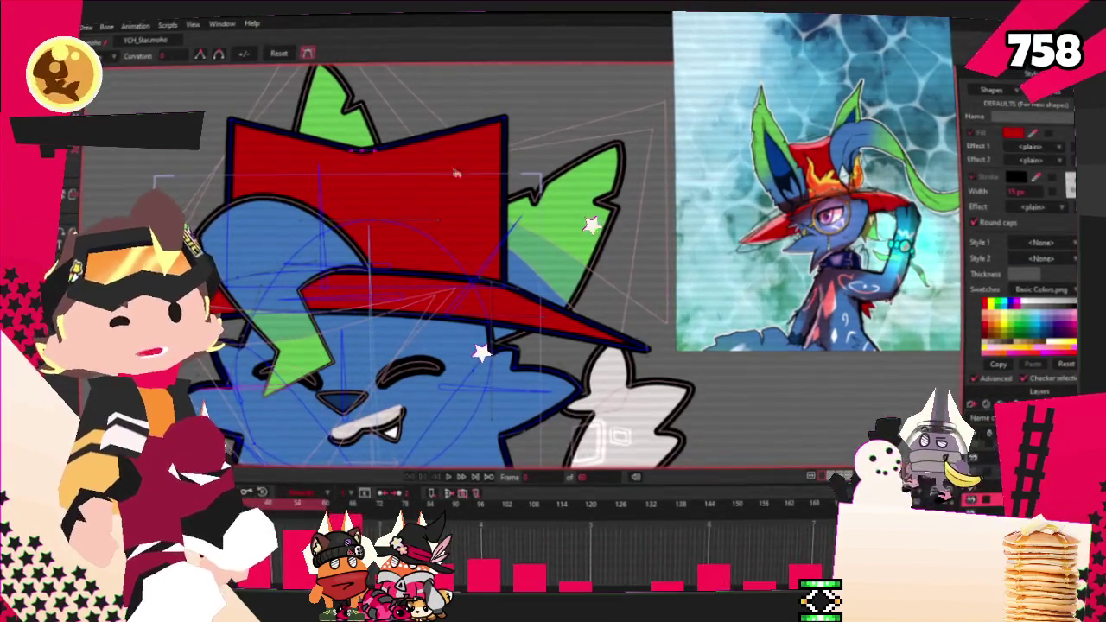
left_click(526, 138)
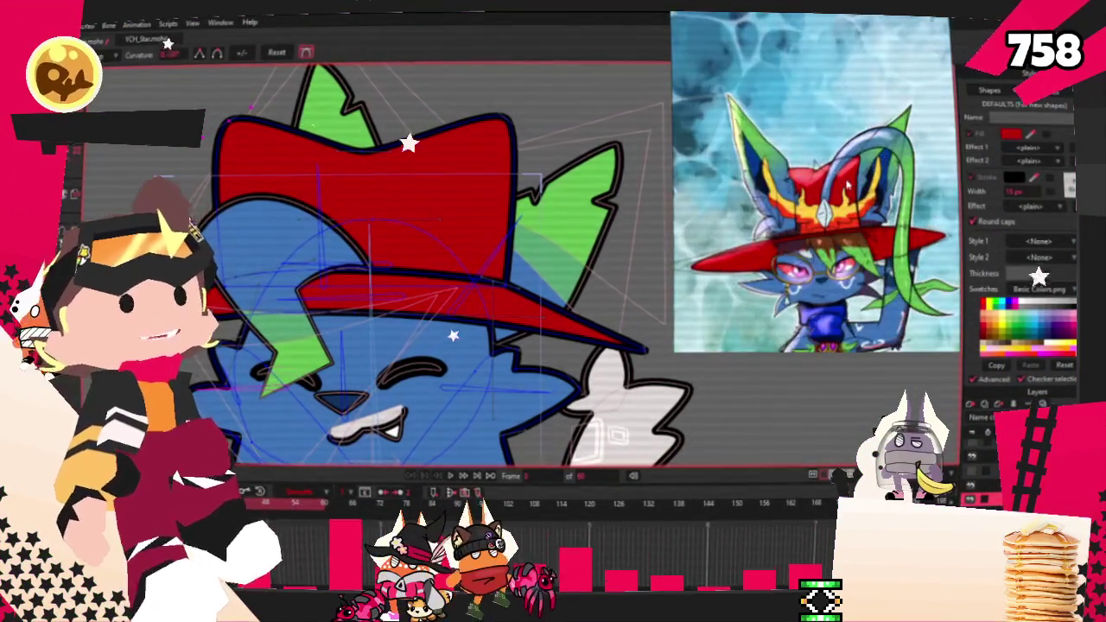
key("t")
scroll(432, 259, "up", 3)
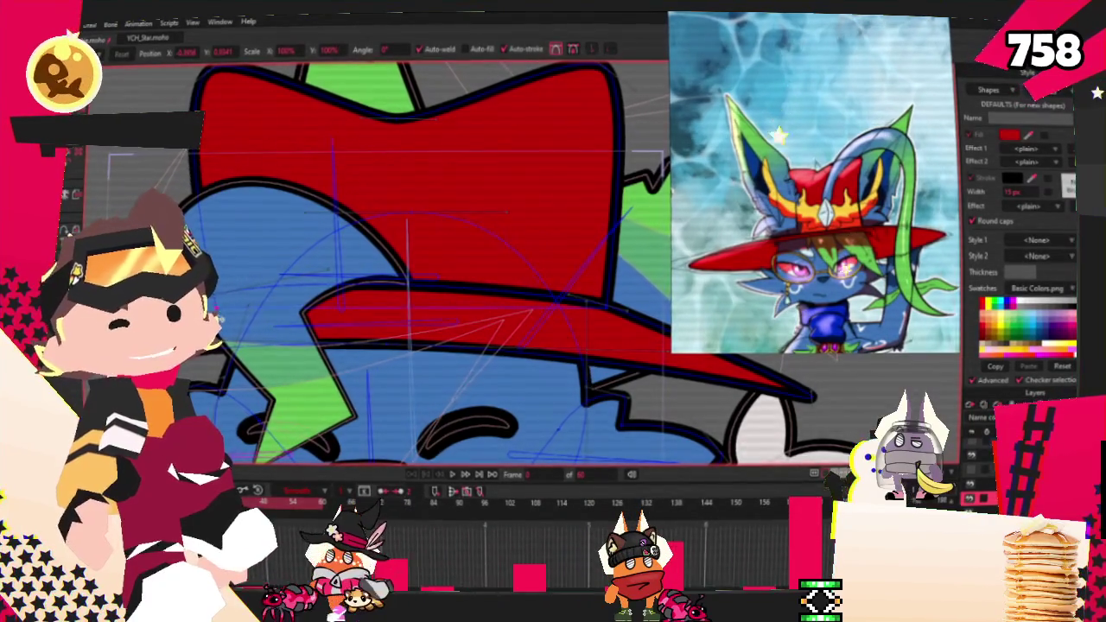
scroll(509, 312, "down", 2)
scroll(498, 316, "up", 4)
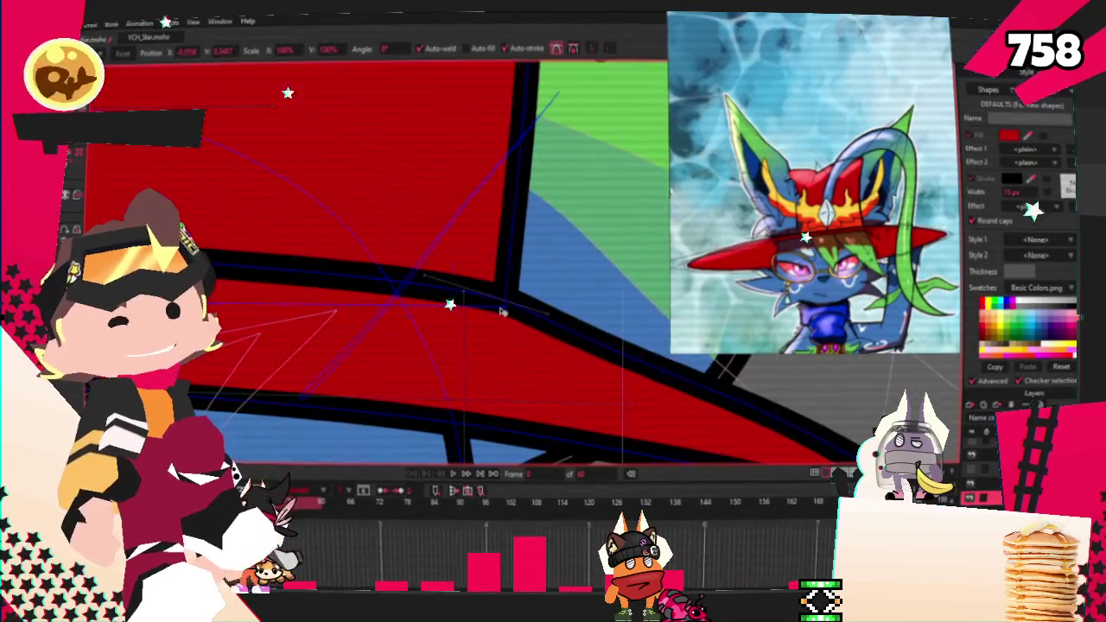
scroll(481, 324, "down", 3)
scroll(424, 250, "up", 2)
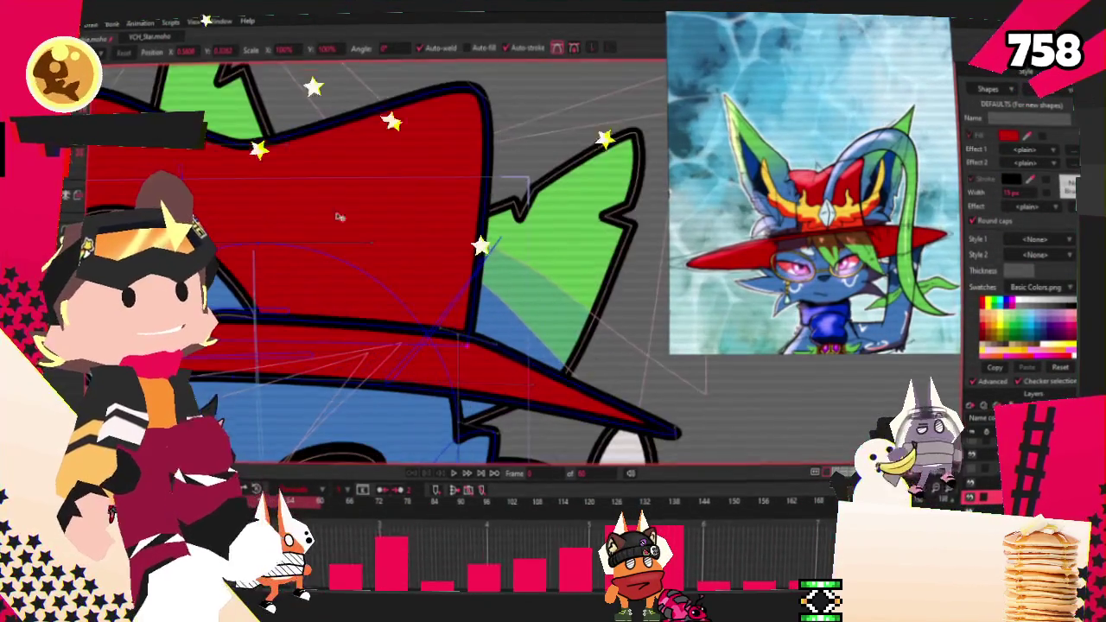
Step: Drag the middle point of the crown's top edge upward to flatten the dip
key("c")
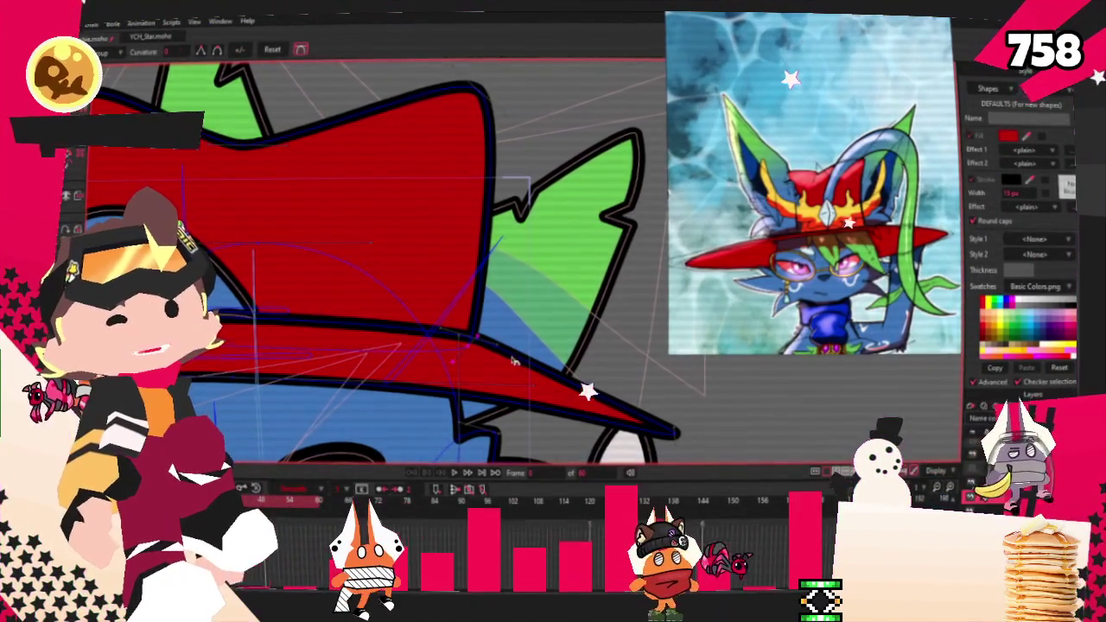
scroll(497, 367, "up", 2)
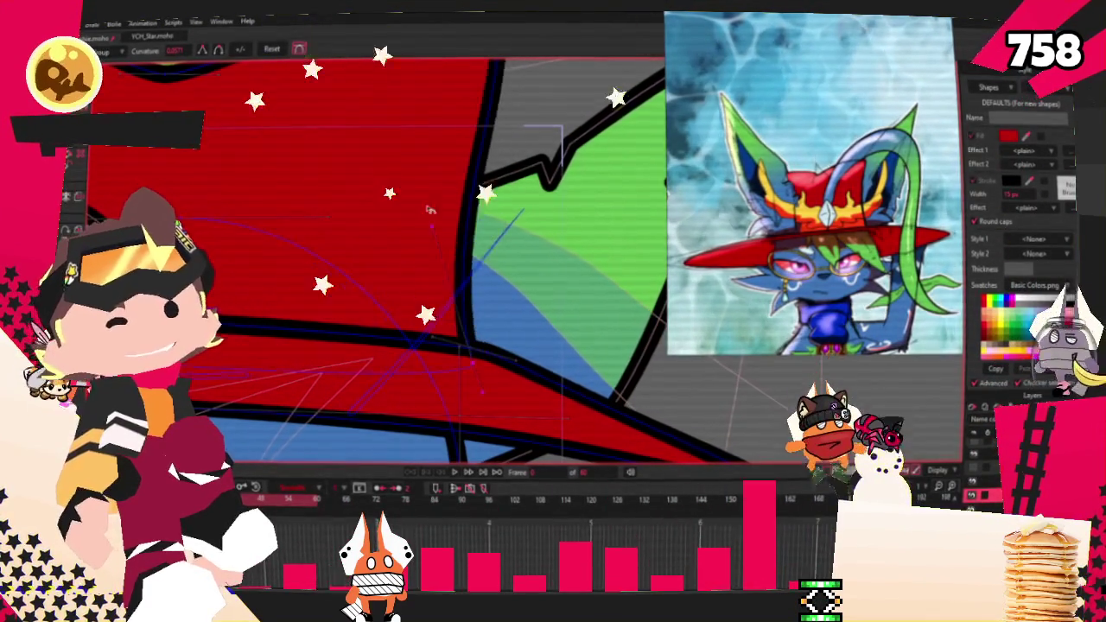
scroll(485, 276, "down", 1)
scroll(480, 204, "down", 3)
scroll(480, 204, "up", 3)
scroll(479, 203, "up", 1)
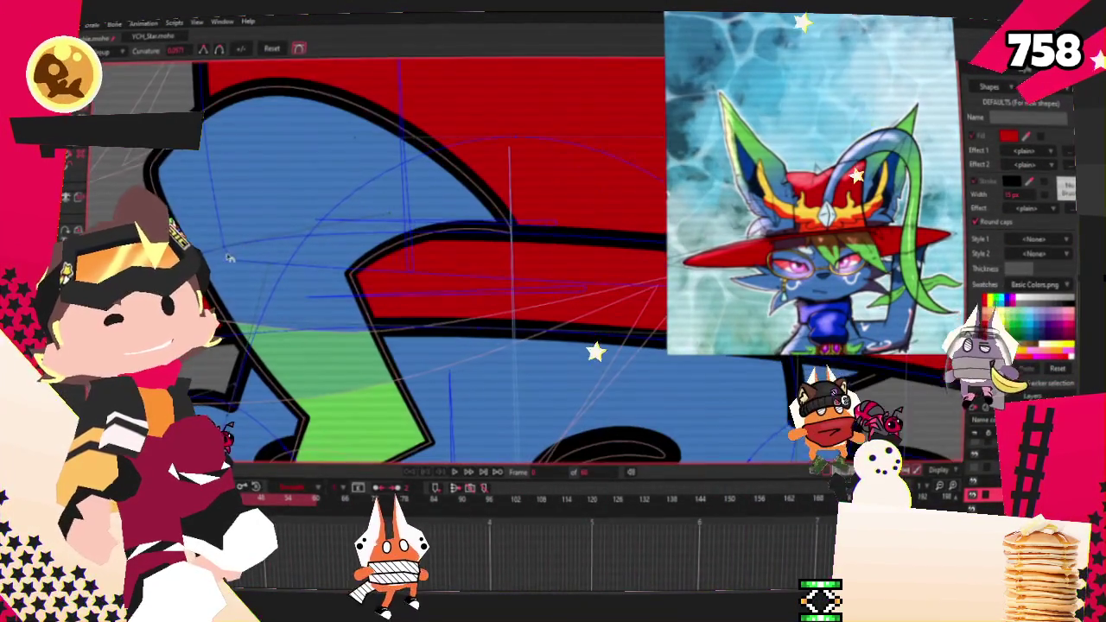
scroll(330, 214, "down", 3)
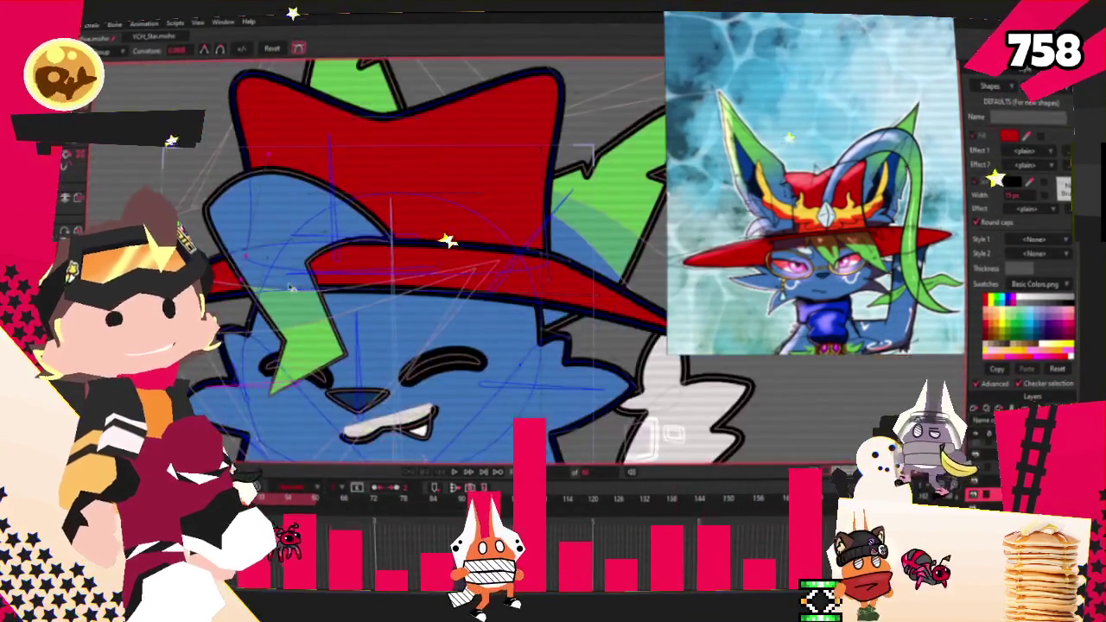
scroll(331, 214, "up", 2)
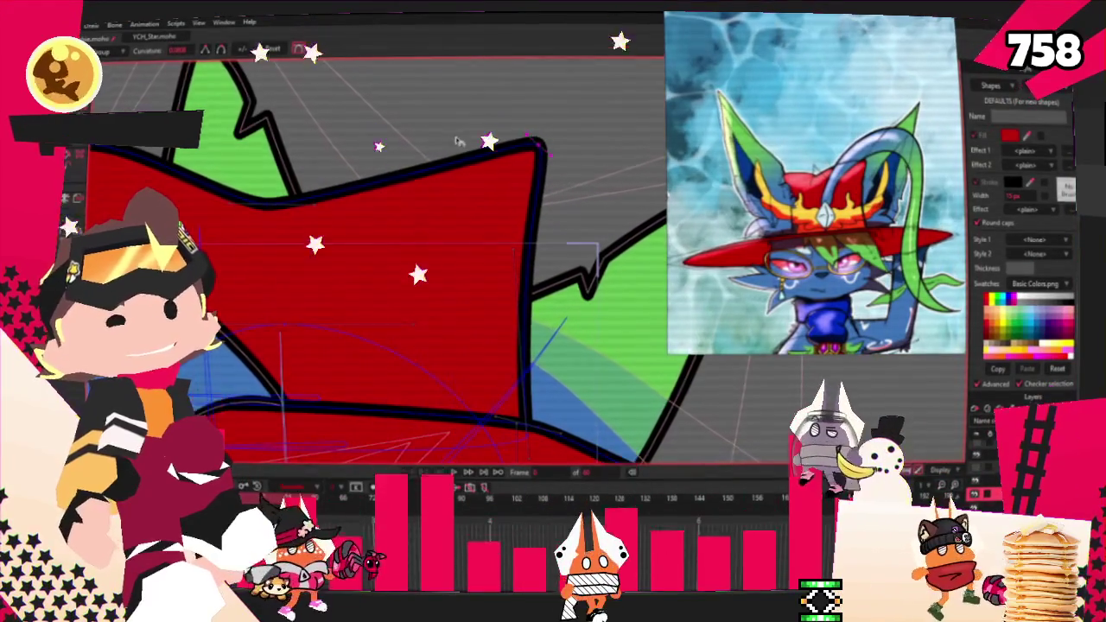
scroll(481, 151, "down", 2)
scroll(481, 150, "up", 1)
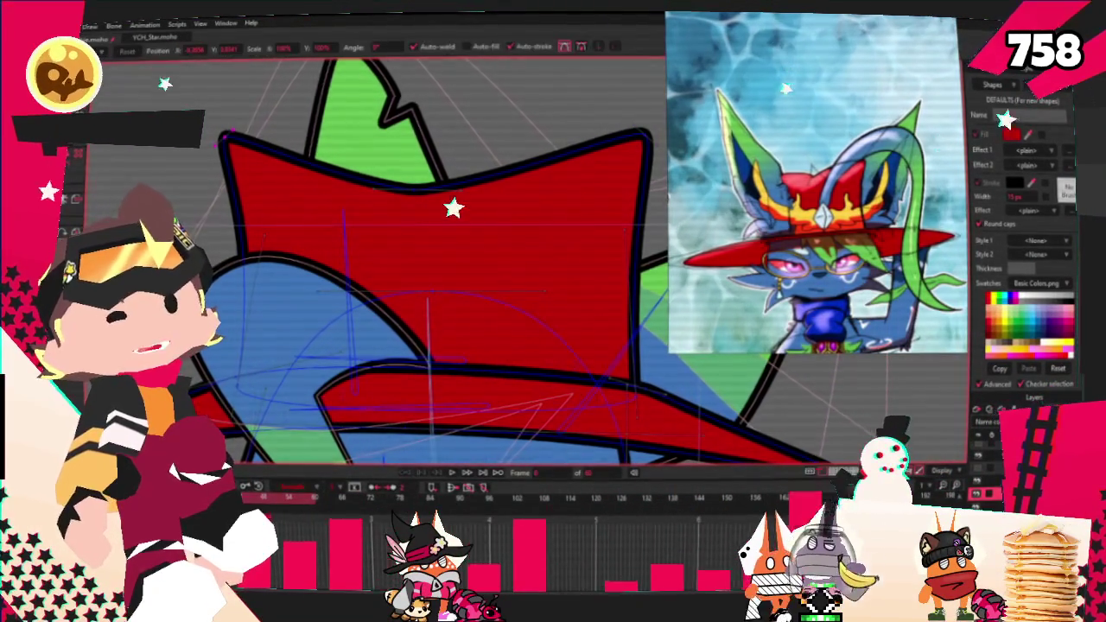
left_click_drag(414, 195, 407, 166)
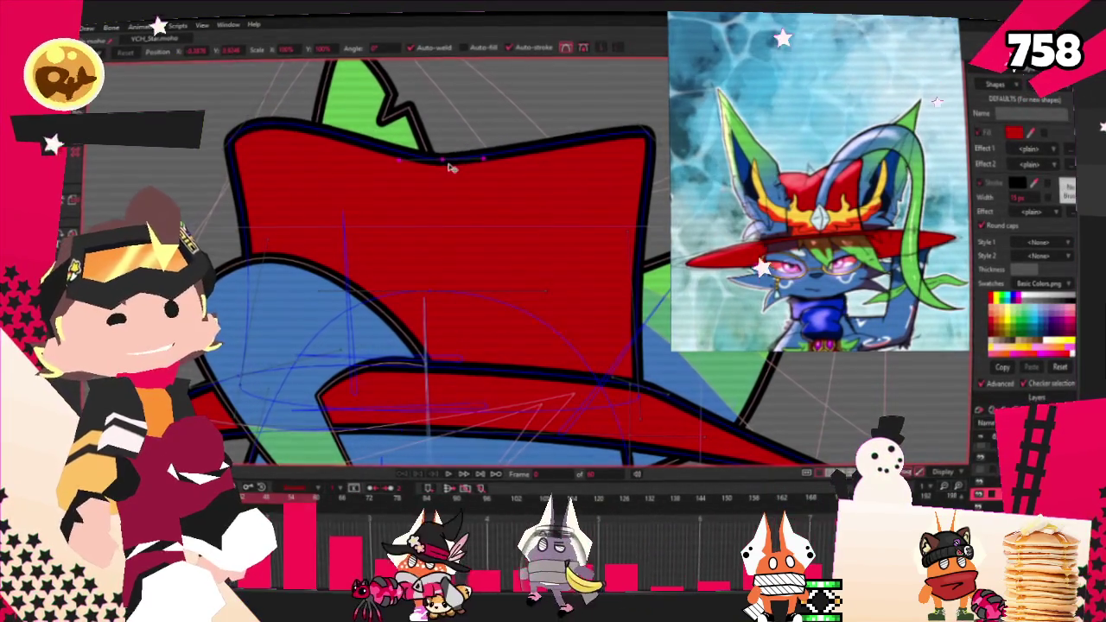
scroll(449, 169, "down", 2)
scroll(398, 180, "down", 2)
scroll(357, 189, "down", 1)
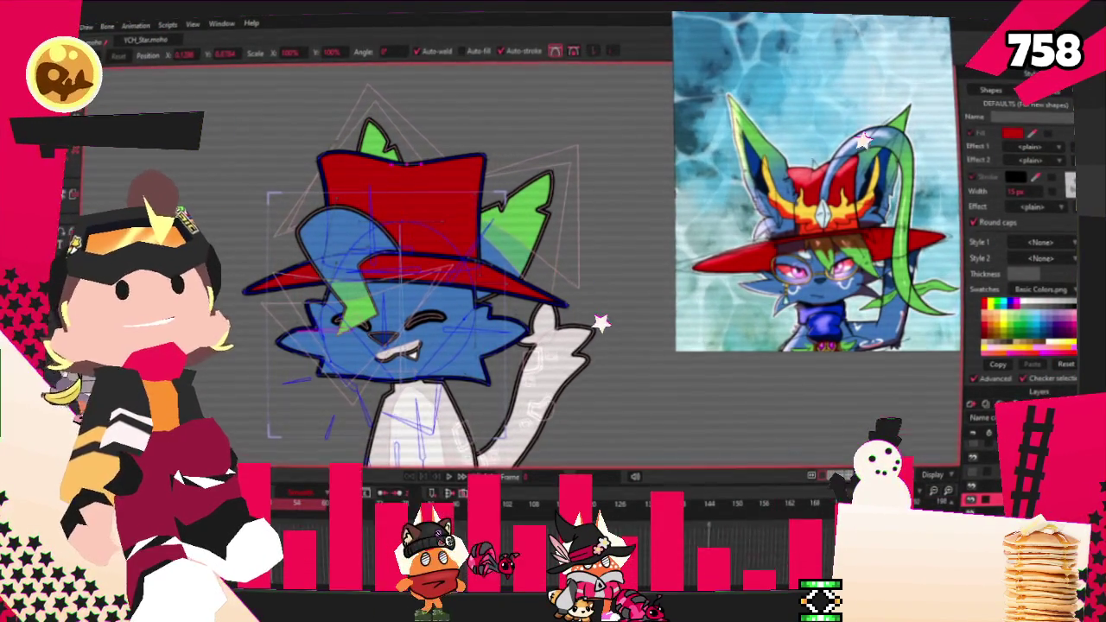
scroll(412, 281, "up", 2)
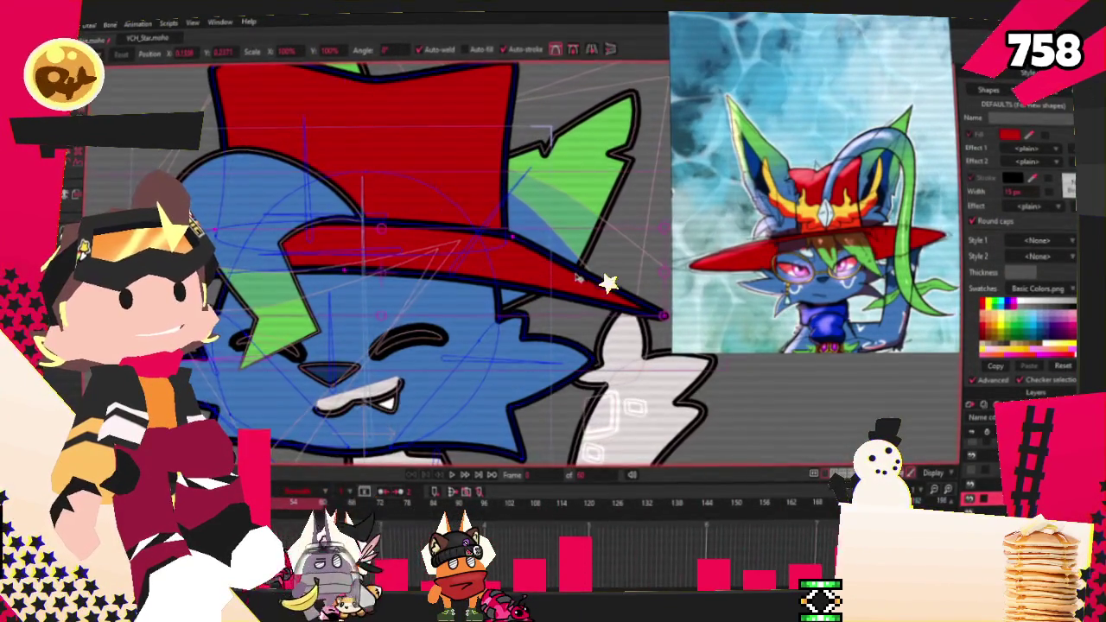
scroll(529, 294, "down", 3)
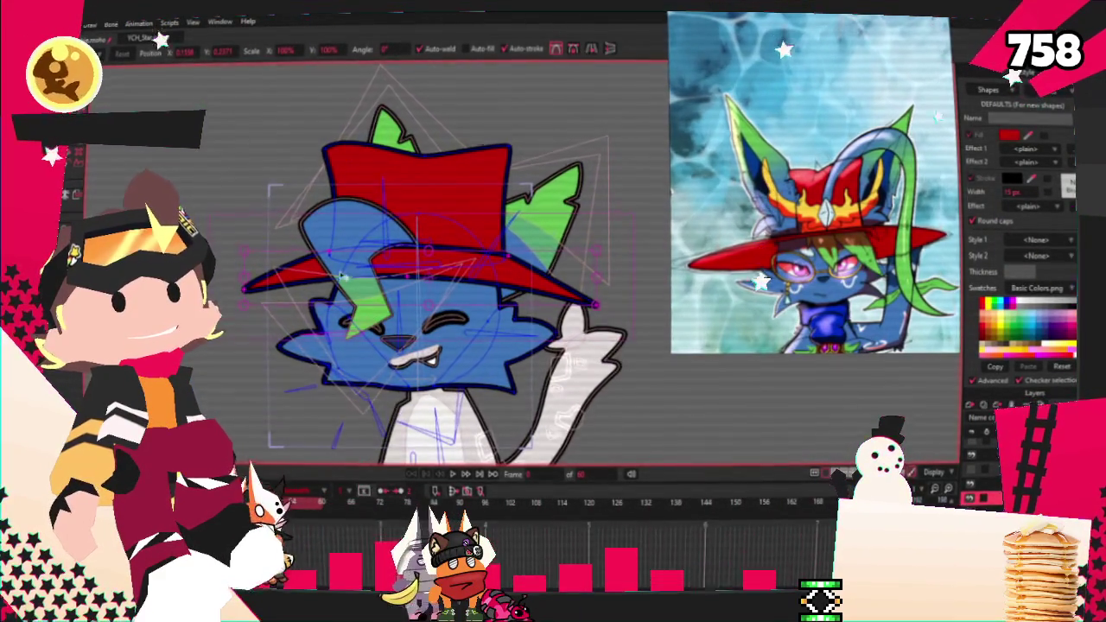
scroll(520, 280, "up", 2)
key("u")
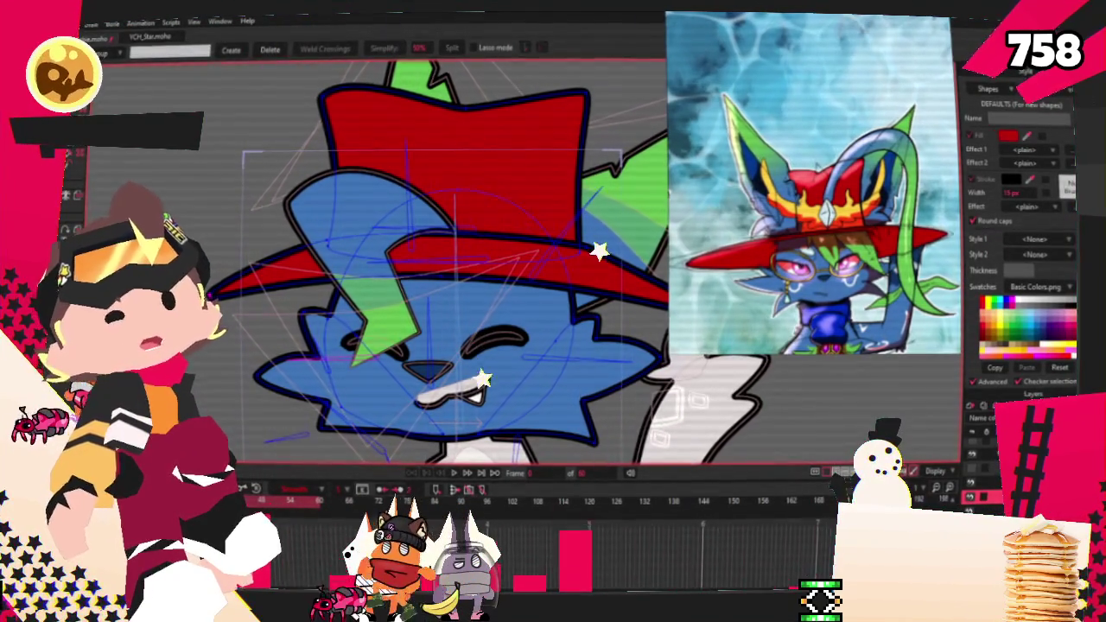
Step: Lift the brim's left tip, then nudge it slightly back down into place
key("t")
scroll(518, 346, "up", 1)
left_click_drag(207, 285, 210, 262)
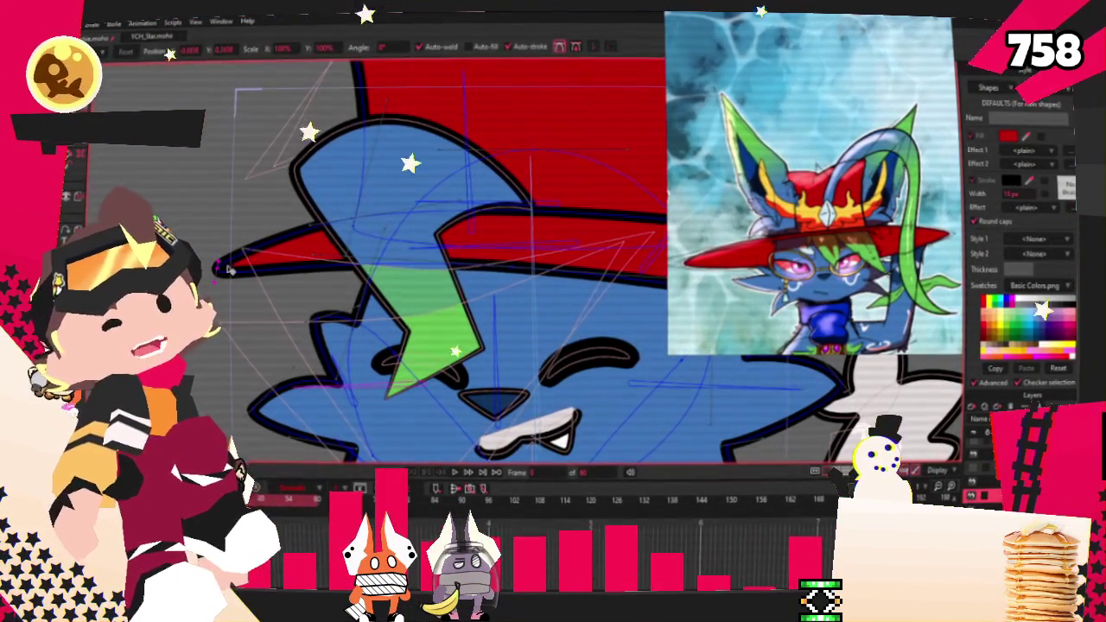
left_click_drag(216, 264, 218, 273)
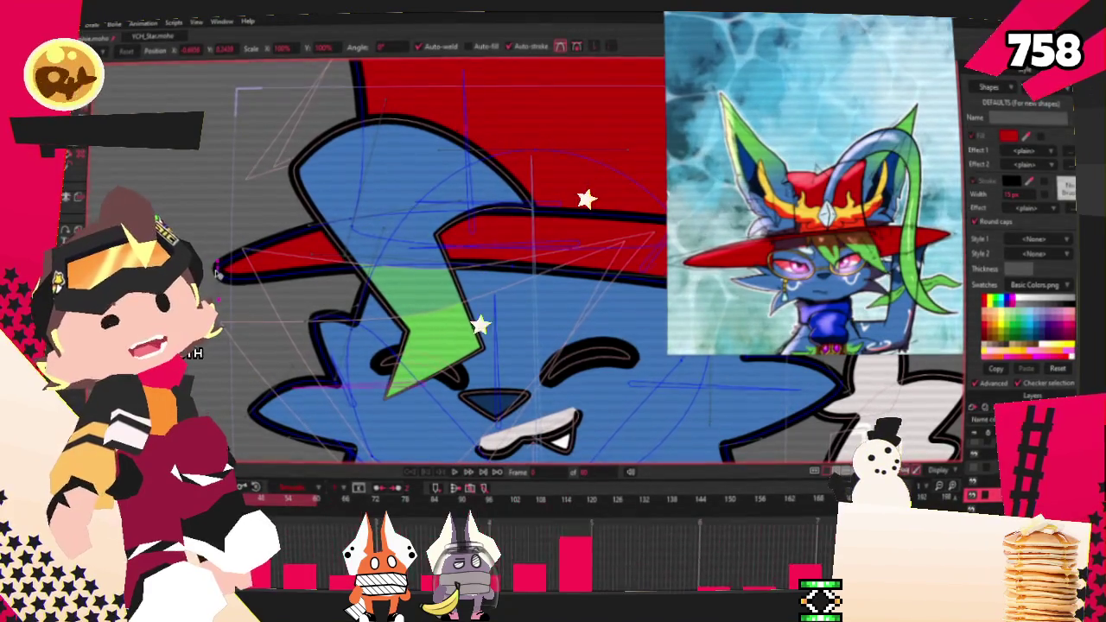
scroll(607, 271, "down", 2)
scroll(461, 259, "up", 3)
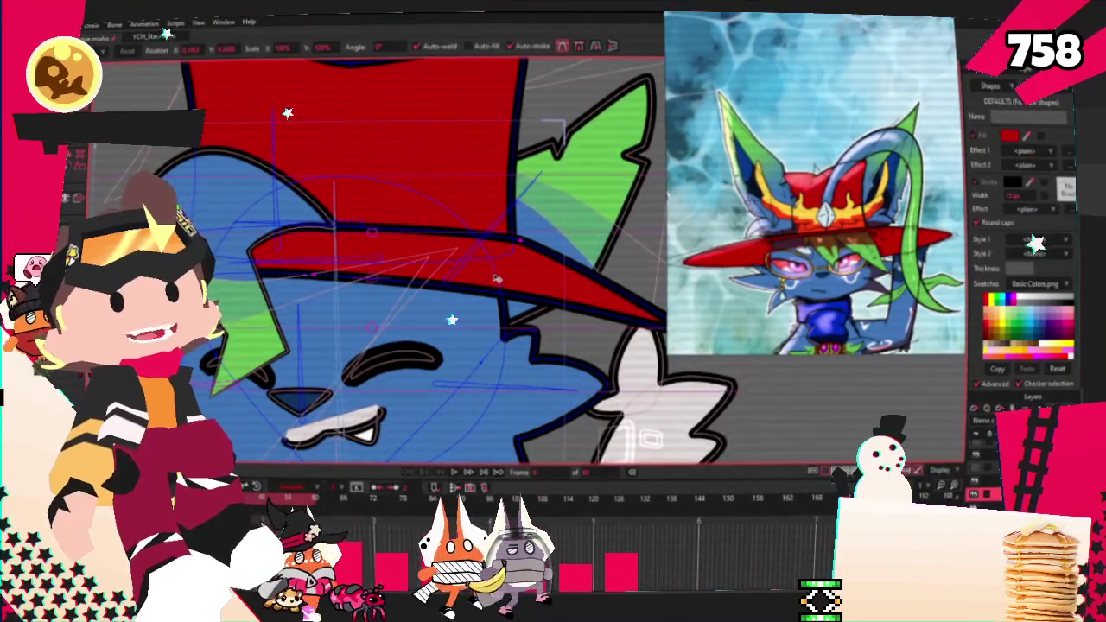
scroll(615, 295, "down", 2)
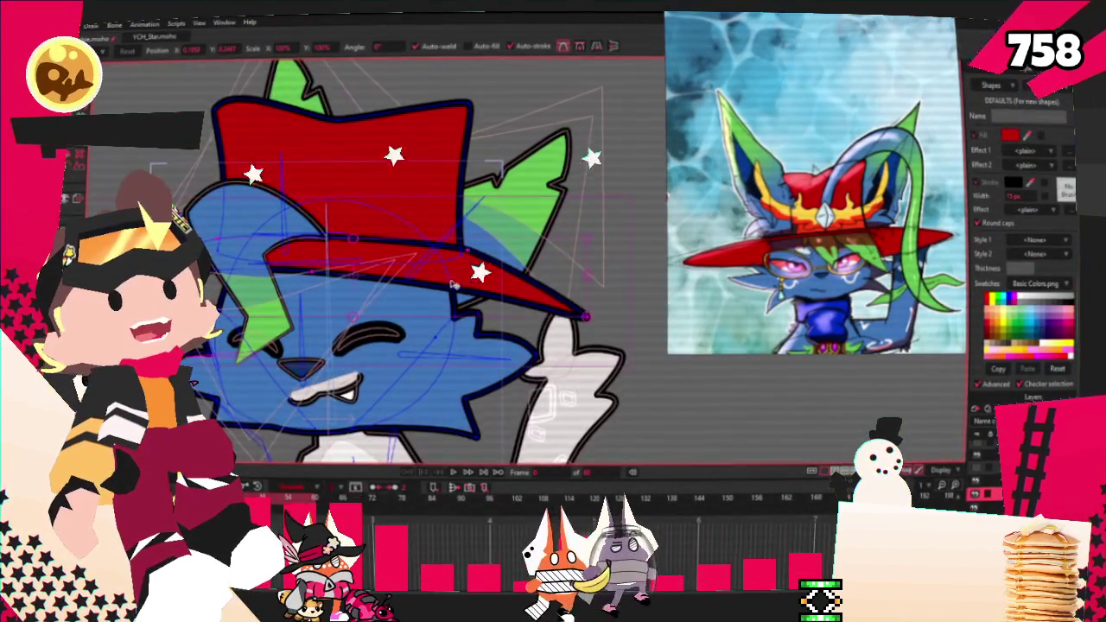
scroll(431, 255, "up", 3)
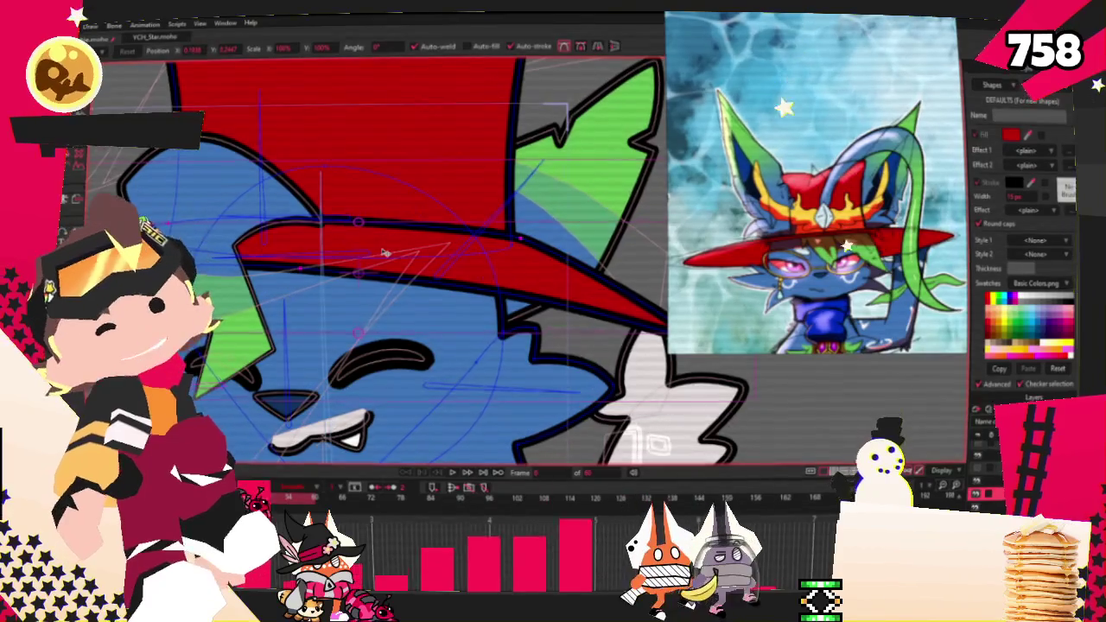
scroll(394, 254, "down", 2)
scroll(418, 157, "up", 1)
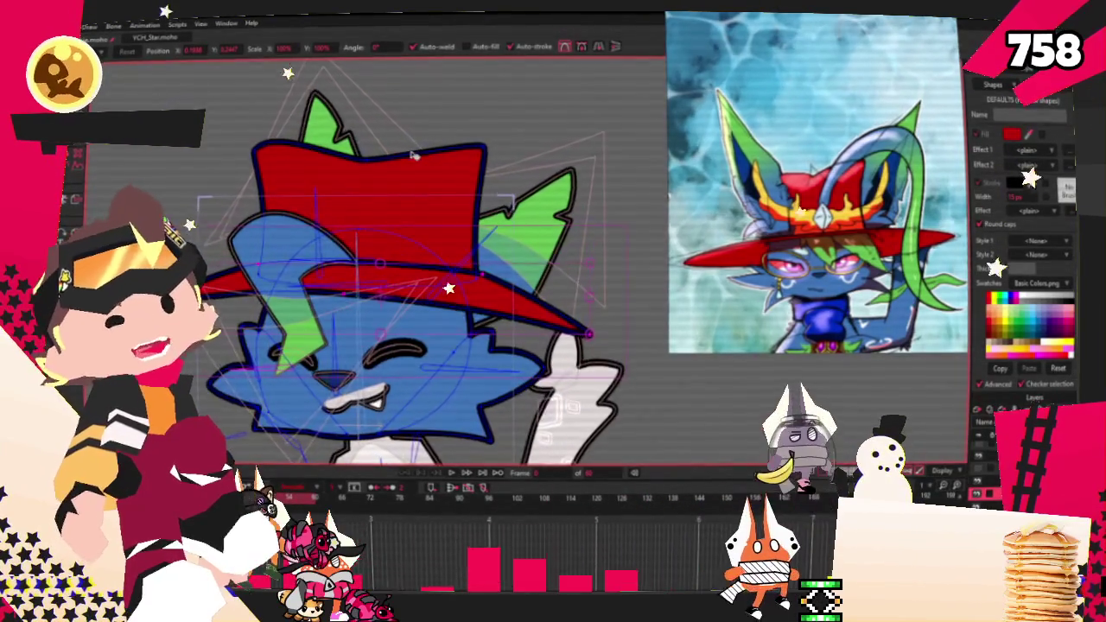
scroll(417, 157, "up", 1)
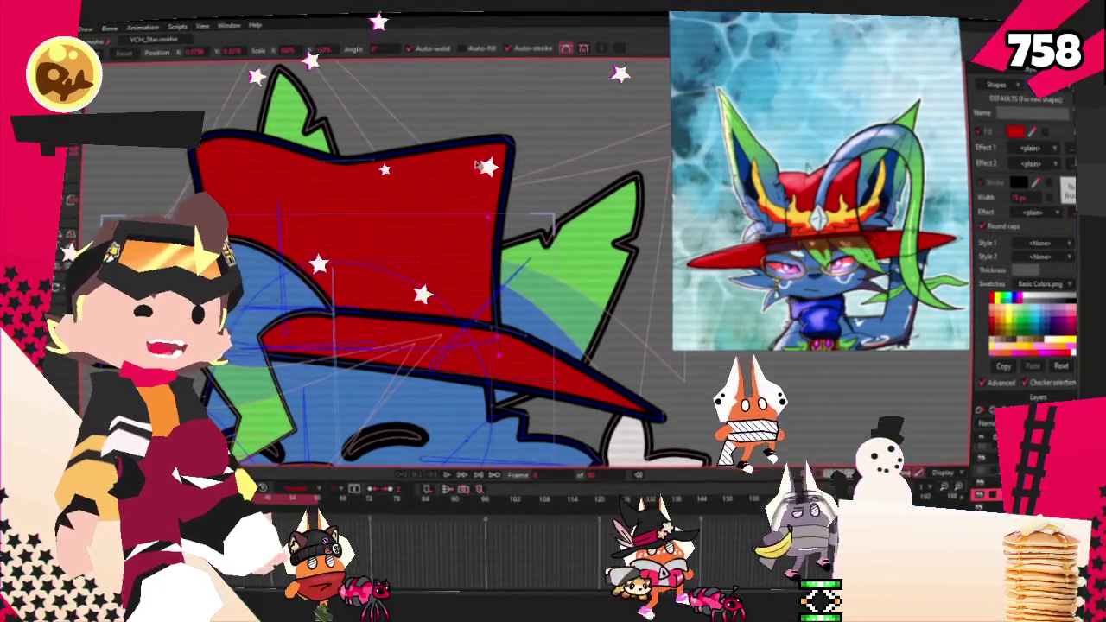
Step: Pull the crown's top-right and top-left corners inward and shorten the brim's right tip
left_click_drag(511, 151, 499, 173)
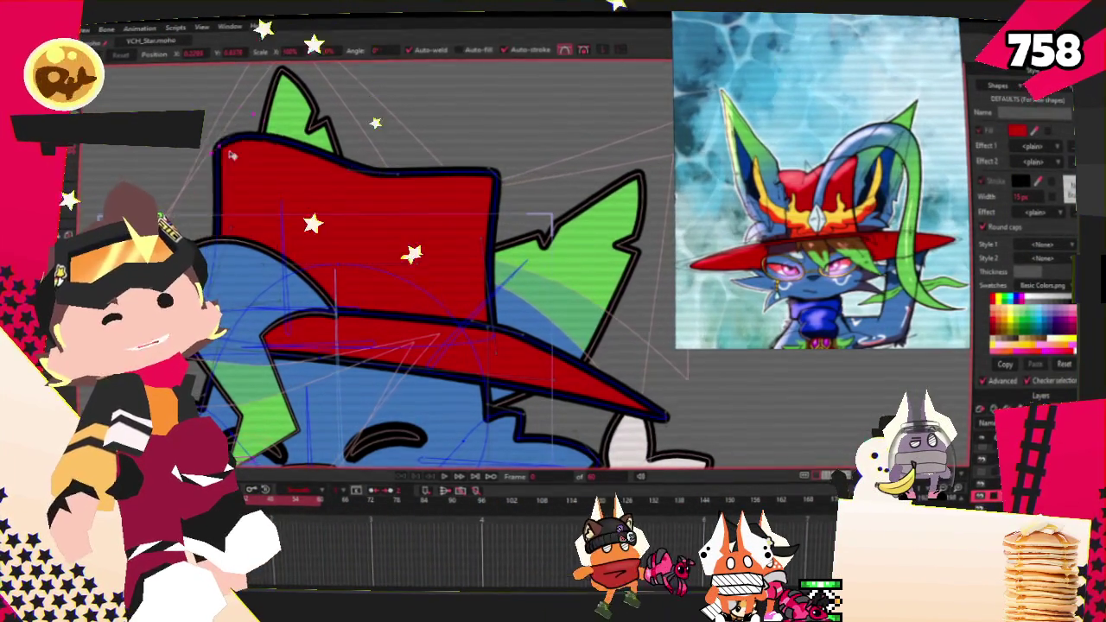
left_click_drag(222, 151, 230, 161)
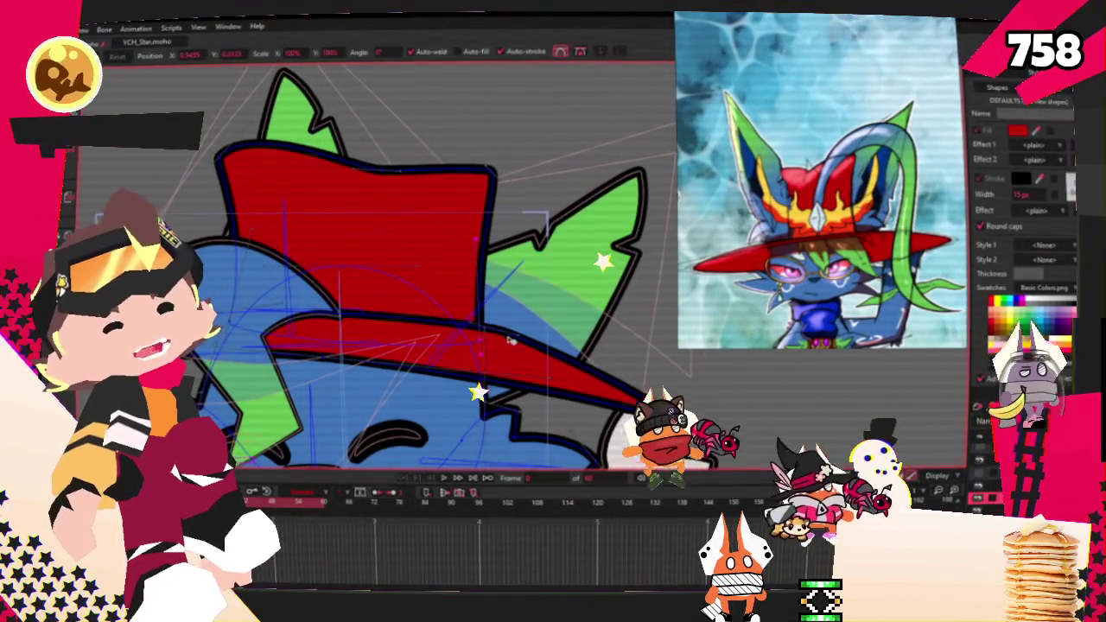
scroll(510, 341, "up", 1)
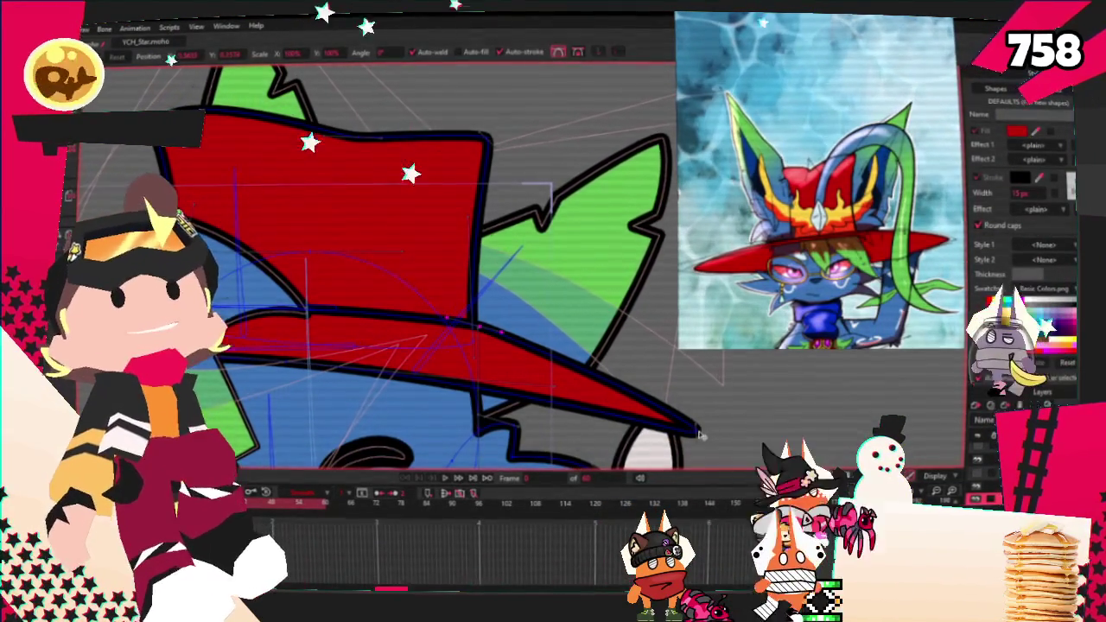
left_click_drag(700, 435, 644, 404)
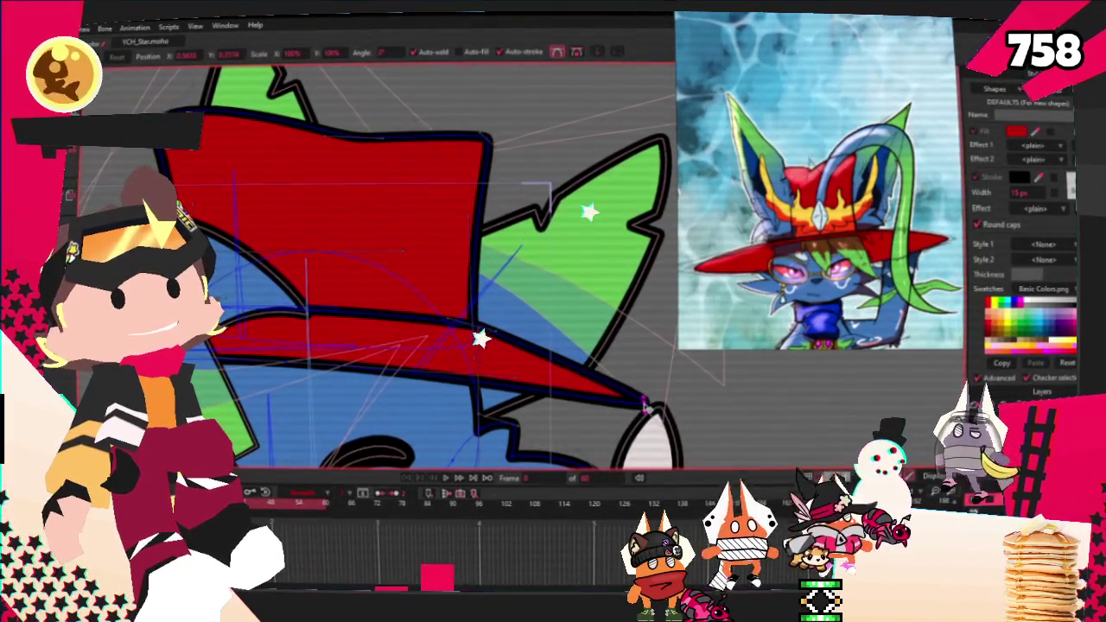
scroll(596, 350, "up", 1)
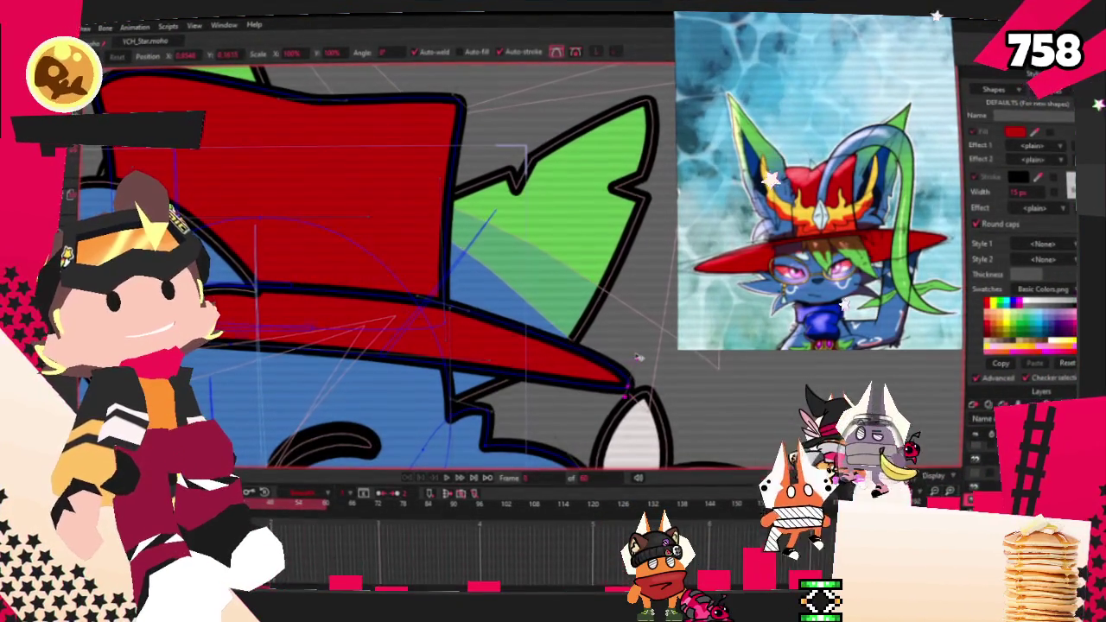
scroll(639, 356, "down", 3)
scroll(285, 285, "up", 3)
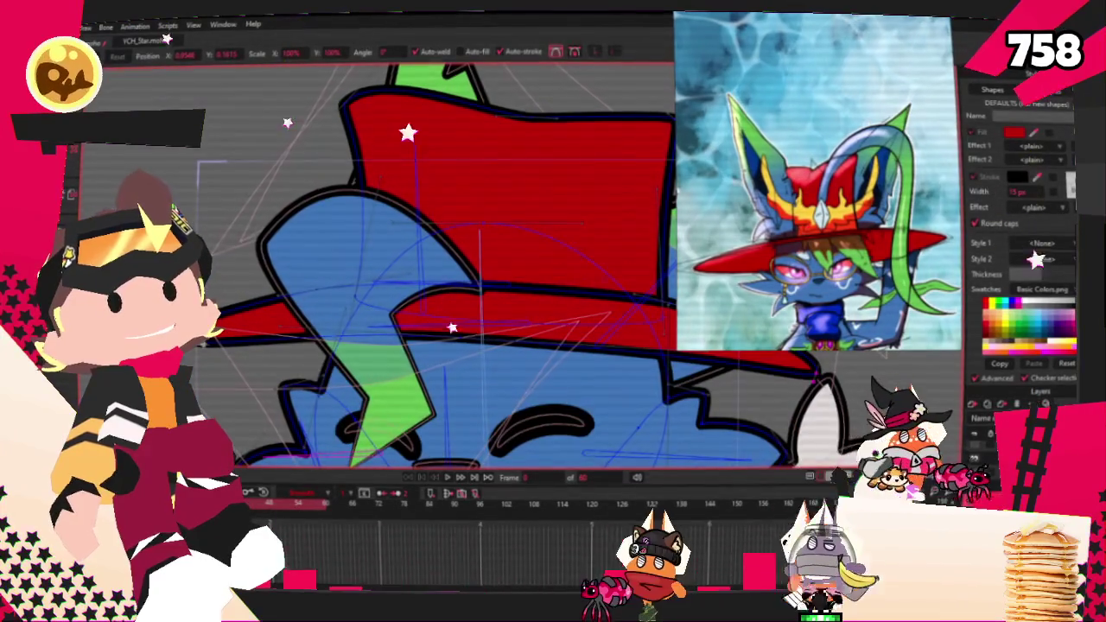
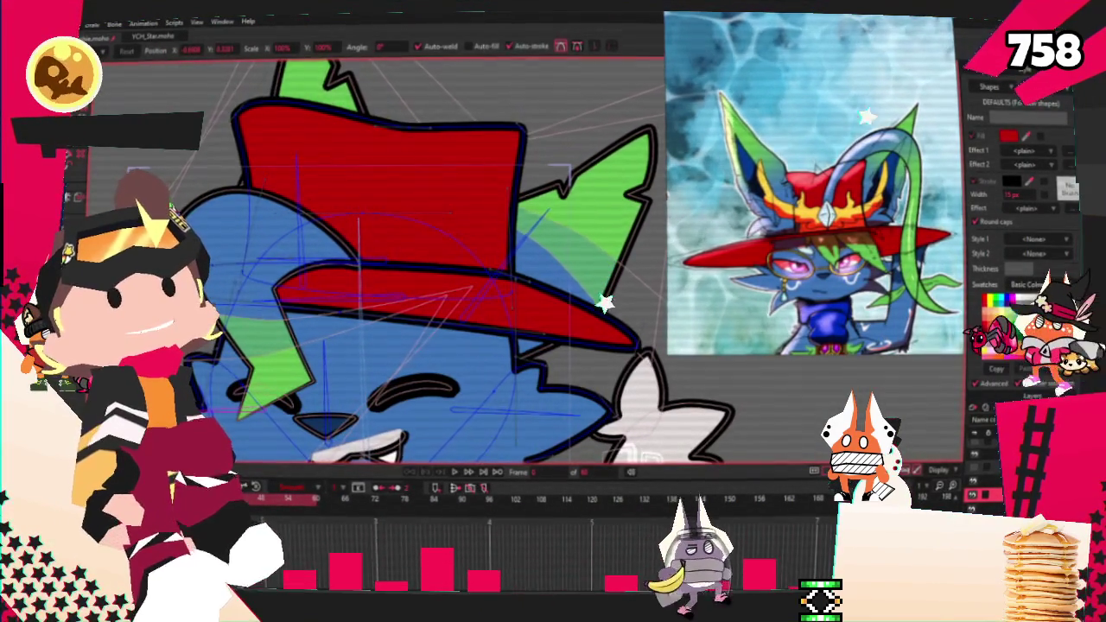
Step: Raise the hat brim's lower edge to make the brim thinner
key("r")
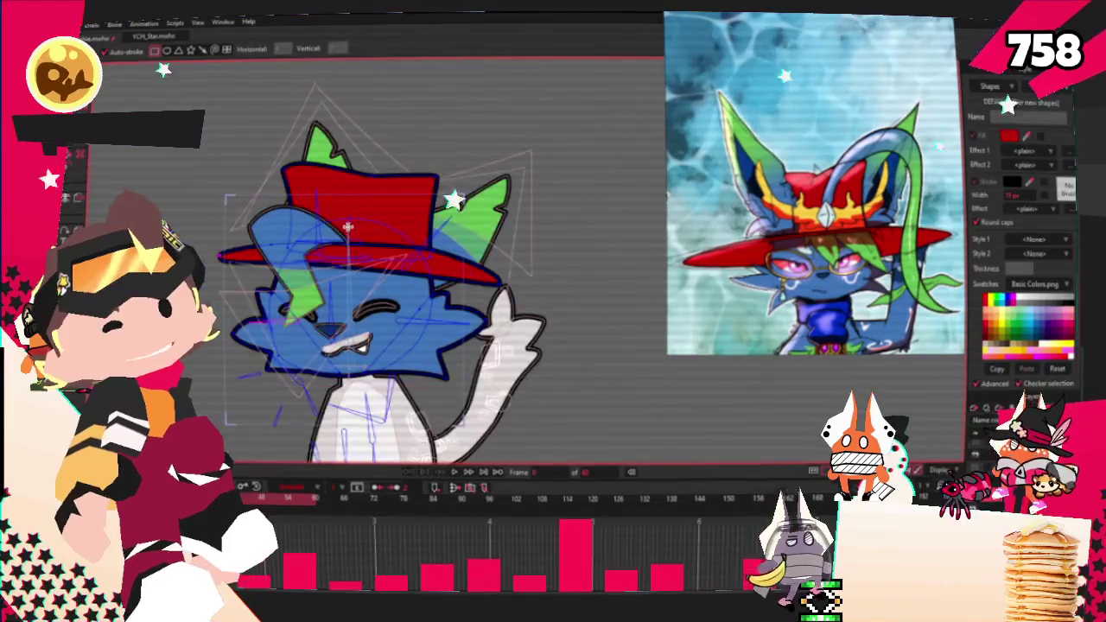
key("t")
scroll(239, 152, "up", 2)
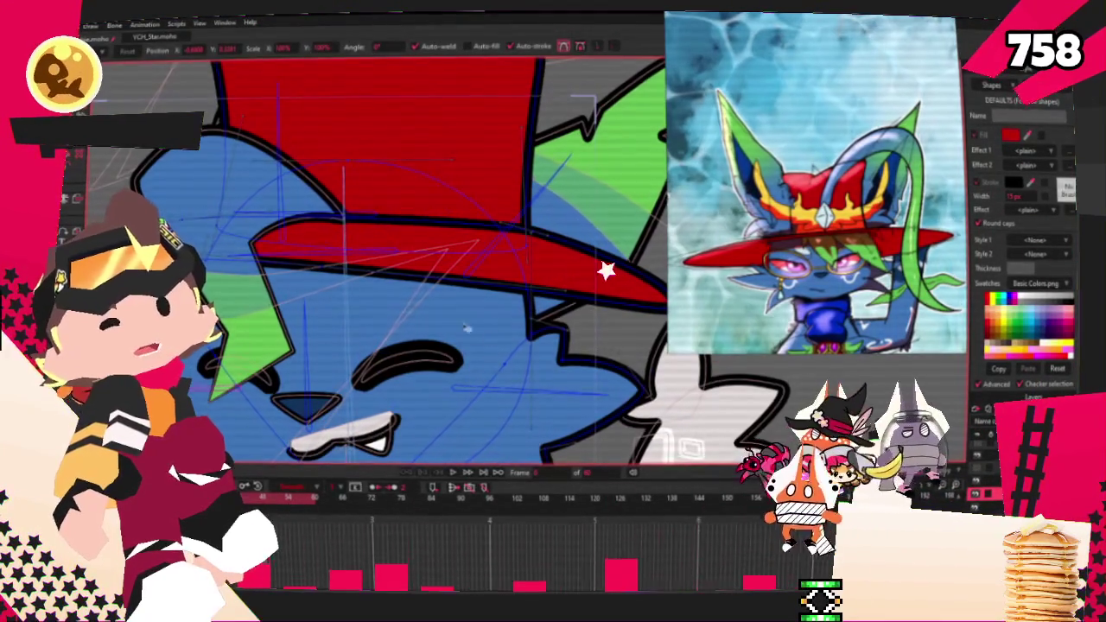
left_click_drag(320, 268, 328, 250)
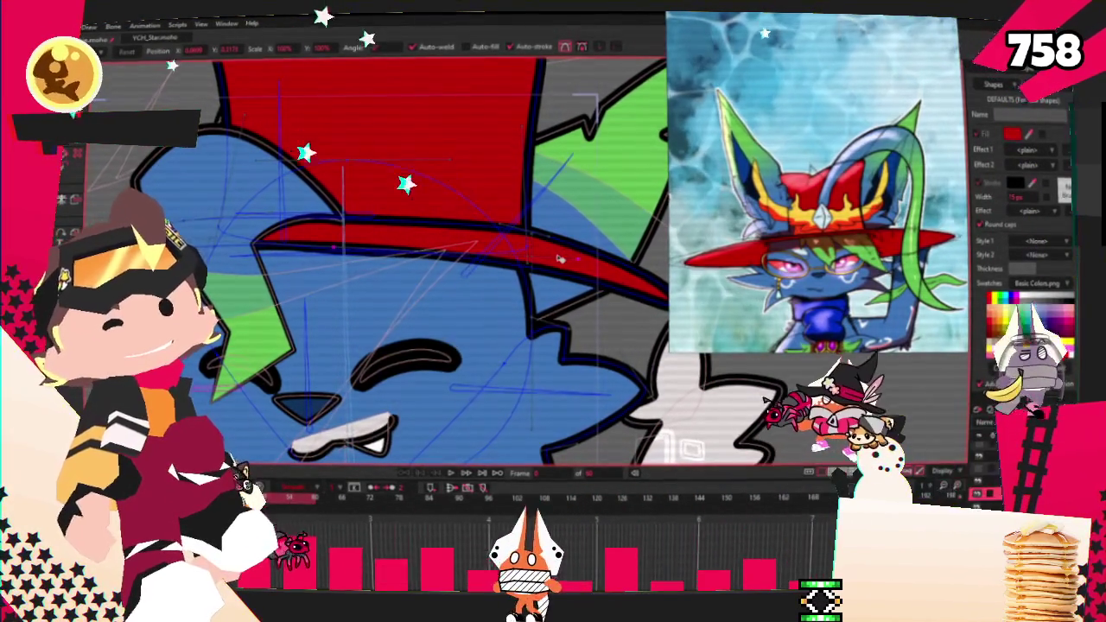
scroll(605, 285, "down", 1)
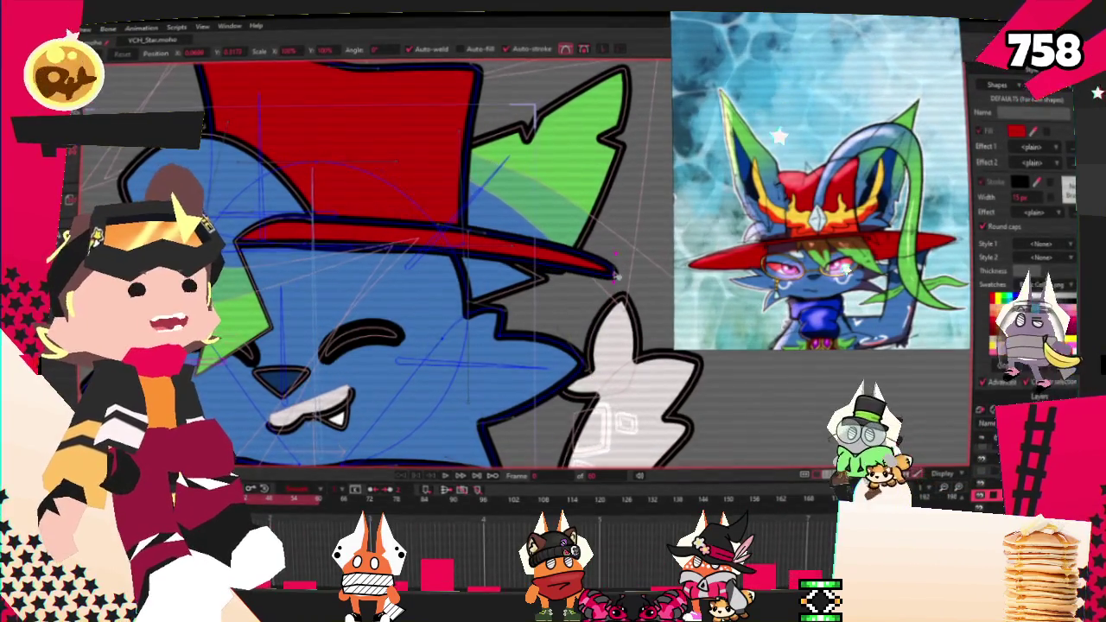
Step: Play back the animation to check the thinner brim on the hat
scroll(323, 256, "up", 2)
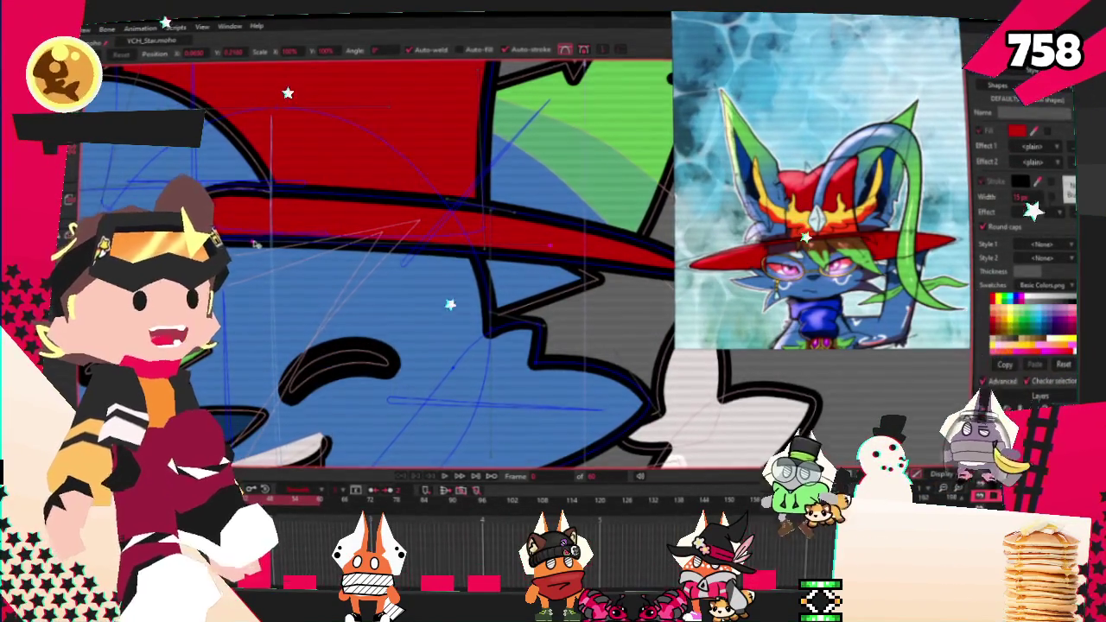
scroll(257, 231, "down", 3)
scroll(258, 242, "down", 2)
scroll(250, 246, "up", 3)
scroll(251, 246, "up", 2)
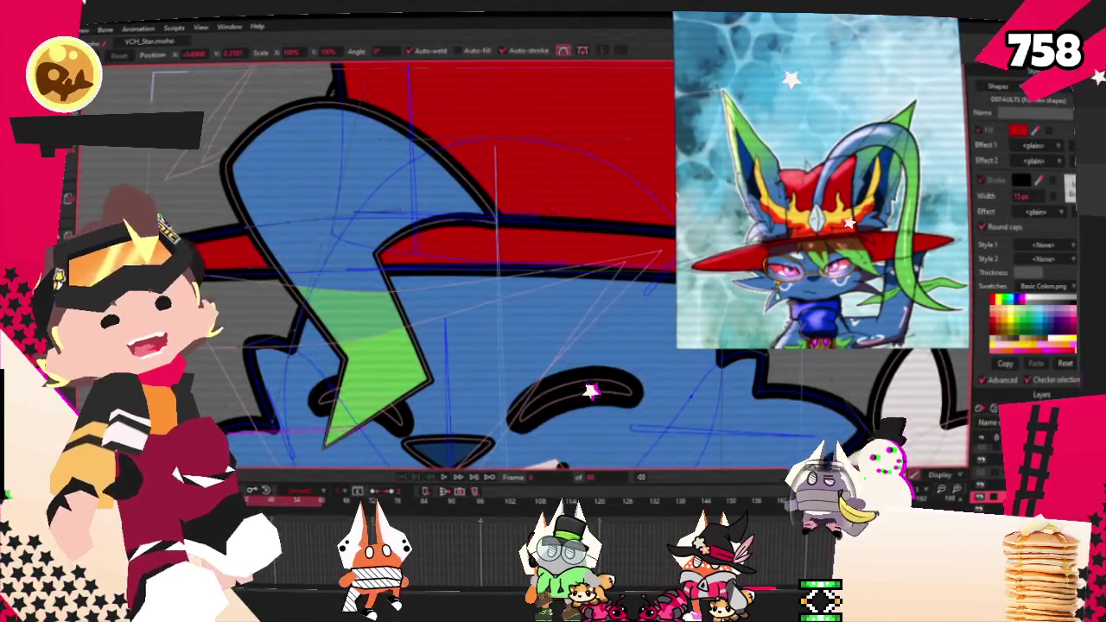
scroll(350, 232, "down", 3)
scroll(350, 232, "down", 2)
scroll(350, 231, "up", 2)
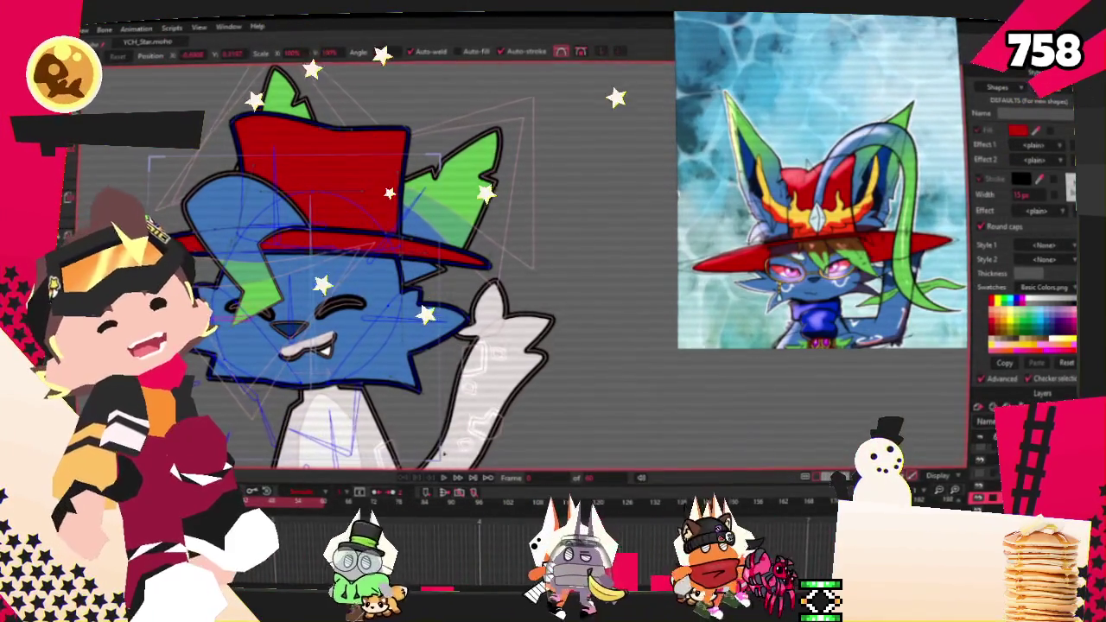
key("space")
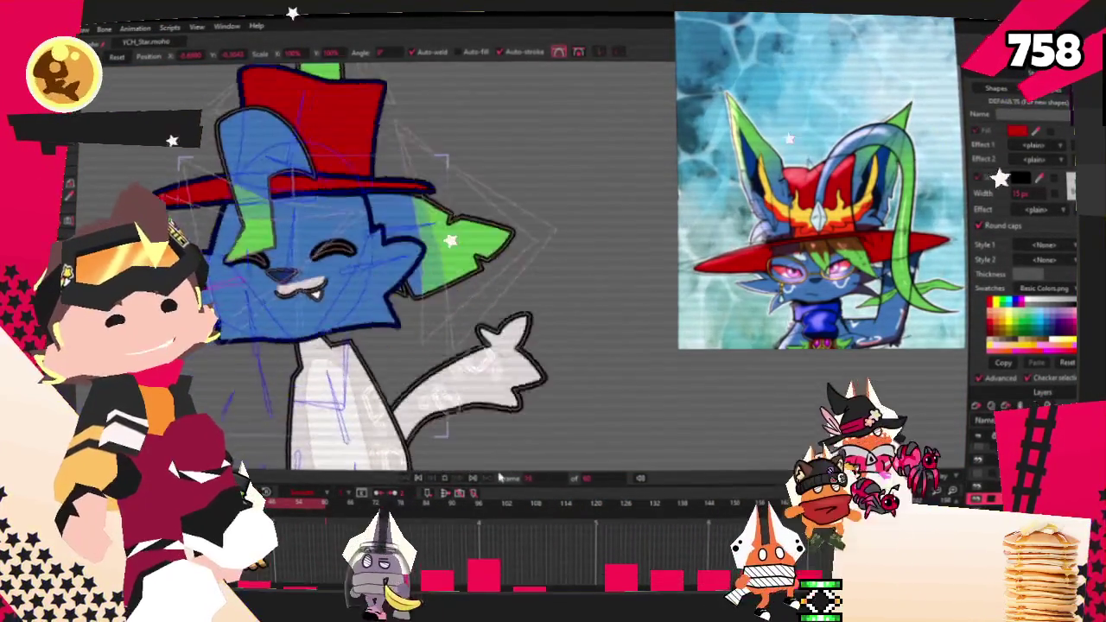
scroll(381, 271, "up", 3)
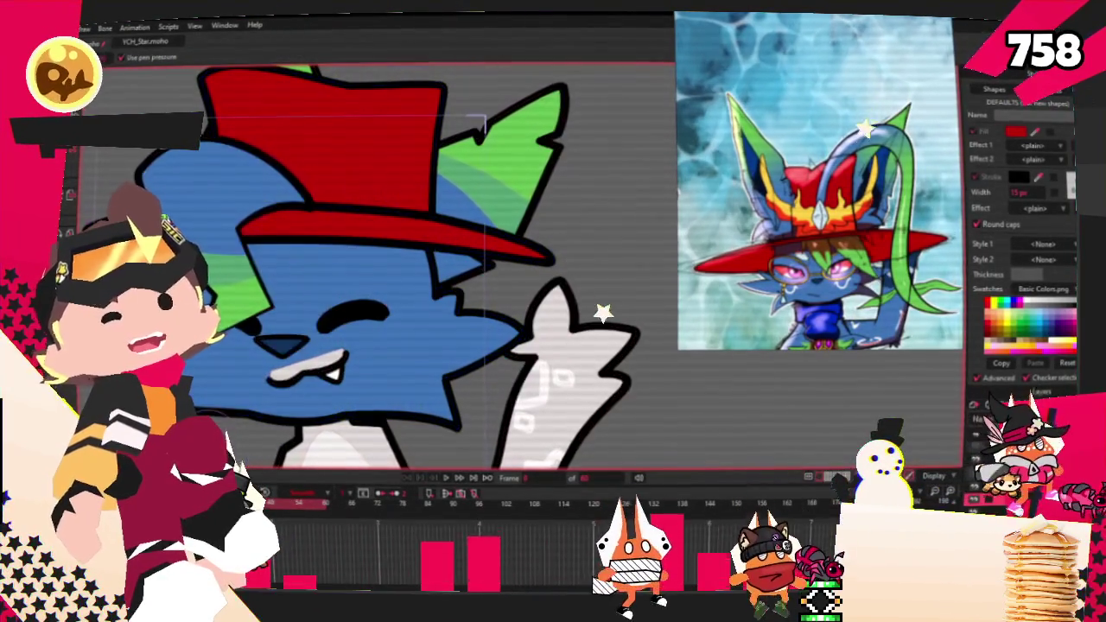
key("g")
scroll(449, 192, "down", 3)
scroll(449, 191, "up", 2)
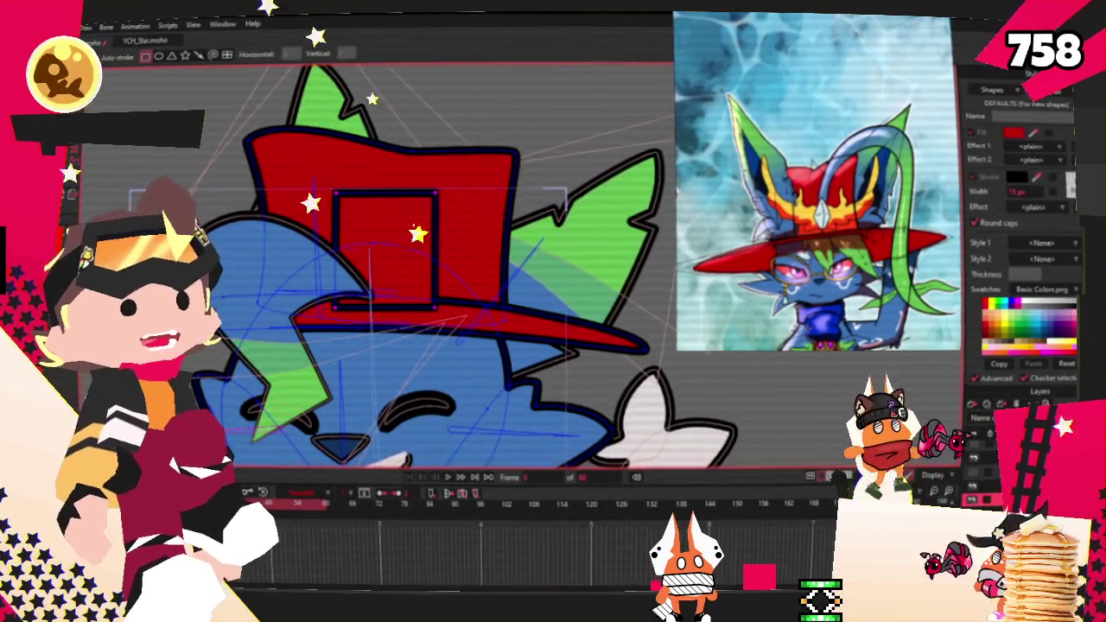
Step: Select all the rectangle's points and fill it as a solid yellow shape
key("g")
scroll(816, 198, "up", 3)
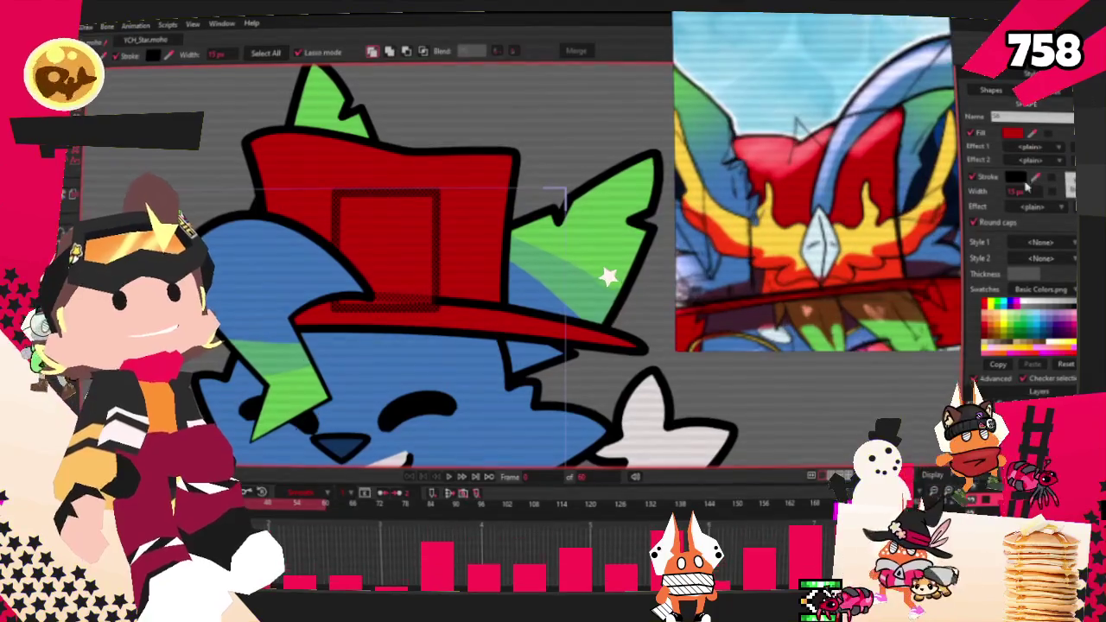
key("ctrl+a")
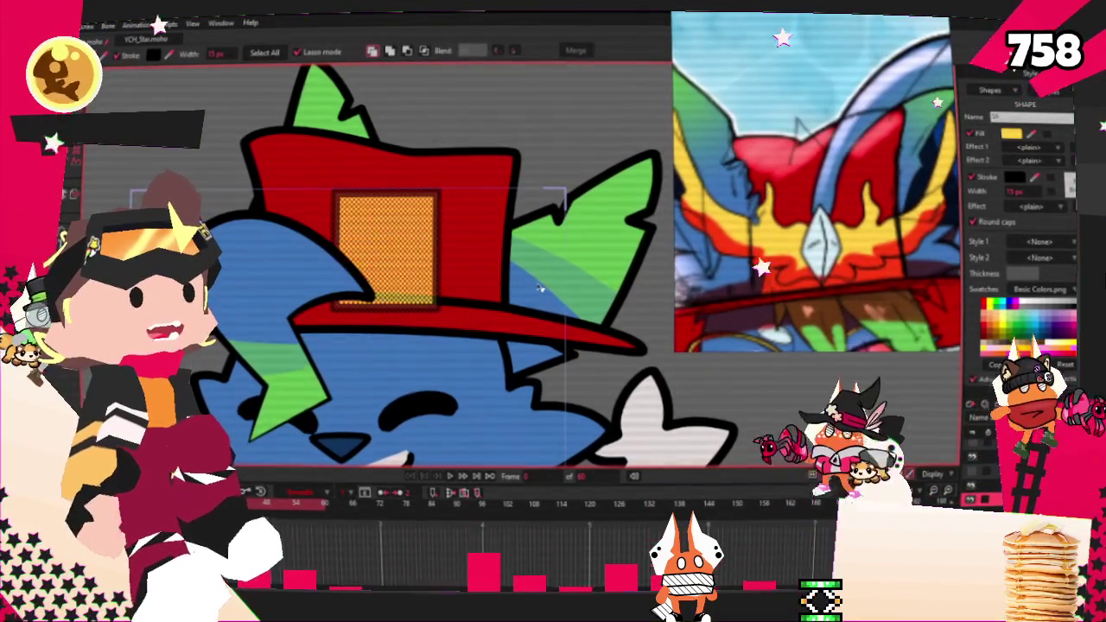
scroll(536, 288, "down", 3)
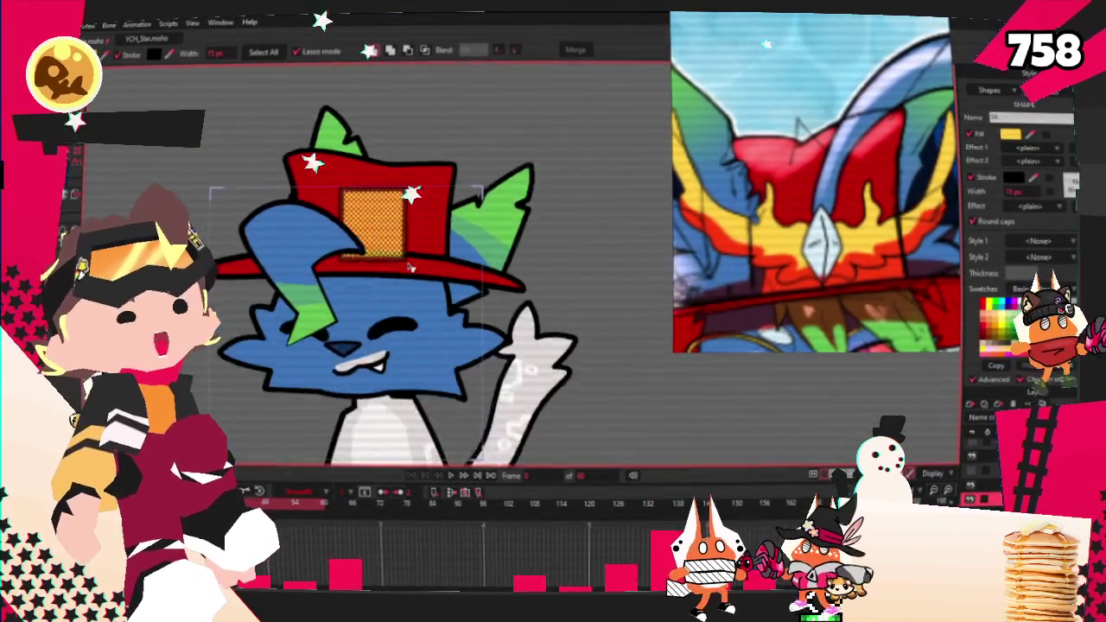
key("space")
Step: Drag the red hat's selected points downward
key("t")
scroll(466, 258, "up", 3)
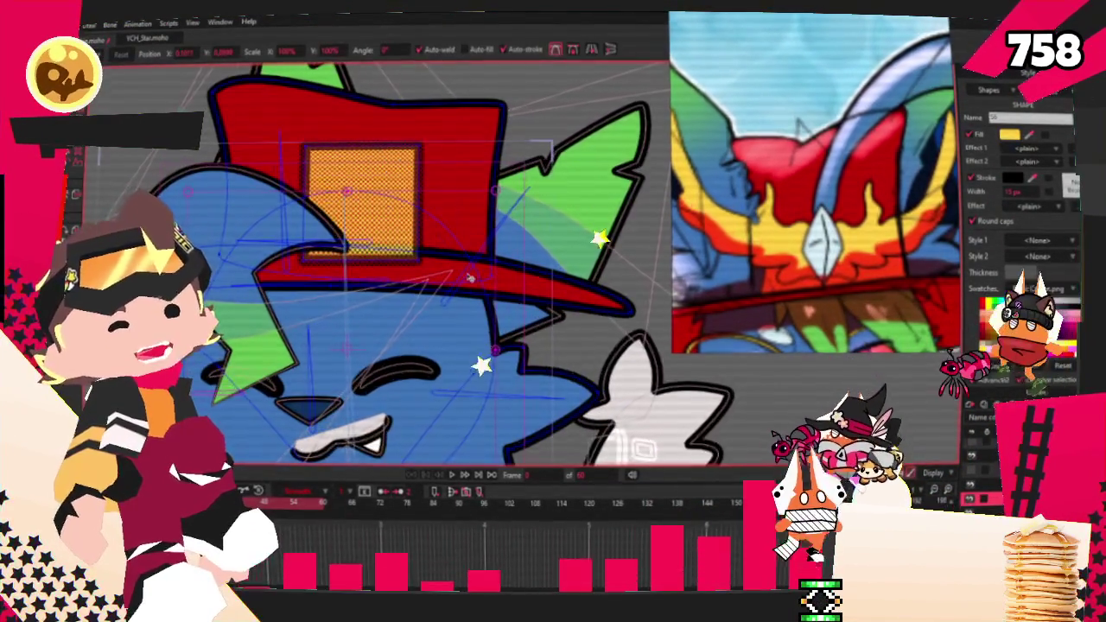
left_click_drag(457, 192, 437, 243)
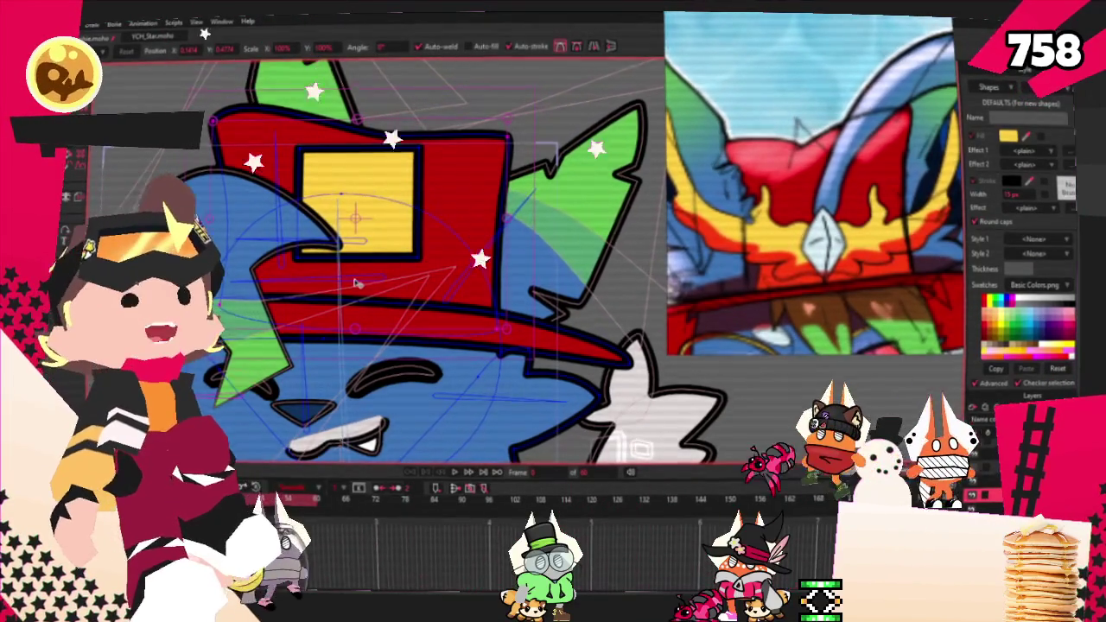
scroll(290, 203, "up", 2)
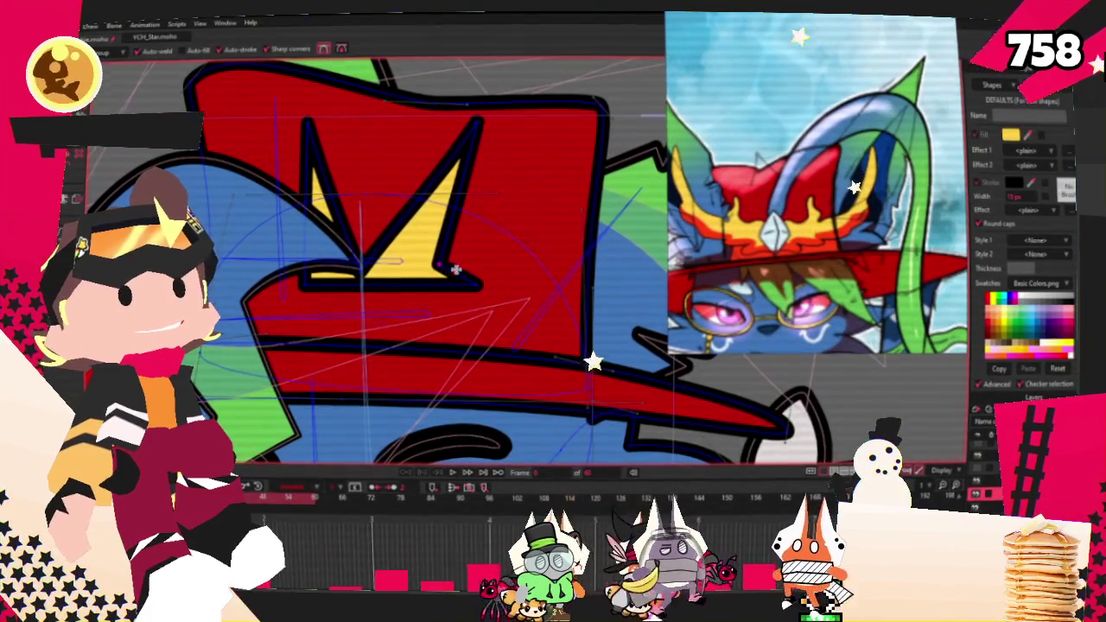
Step: Add a pointed spike to the yellow emblem and pull its lower edge down
left_click_drag(453, 270, 558, 132)
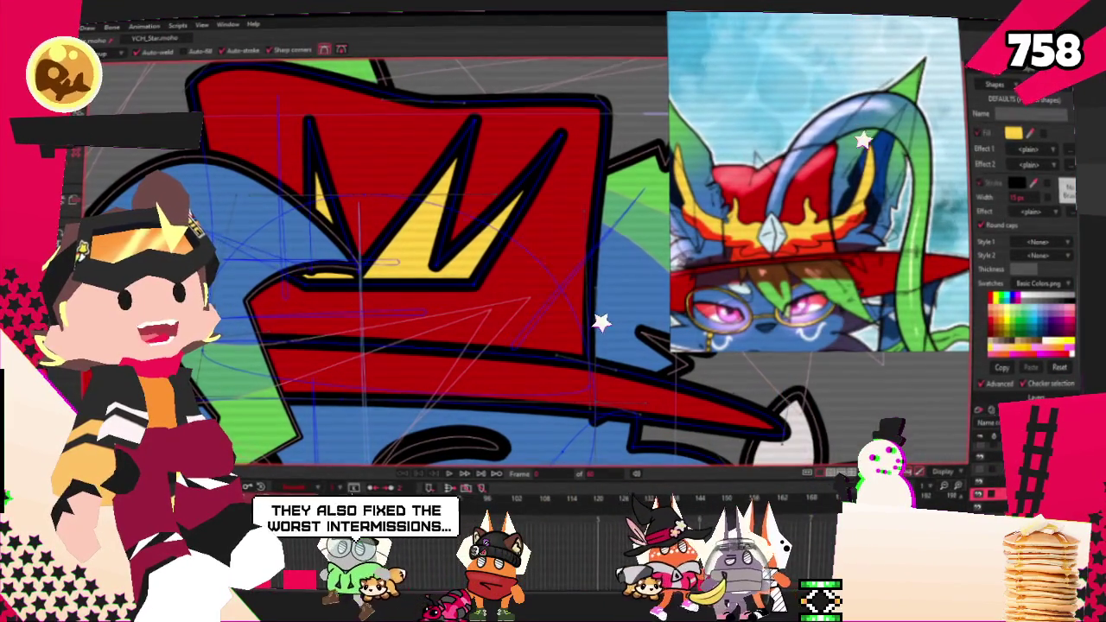
key("t")
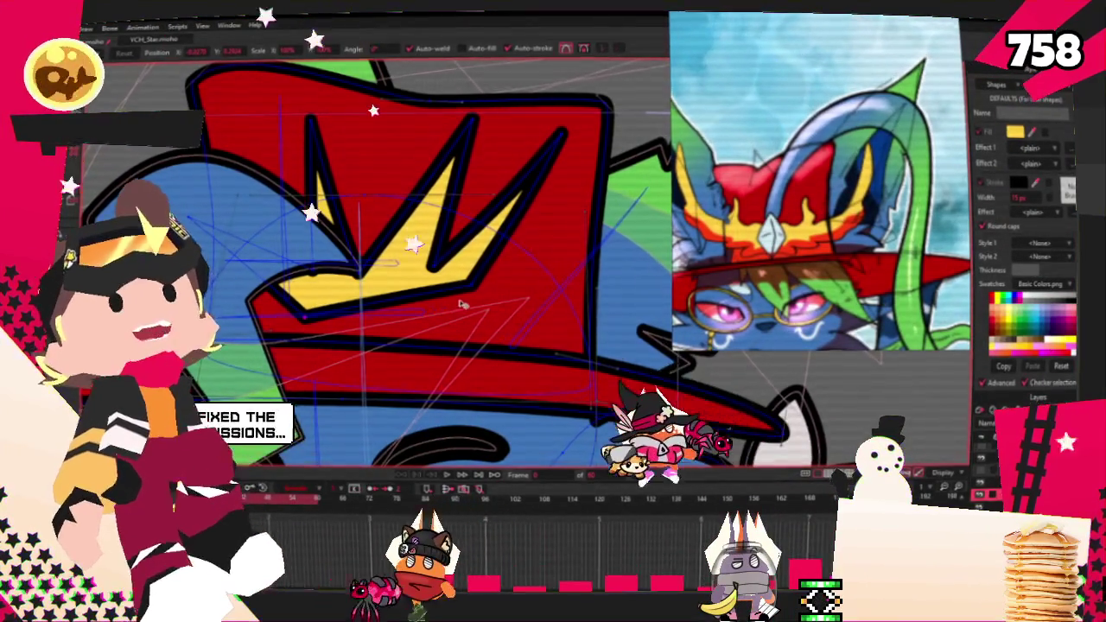
left_click_drag(465, 286, 439, 335)
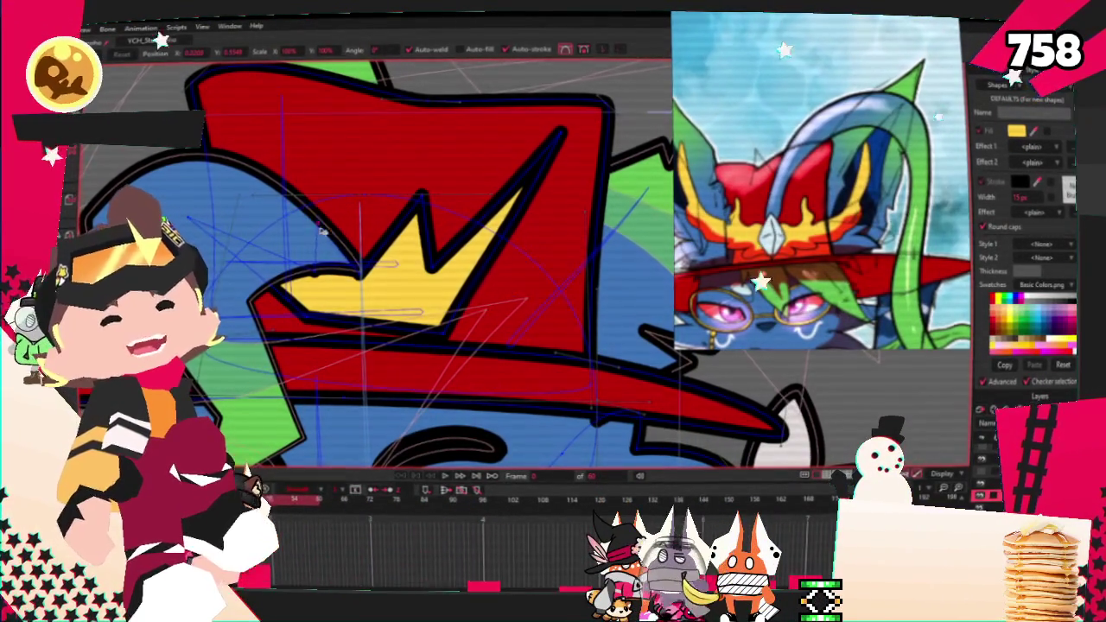
scroll(422, 232, "up", 2)
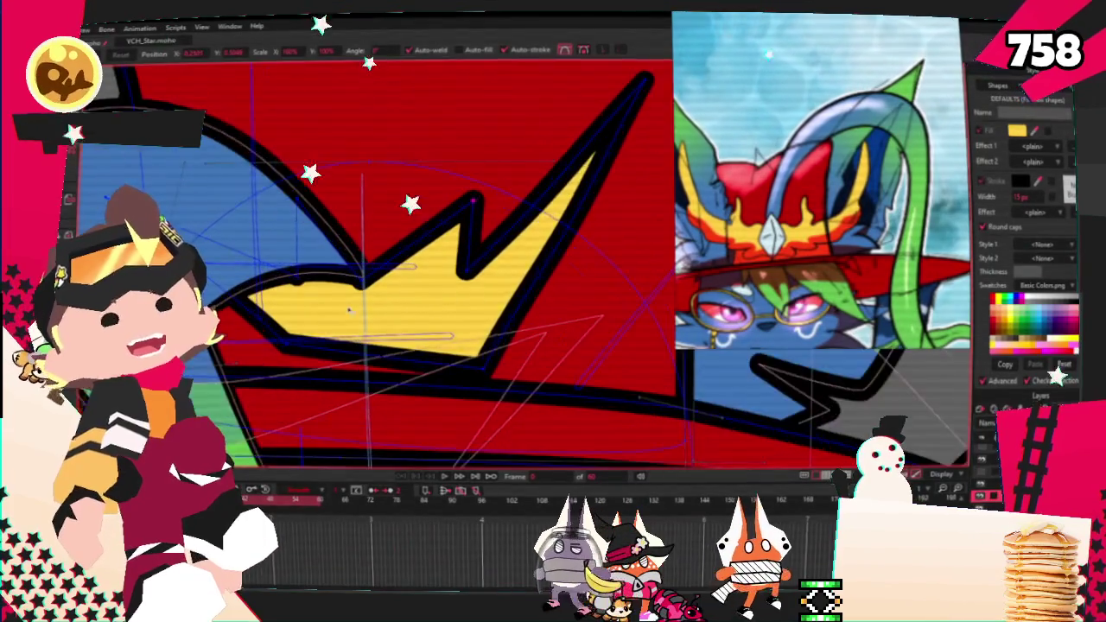
scroll(380, 259, "up", 2)
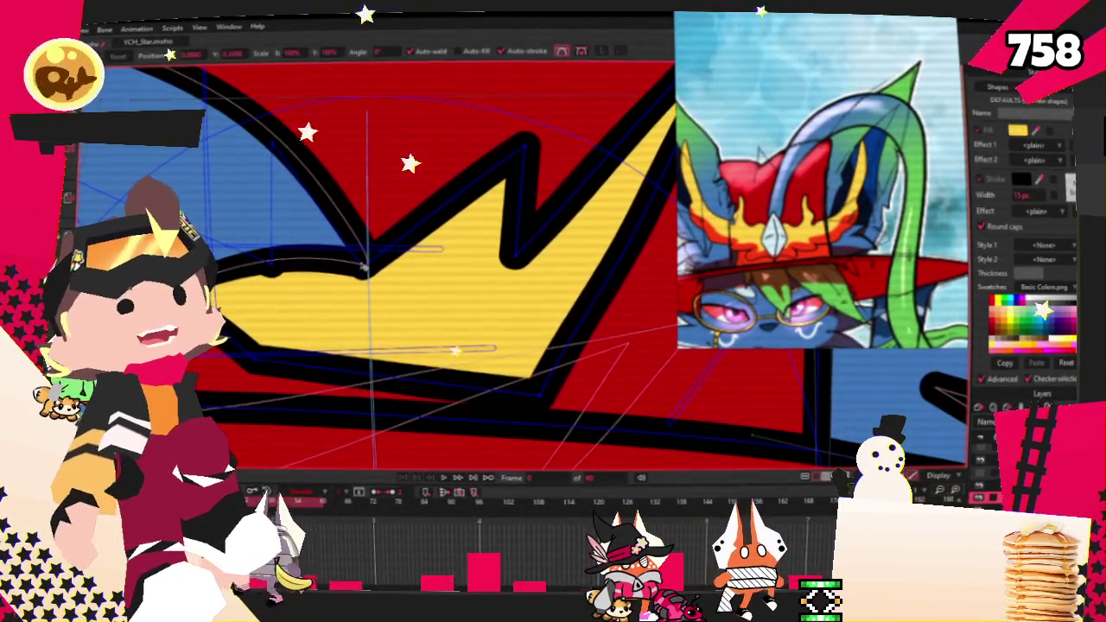
scroll(365, 267, "down", 2)
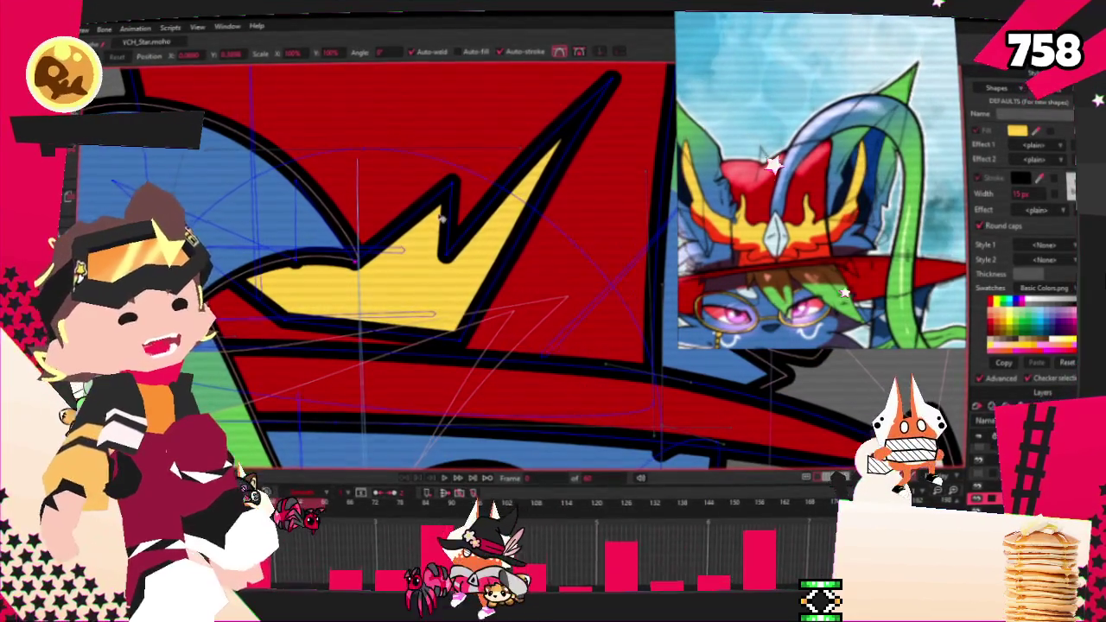
Step: Add a point that pulls the emblem's lower outline into a V
key("a")
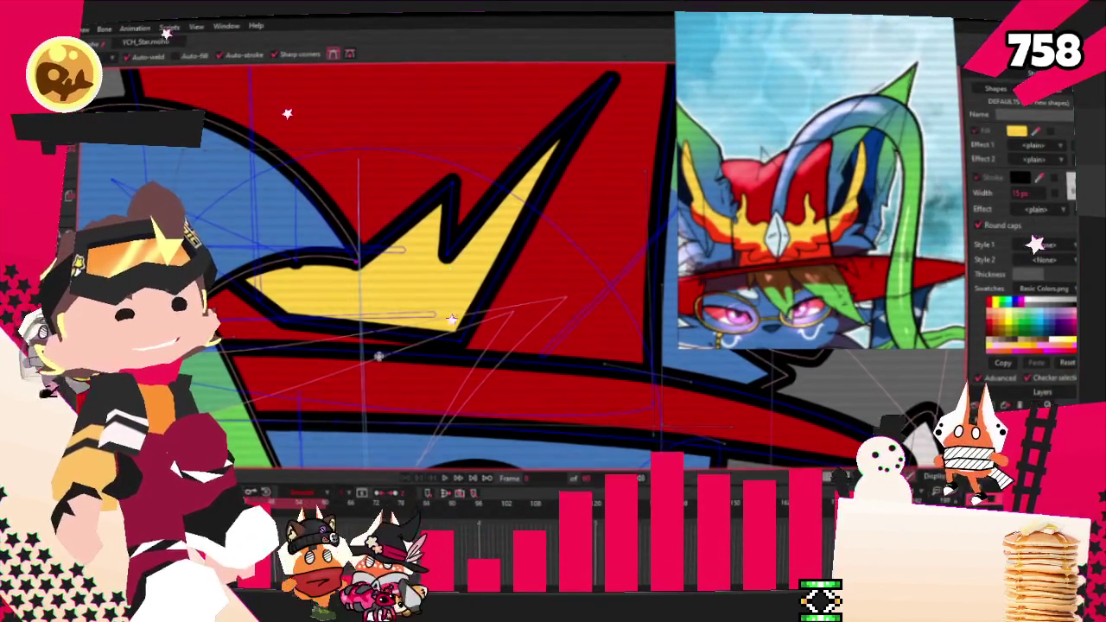
scroll(335, 323, "up", 1)
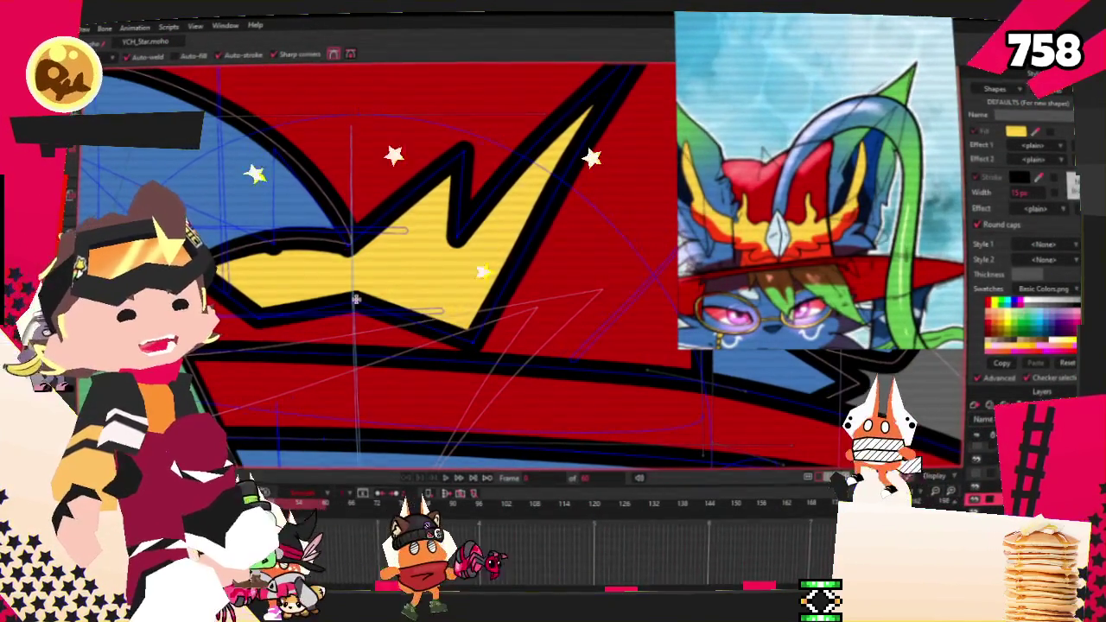
left_click_drag(348, 309, 355, 376)
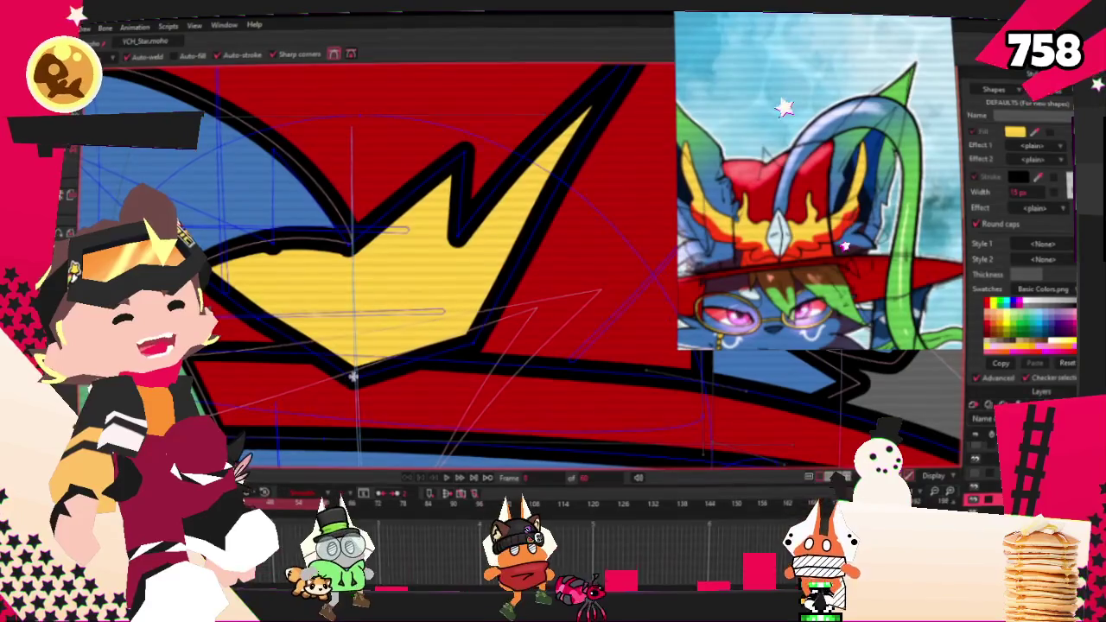
key("t")
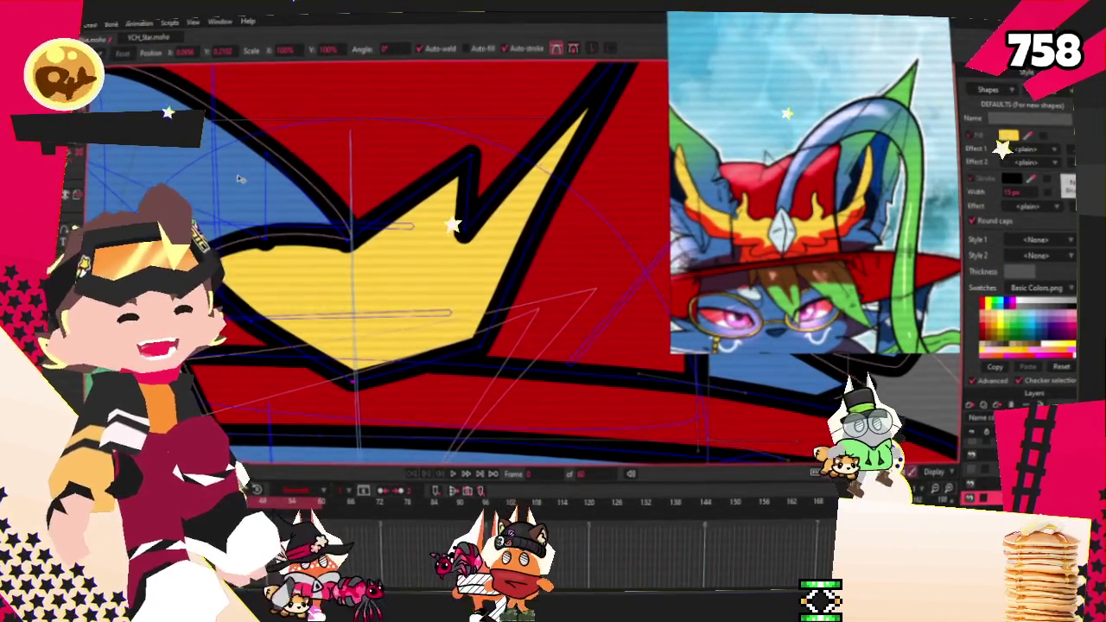
scroll(425, 285, "down", 2)
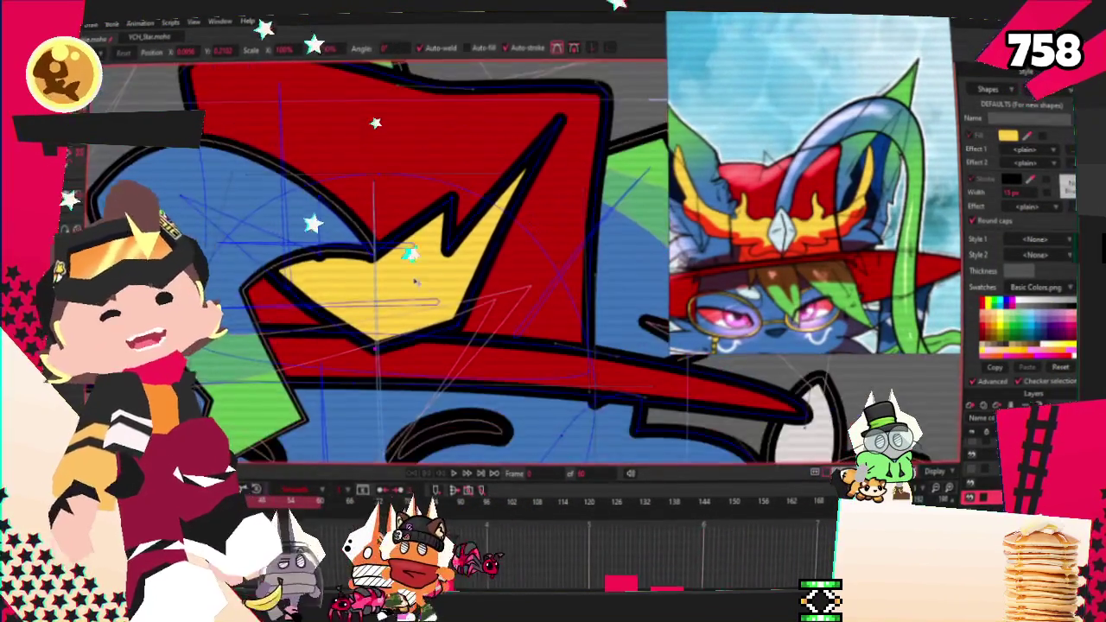
scroll(425, 285, "down", 1)
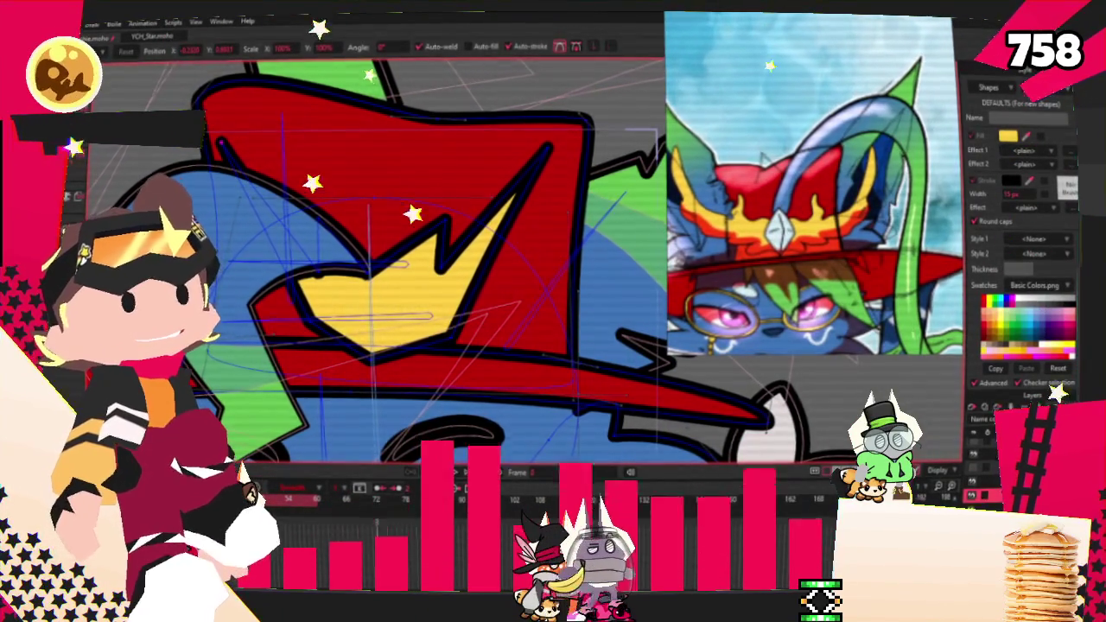
key("c")
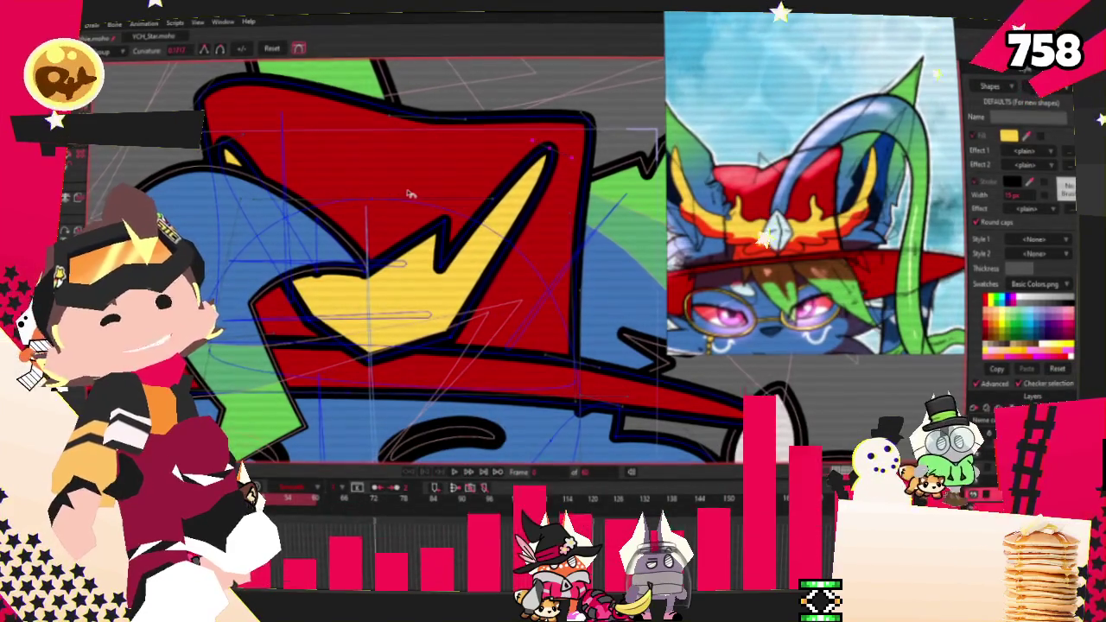
Step: Zoom the canvas in on the hat's yellow emblem
scroll(423, 227, "up", 2)
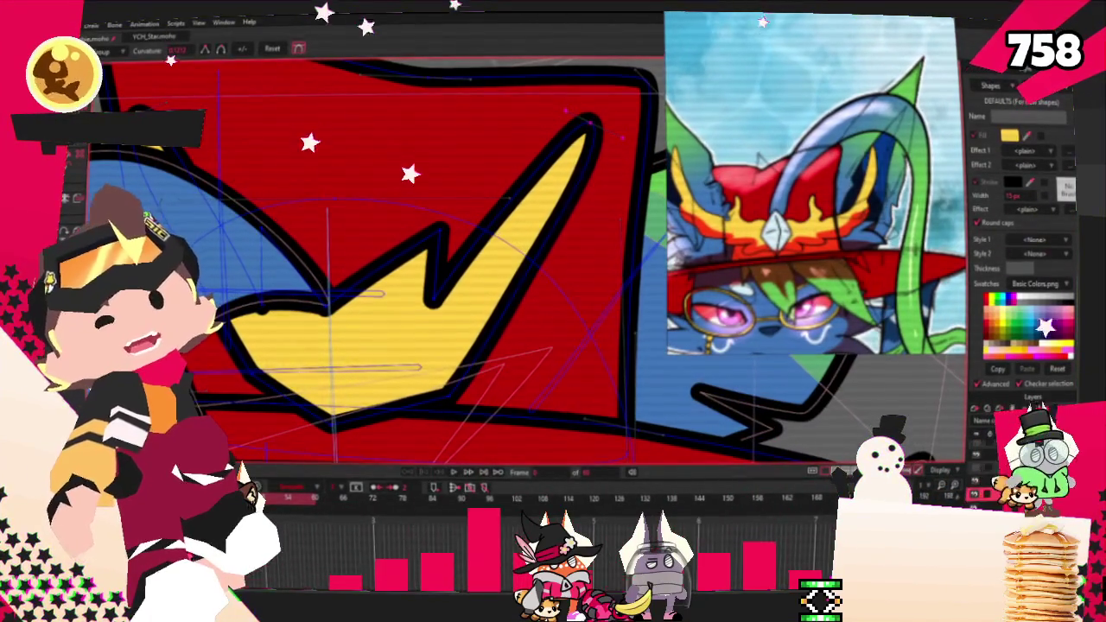
scroll(298, 268, "down", 2)
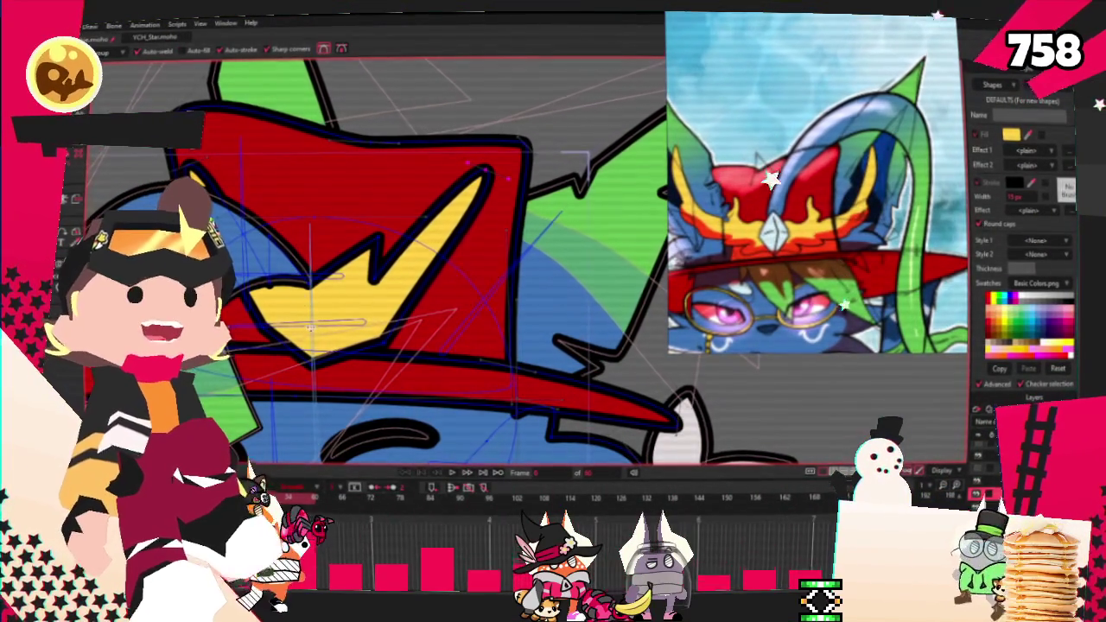
scroll(415, 302, "up", 1)
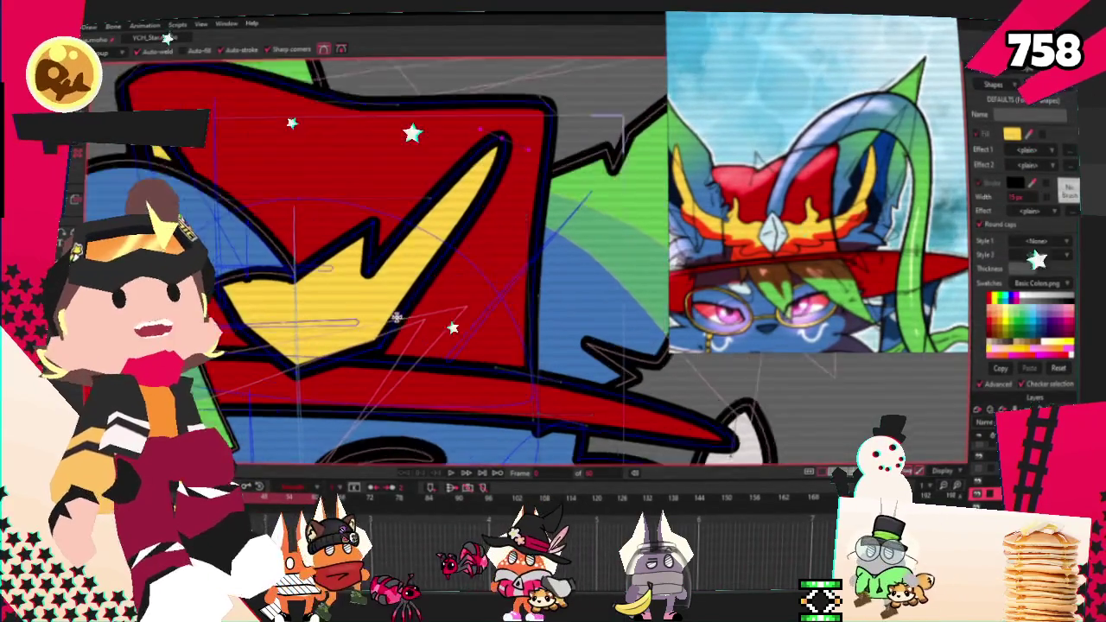
scroll(446, 322, "up", 1)
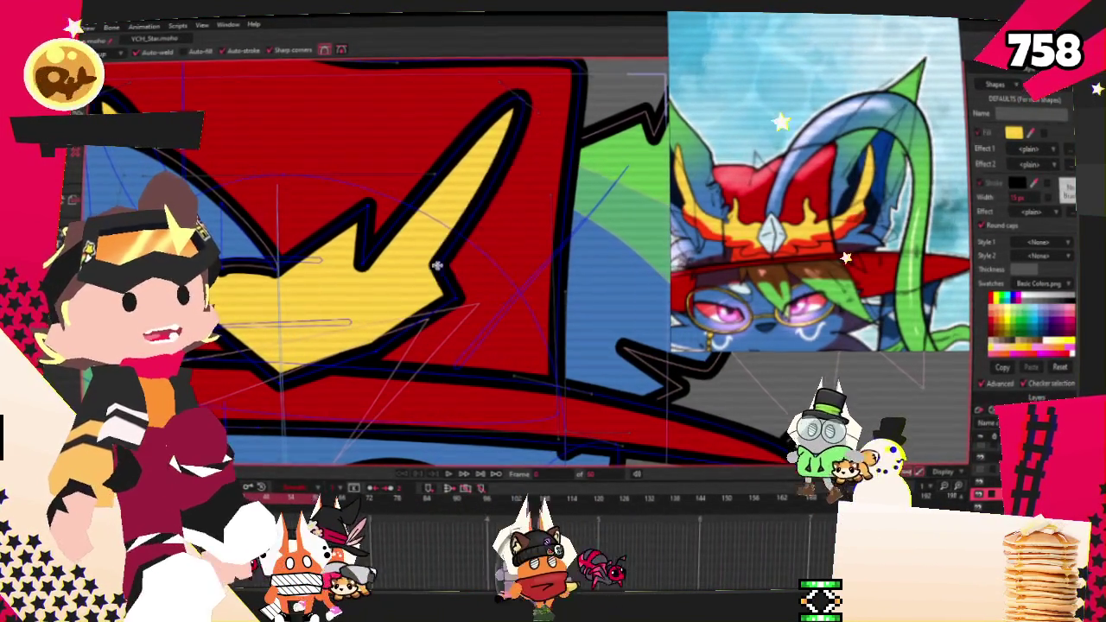
scroll(356, 352, "up", 1)
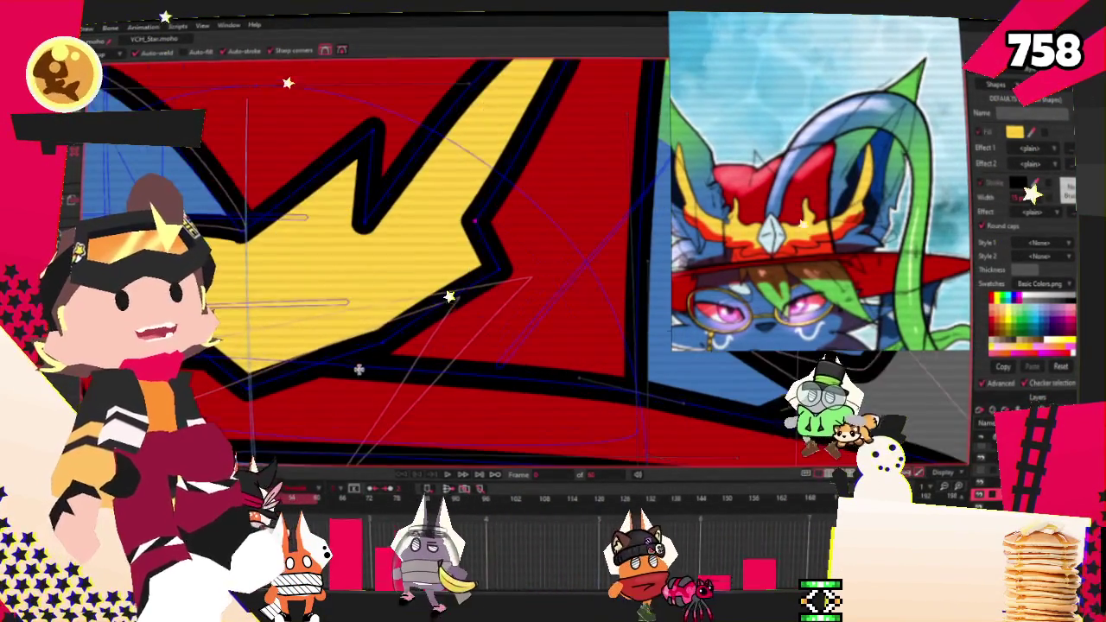
scroll(355, 351, "down", 1)
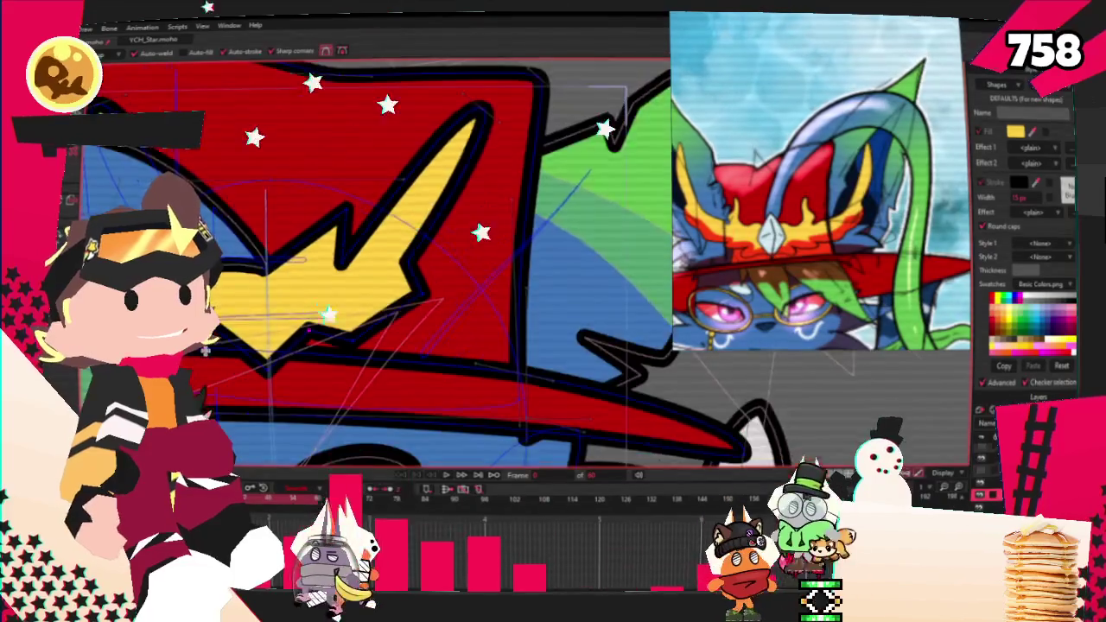
scroll(269, 361, "up", 1)
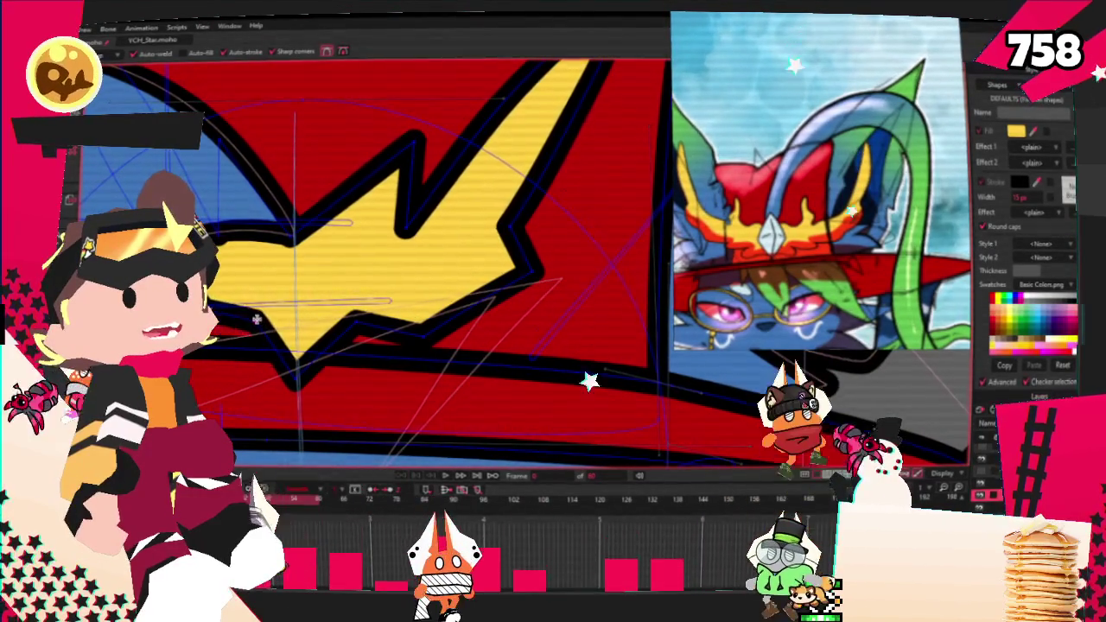
Step: Draw a tall yellow rectangle at the emblem's base and reshape it into a diamond
key("r")
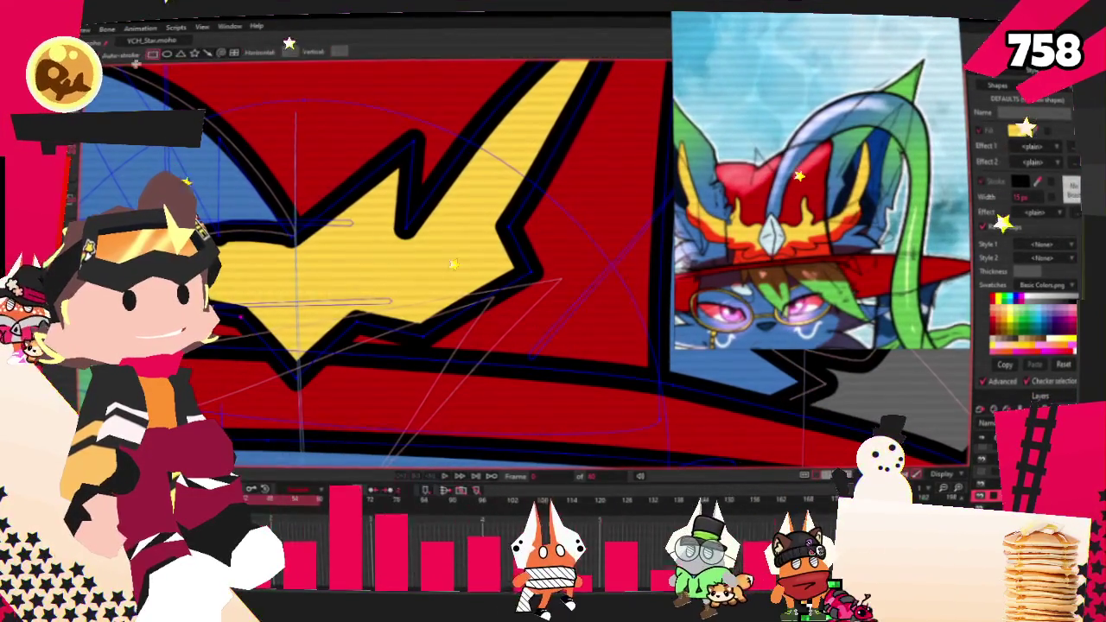
left_click_drag(259, 226, 307, 389)
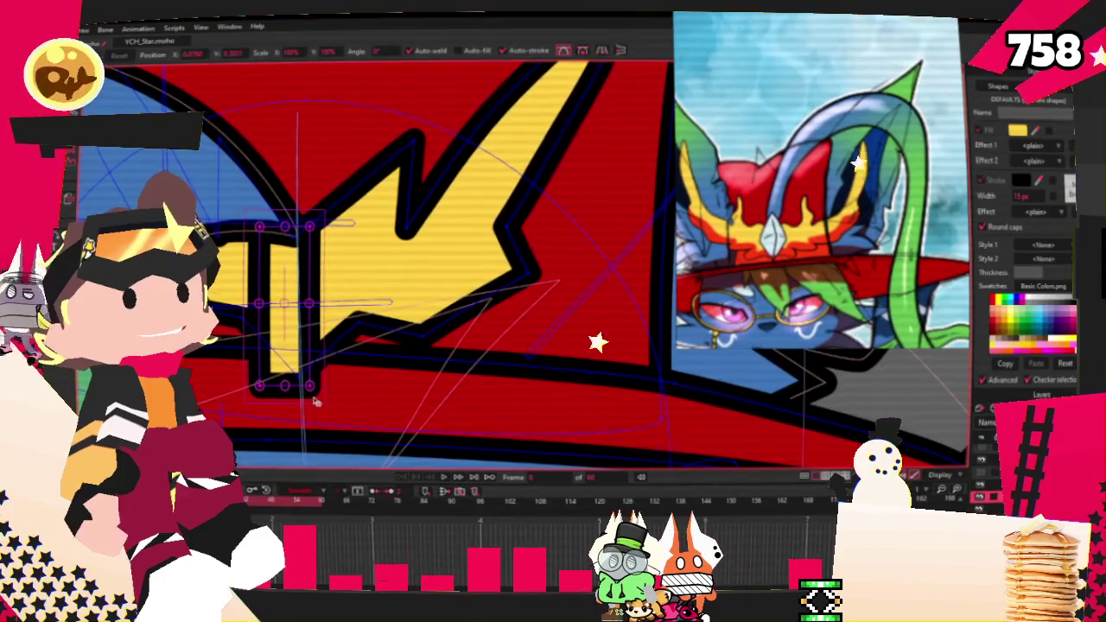
left_click_drag(218, 282, 376, 326)
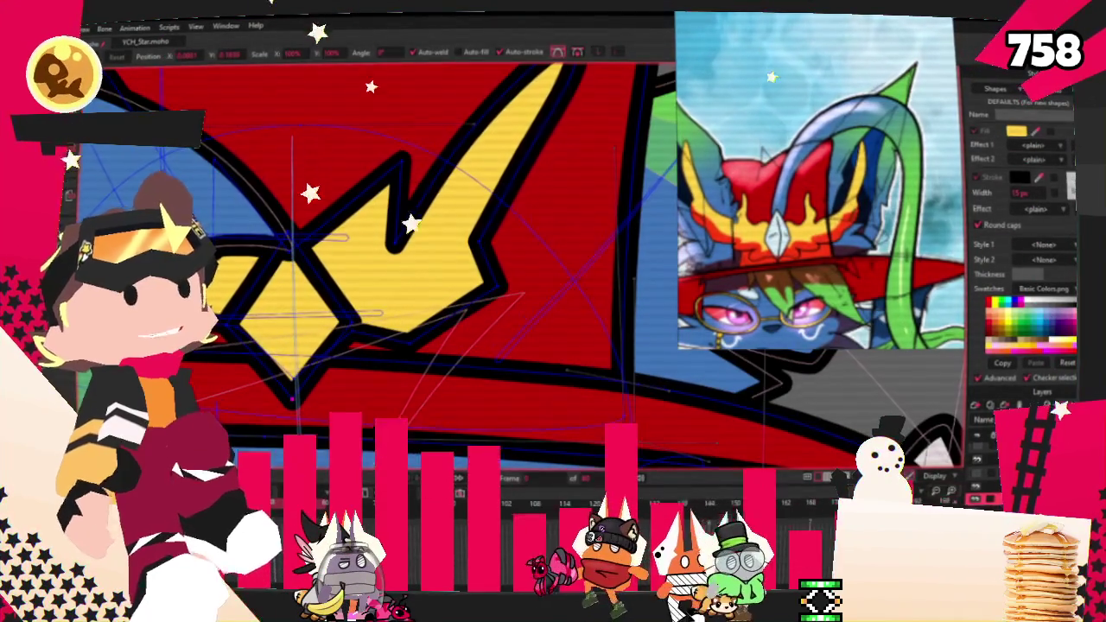
key("g")
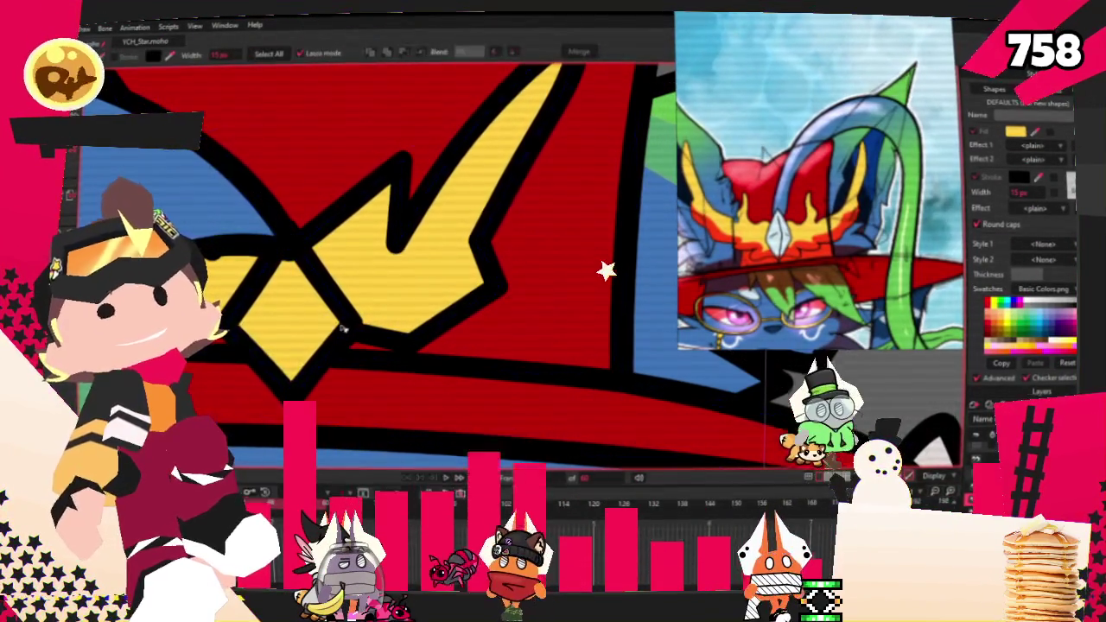
scroll(864, 233, "up", 3)
scroll(778, 225, "up", 2)
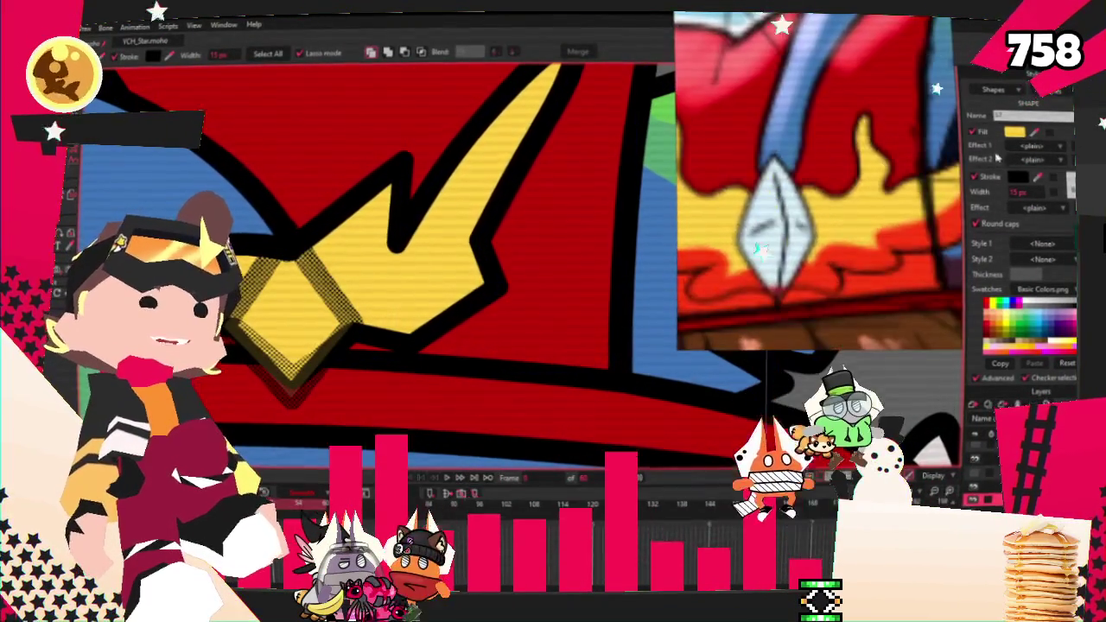
Step: Give the selected diamond gem a pale blue fill, zooming in and out to check
scroll(821, 216, "down", 3)
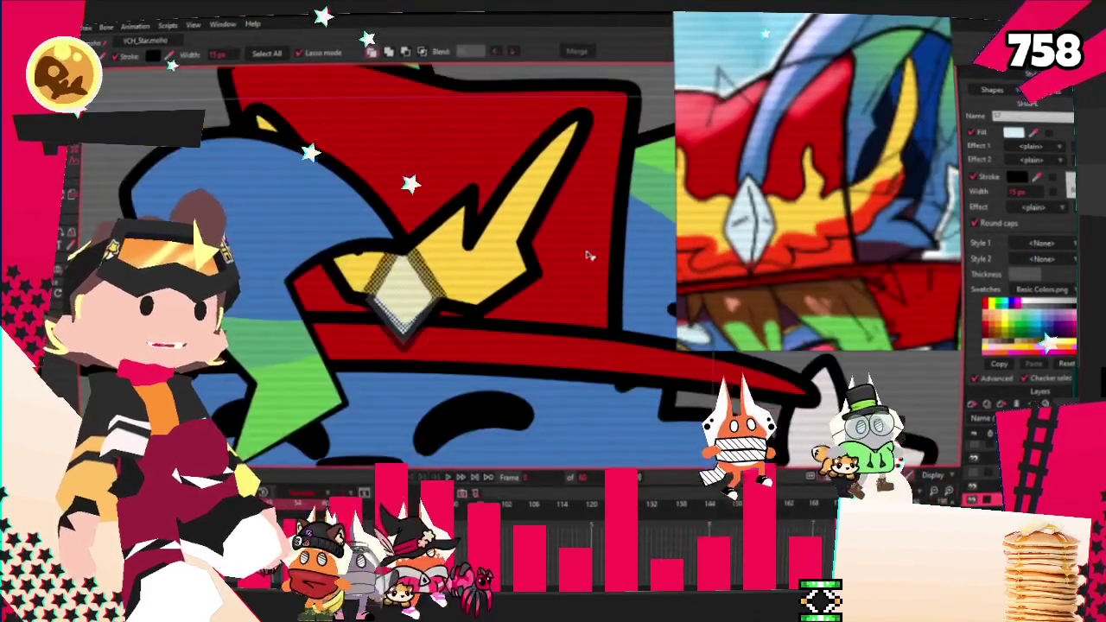
scroll(349, 300, "down", 5)
scroll(349, 302, "up", 2)
scroll(397, 242, "up", 2)
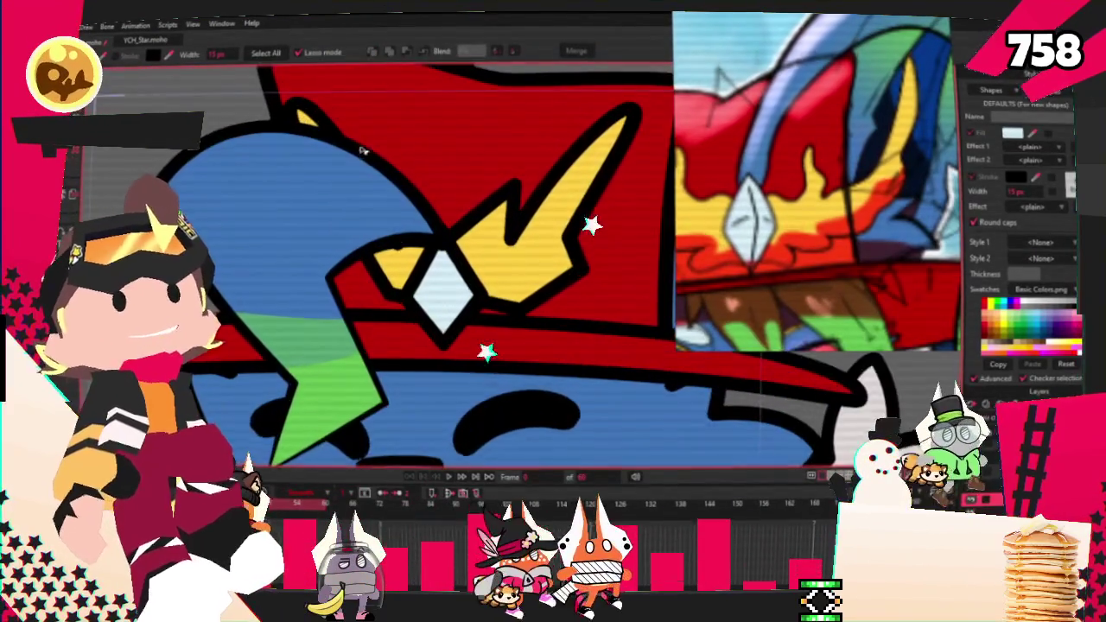
scroll(450, 177, "up", 2)
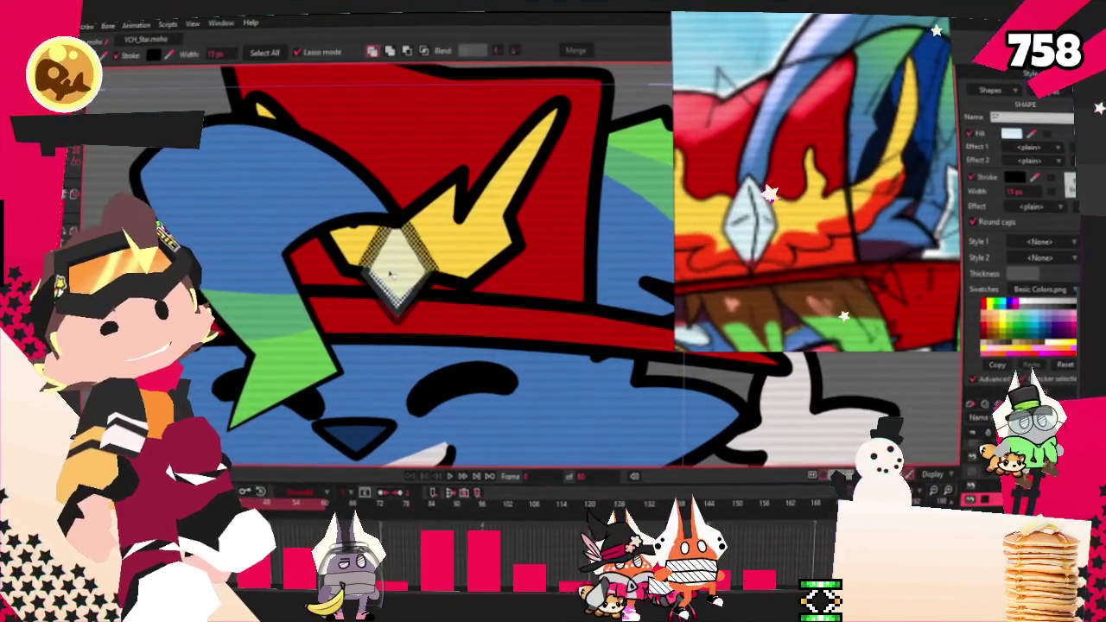
scroll(449, 263, "down", 2)
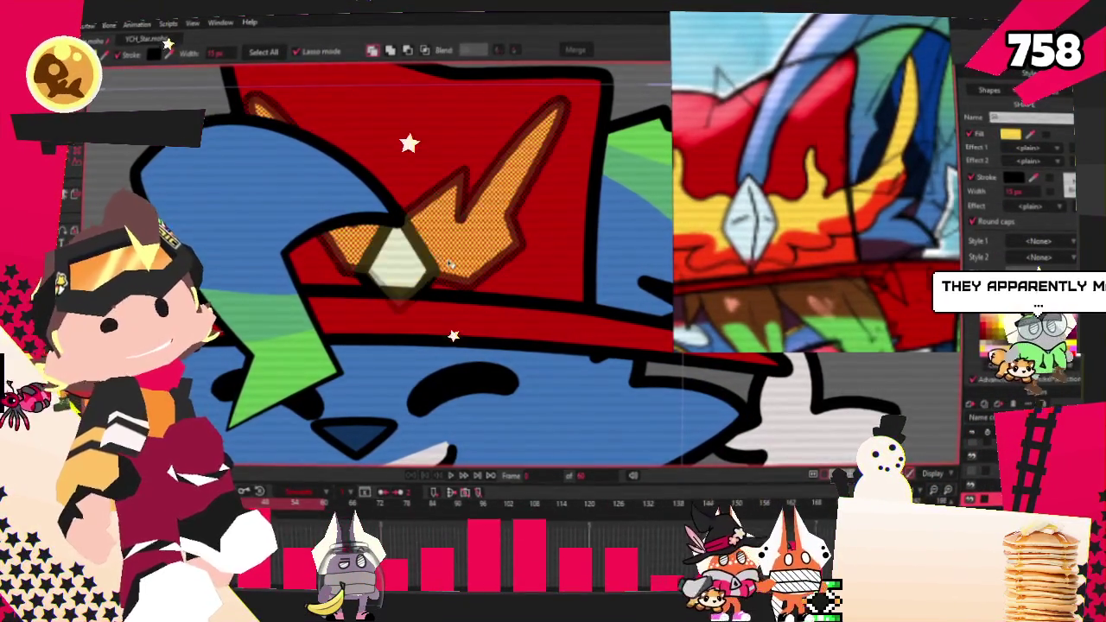
scroll(255, 229, "down", 2)
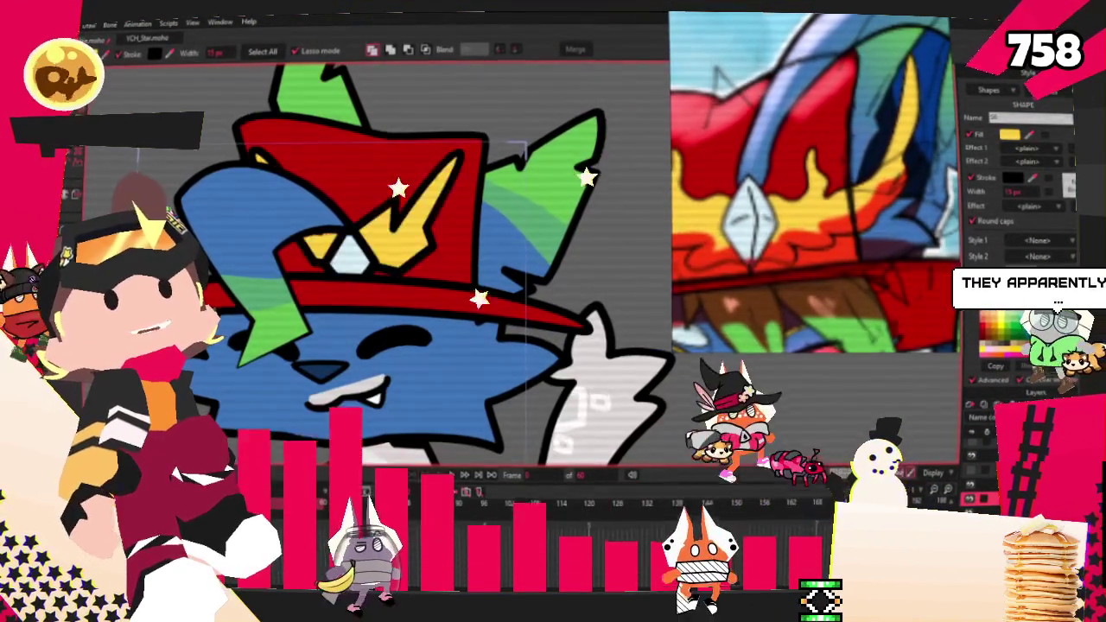
scroll(367, 198, "up", 2)
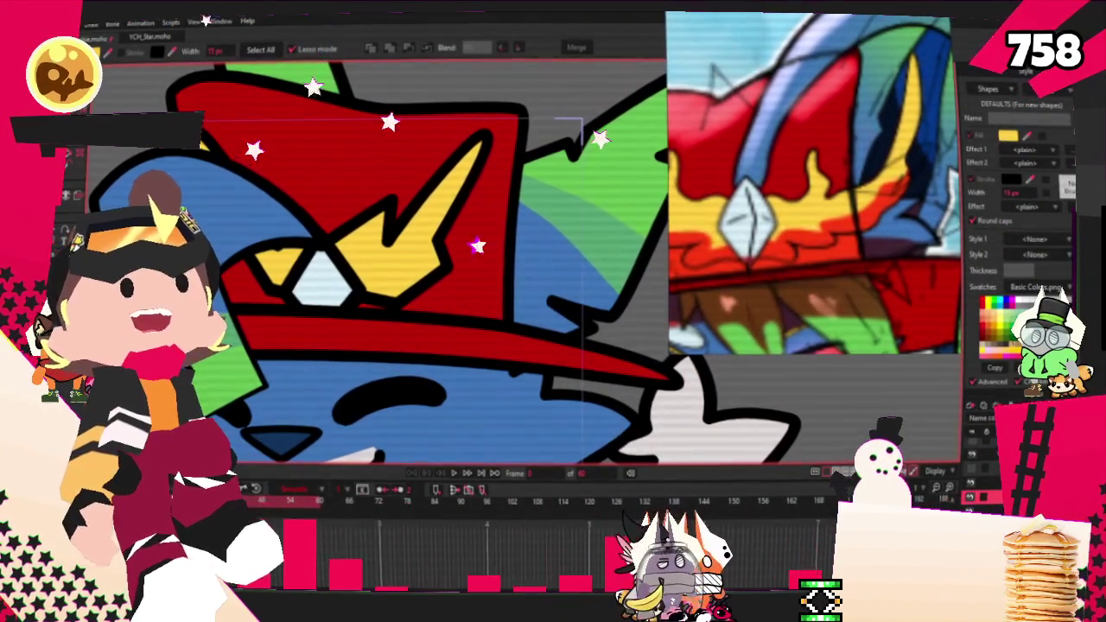
scroll(361, 263, "up", 1)
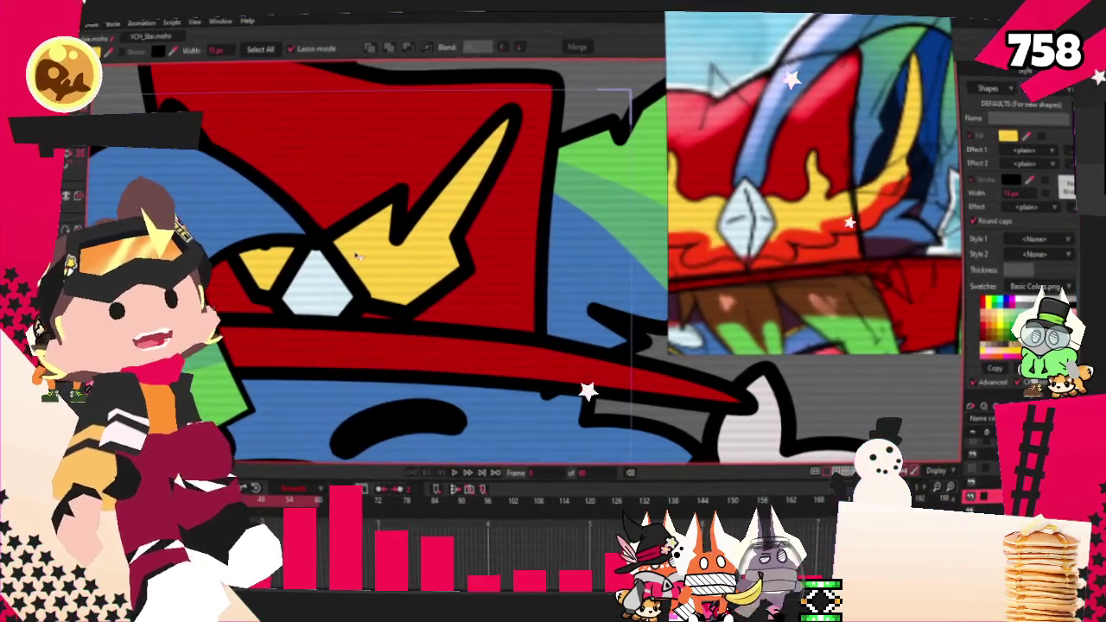
Step: Undo a wrong curvature bend, then pull the emblem's lower-right edge outward
key("c")
scroll(389, 273, "down", 1)
scroll(390, 273, "up", 2)
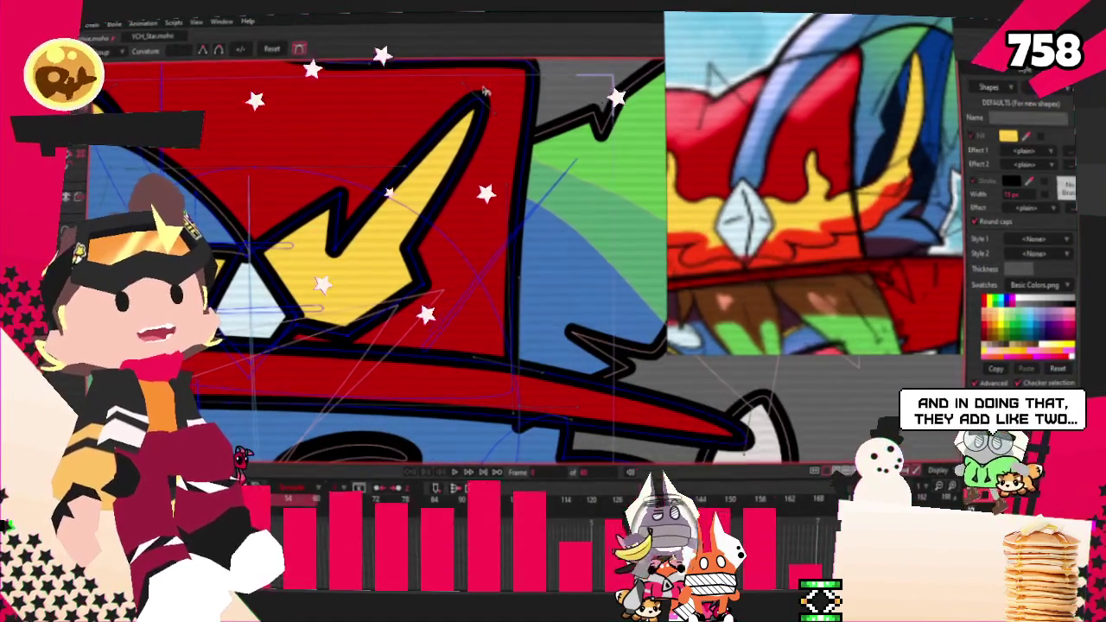
left_click_drag(350, 271, 471, 248)
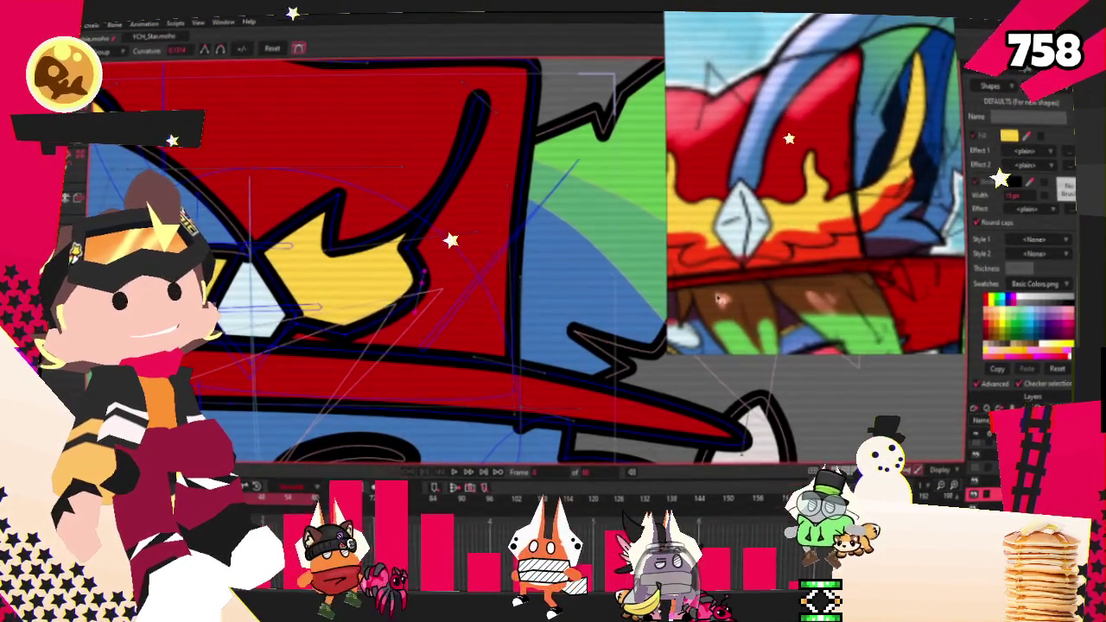
key("t")
key("ctrl+z")
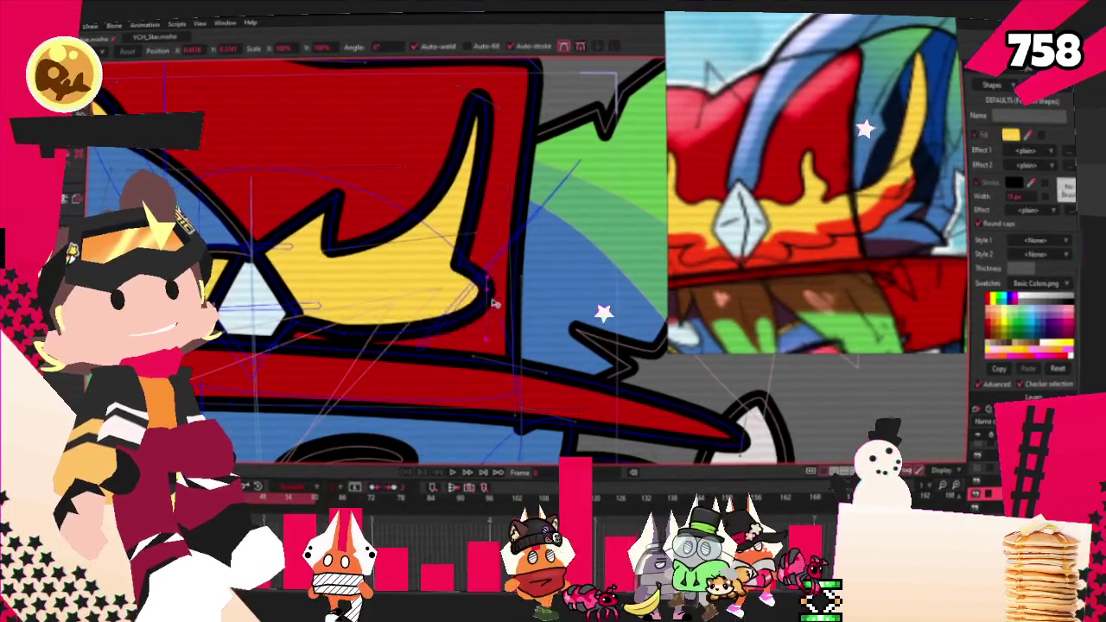
left_click_drag(467, 275, 456, 229)
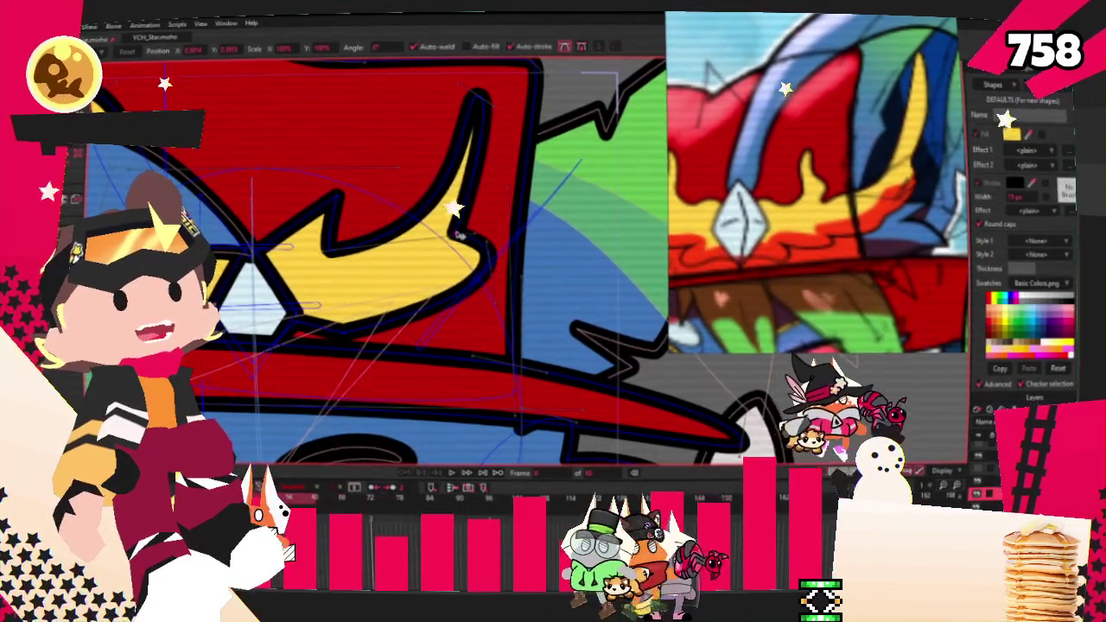
Step: Add a point to bend the emblem's notch into a deep hook
key("c")
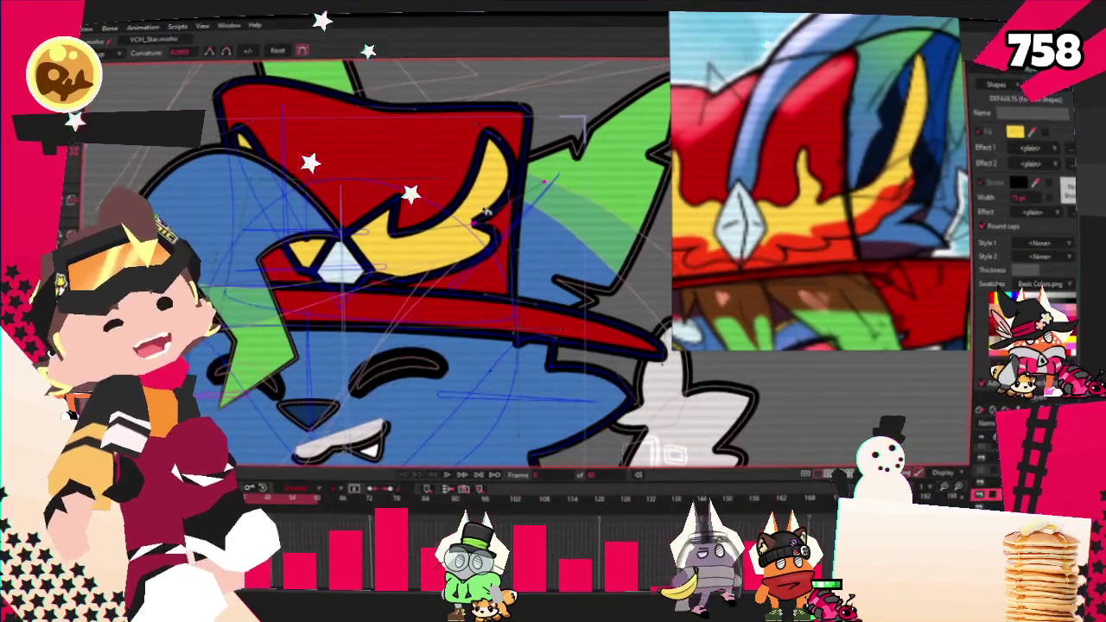
scroll(376, 214, "up", 2)
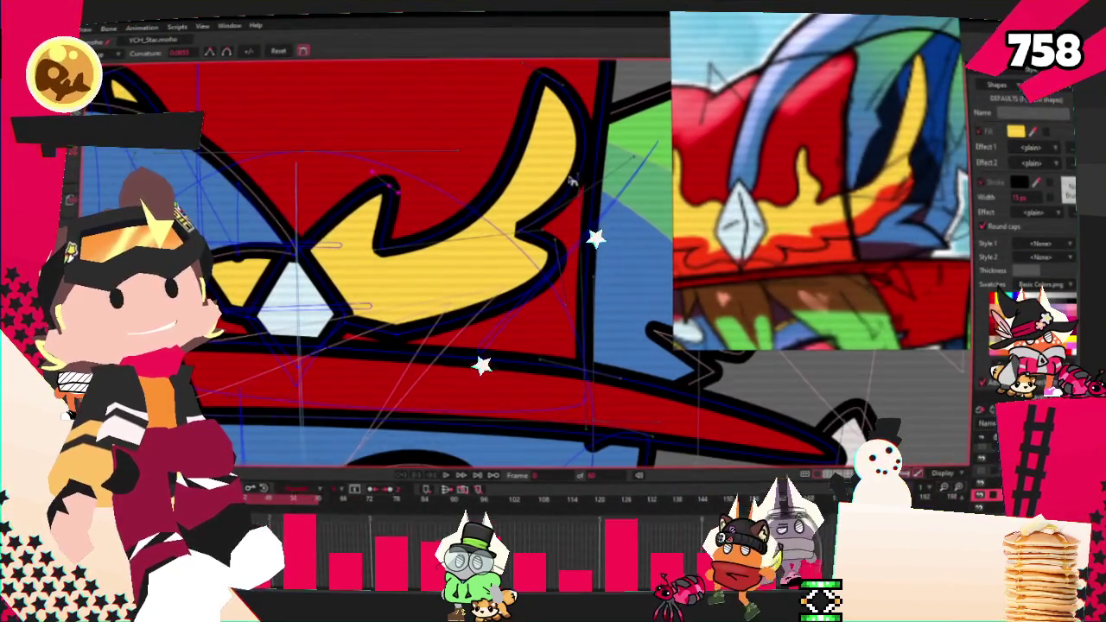
scroll(574, 179, "up", 2)
key("a")
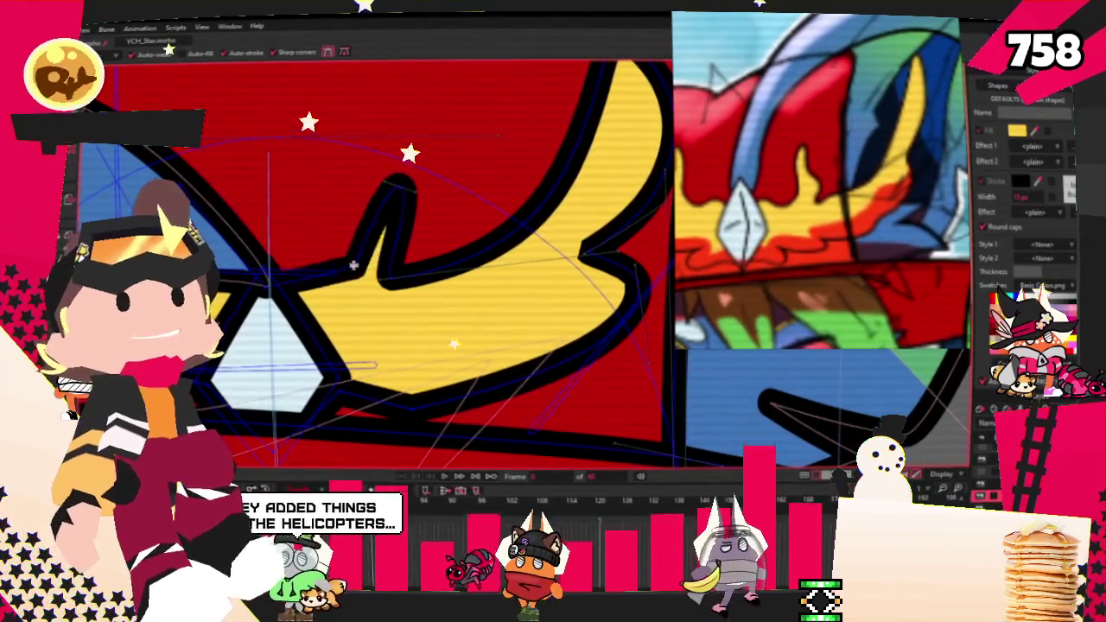
left_click_drag(354, 269, 417, 252)
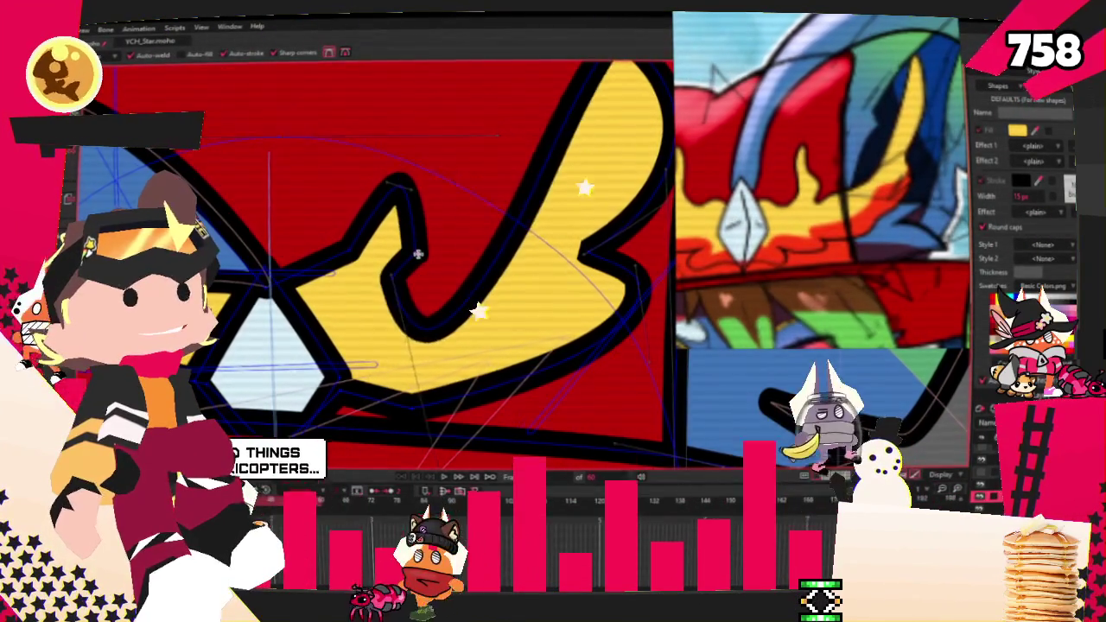
Step: Adjust curvature to bulge out the left side of the crown's hook
key("c")
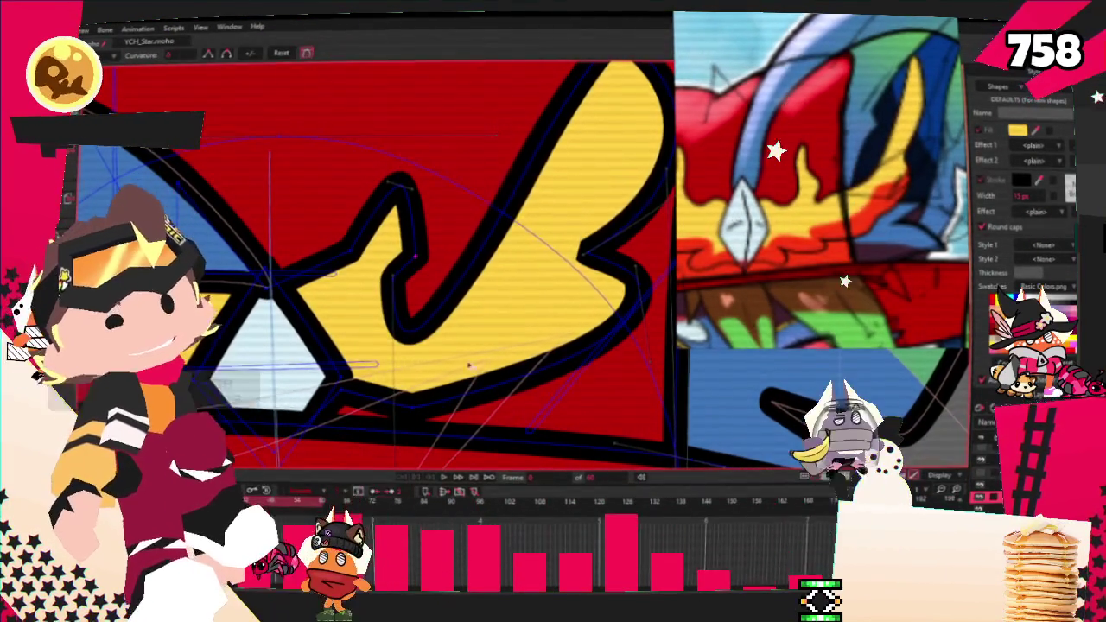
scroll(459, 354, "down", 1)
scroll(432, 380, "down", 1)
scroll(412, 415, "down", 1)
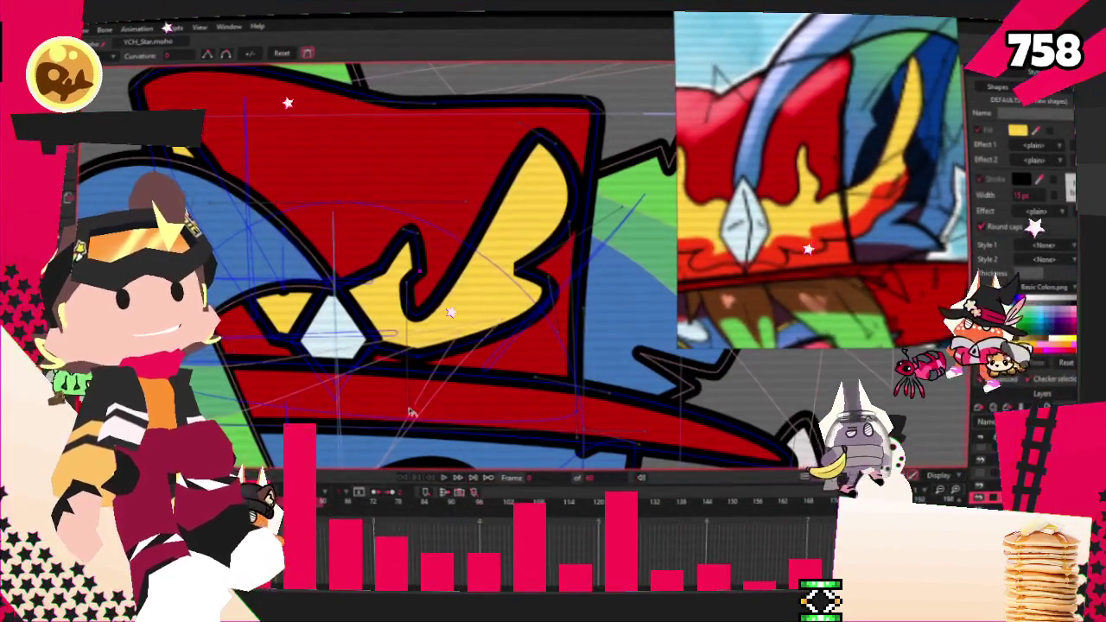
scroll(418, 273, "up", 2)
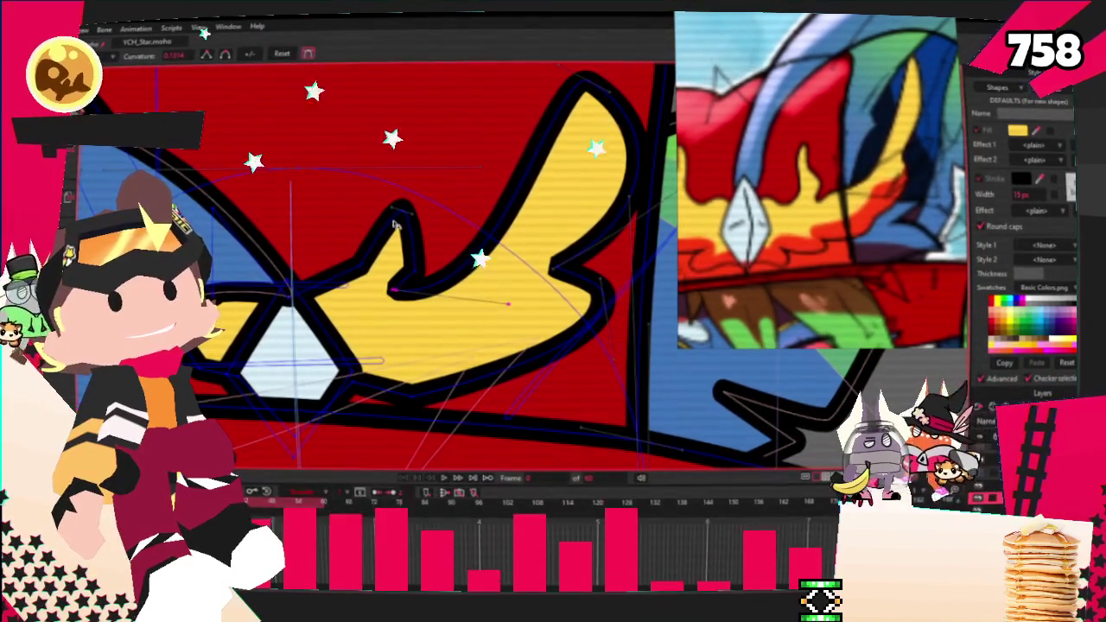
key("t")
scroll(400, 208, "up", 1)
scroll(400, 201, "up", 1)
key("c")
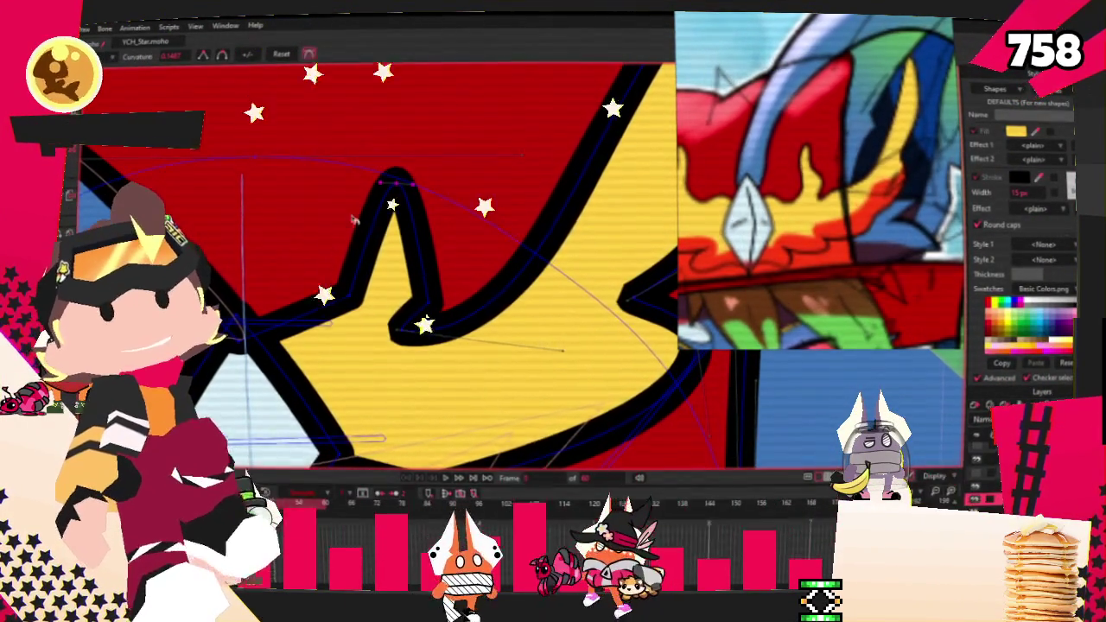
scroll(304, 197, "up", 1)
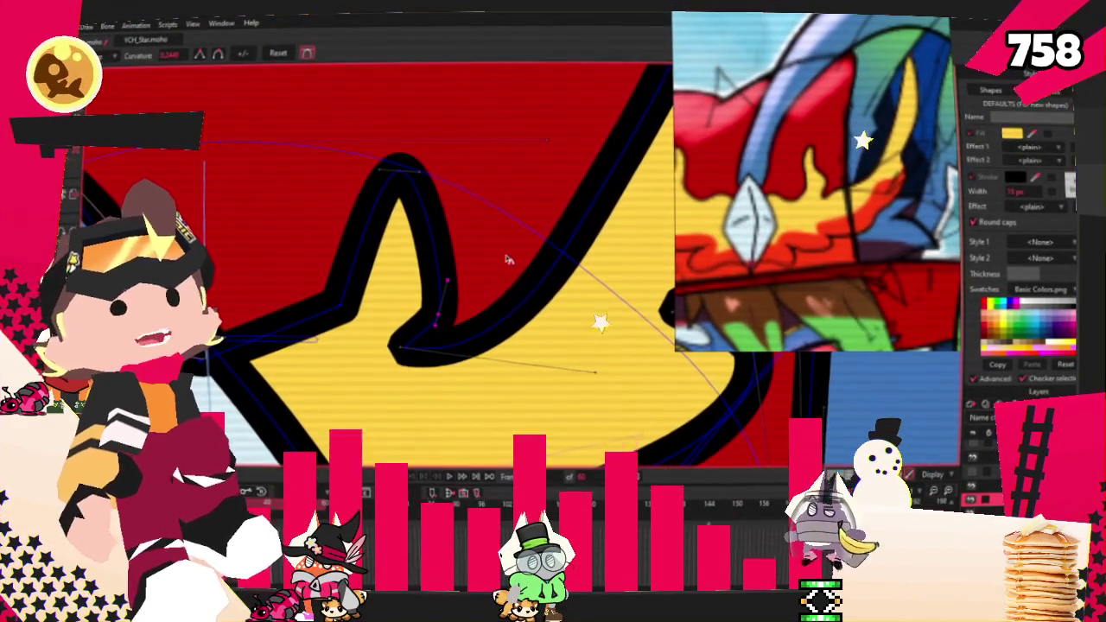
scroll(423, 246, "up", 1)
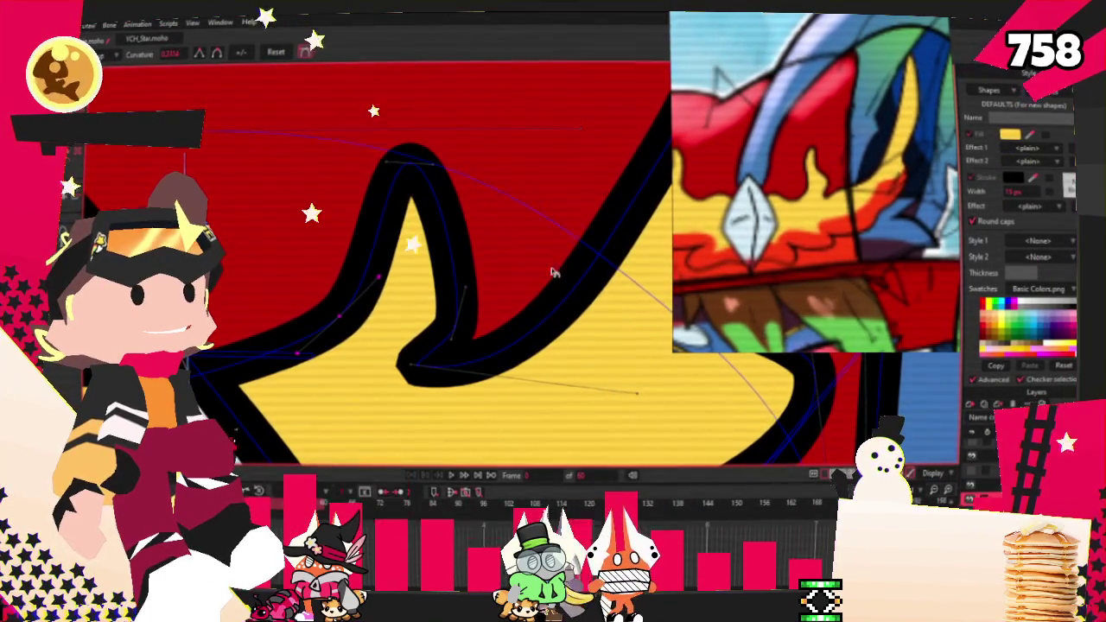
left_click_drag(402, 245, 229, 215)
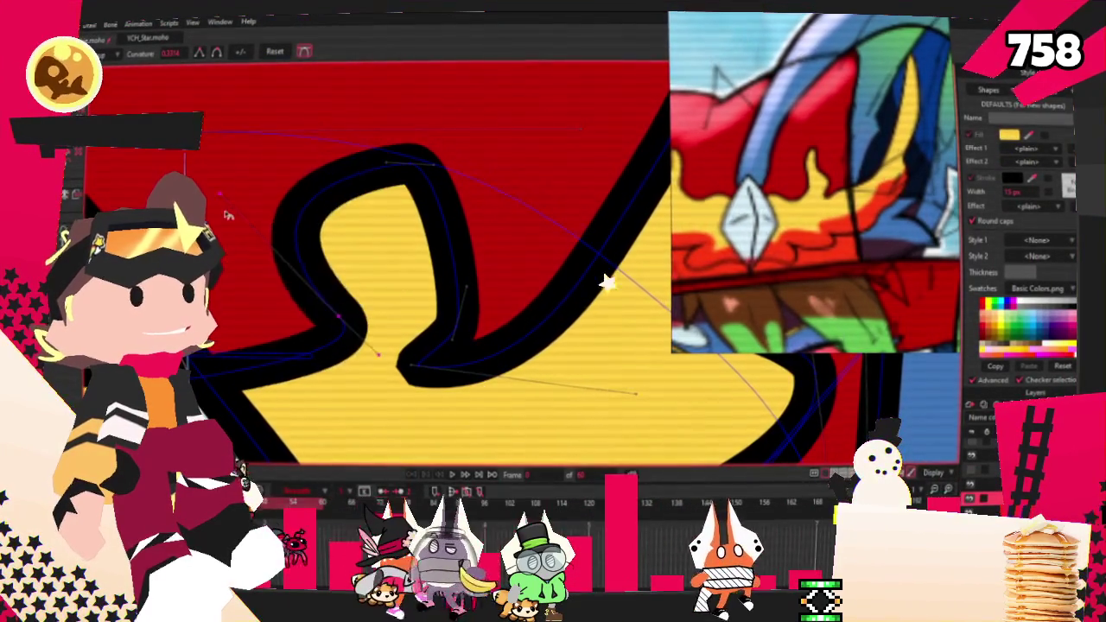
Step: Move the hook's tip, lower bend and curve handle to tighten its curl
key("t")
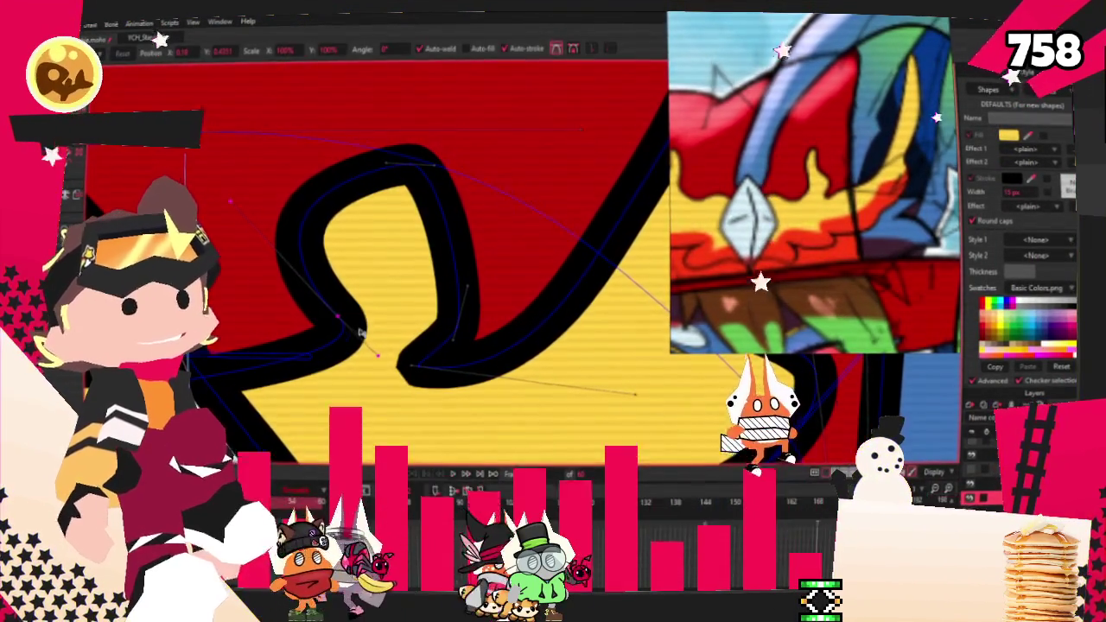
left_click_drag(339, 316, 359, 266)
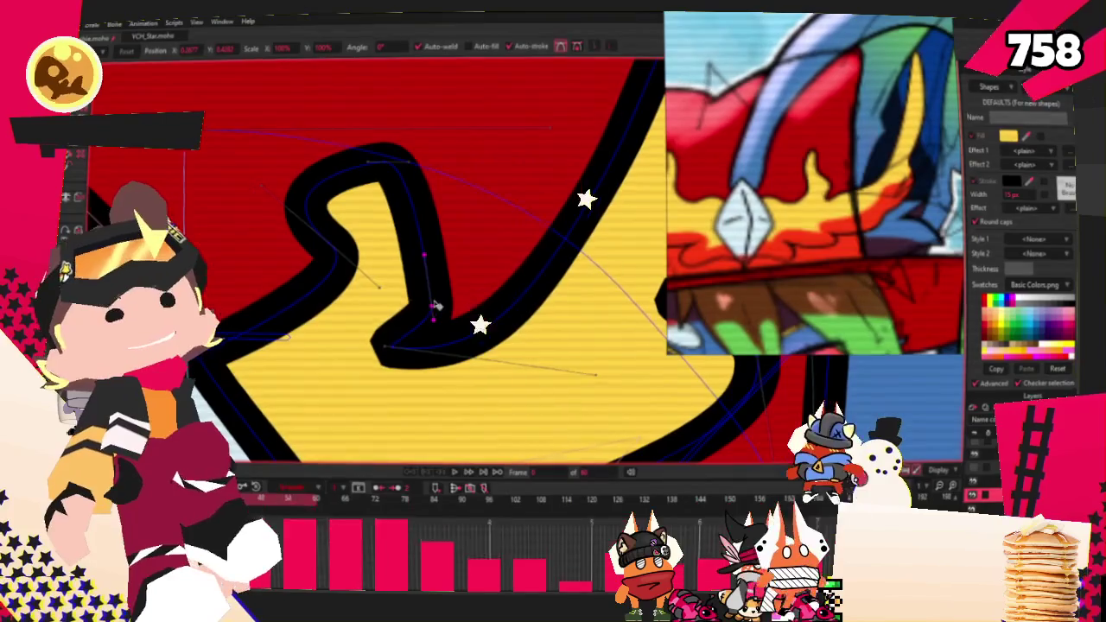
left_click_drag(436, 307, 462, 285)
left_click_drag(510, 421, 556, 323)
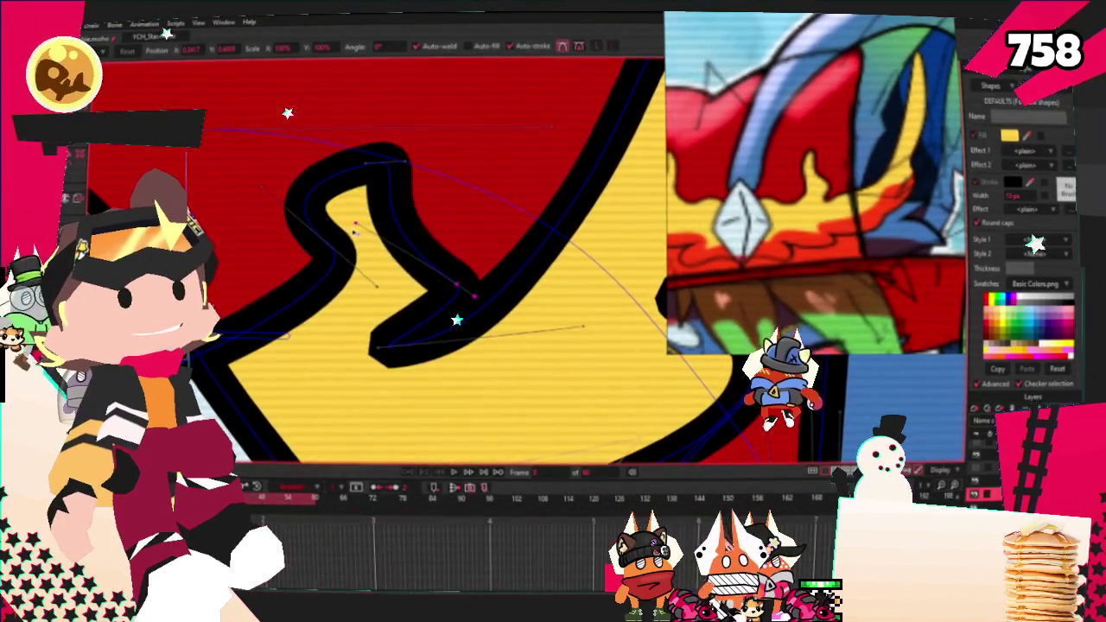
scroll(385, 227, "down", 3)
scroll(313, 241, "up", 2)
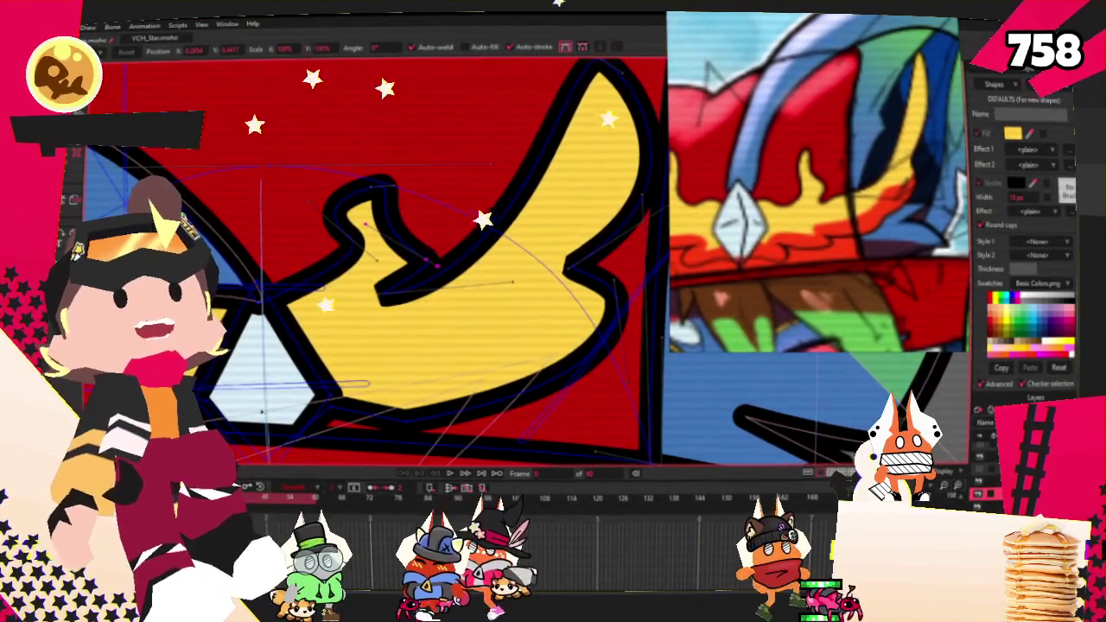
scroll(337, 337, "down", 2)
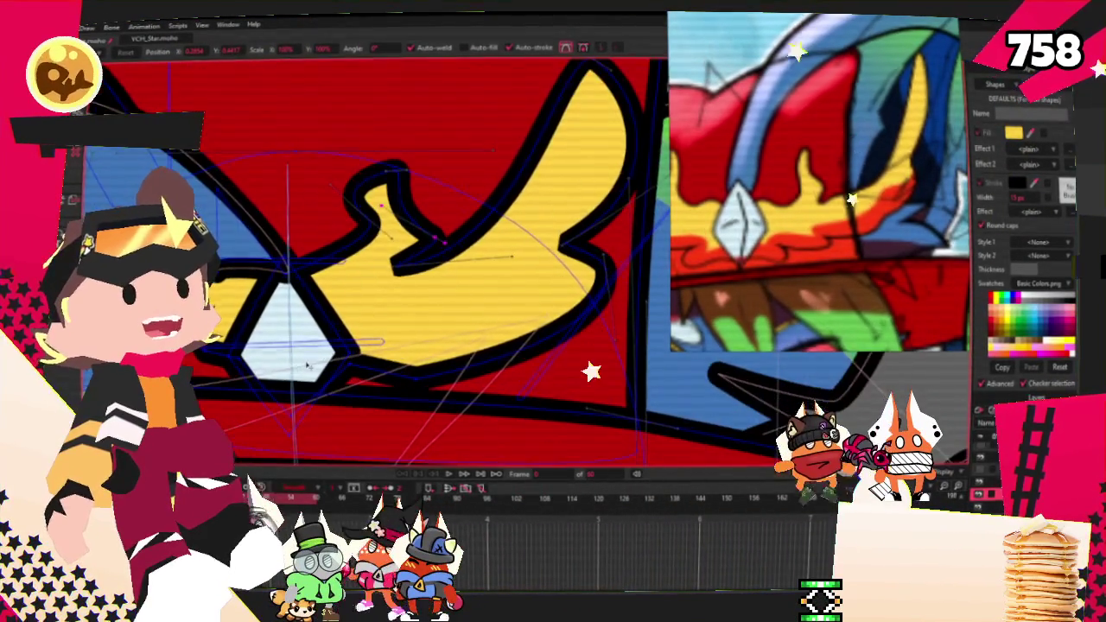
scroll(339, 338, "down", 2)
Step: Shape small jagged notches along the crown's lower edge beside the diamond
key("g")
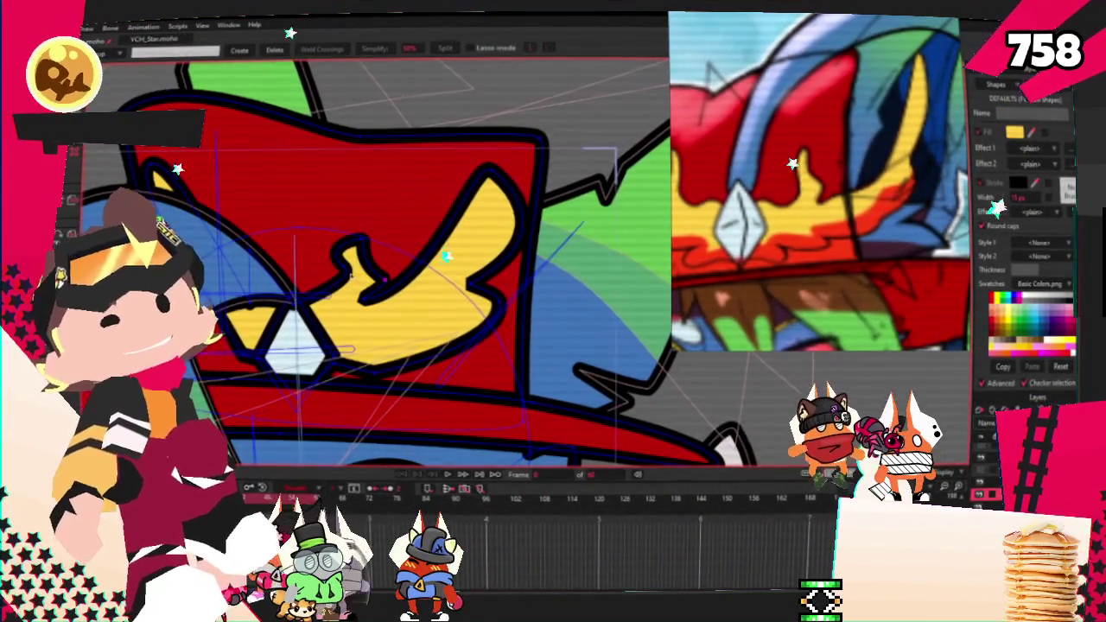
scroll(332, 268, "up", 1)
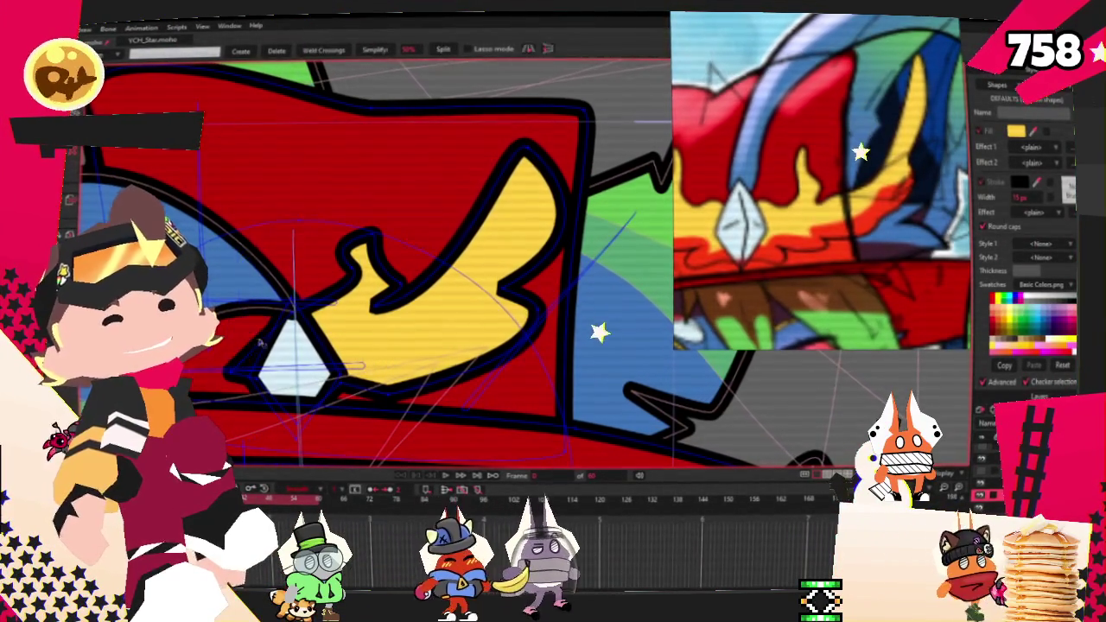
scroll(264, 370, "up", 2)
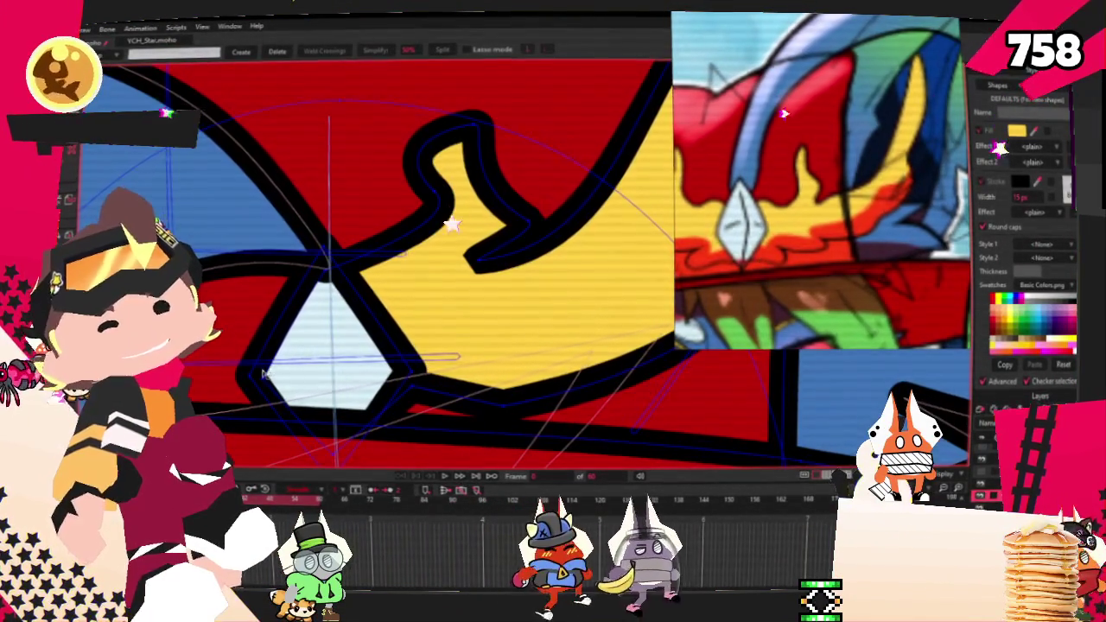
scroll(264, 370, "down", 1)
scroll(346, 363, "down", 1)
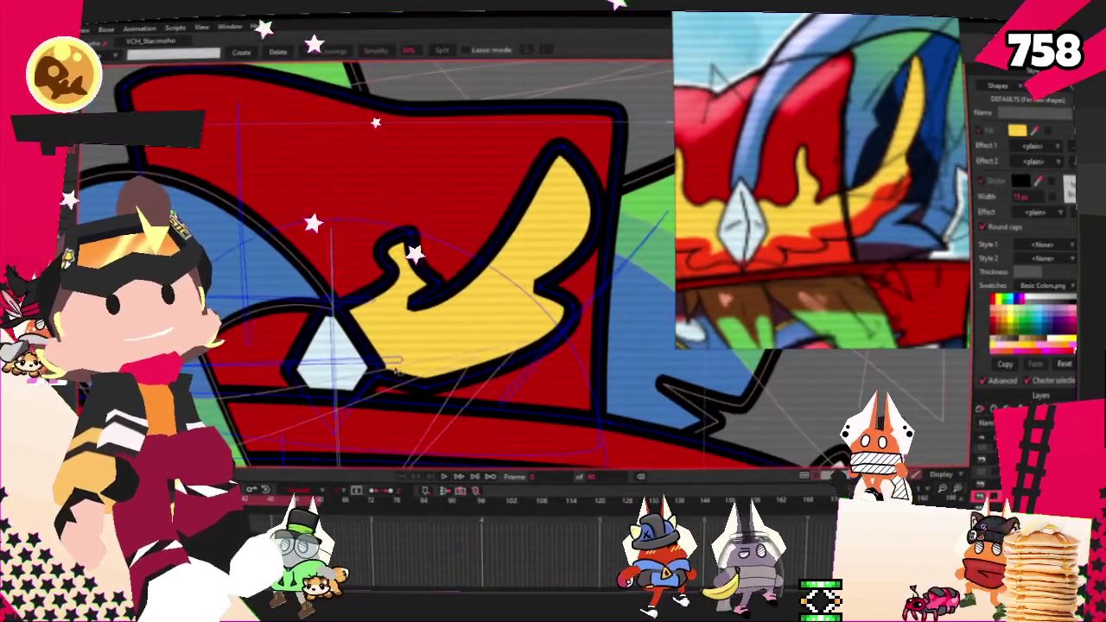
key("a")
scroll(414, 249, "up", 2)
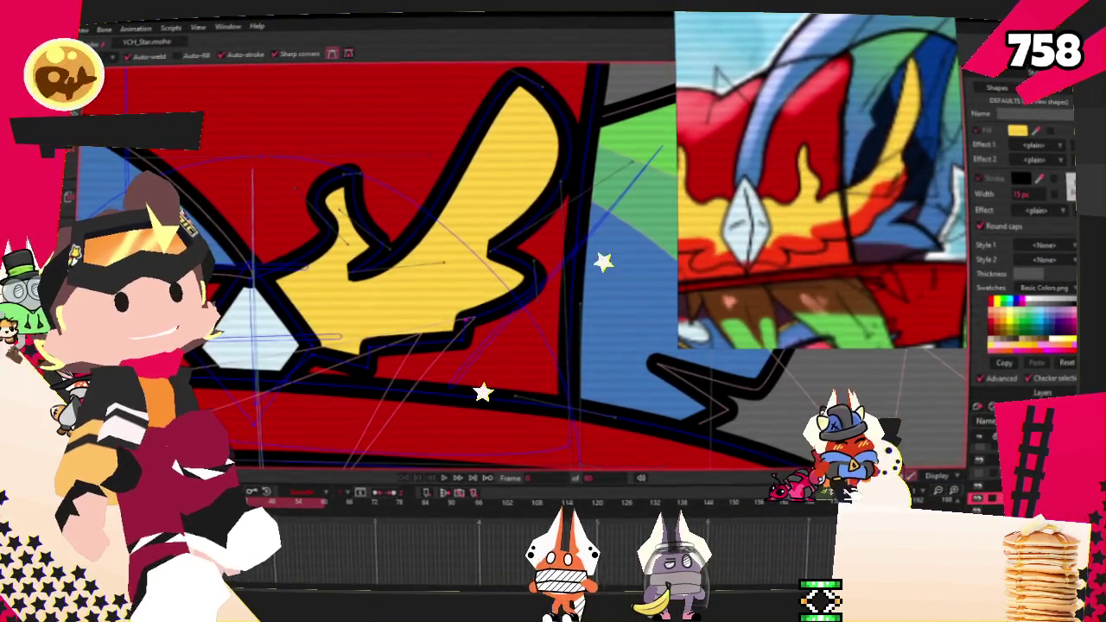
key("c")
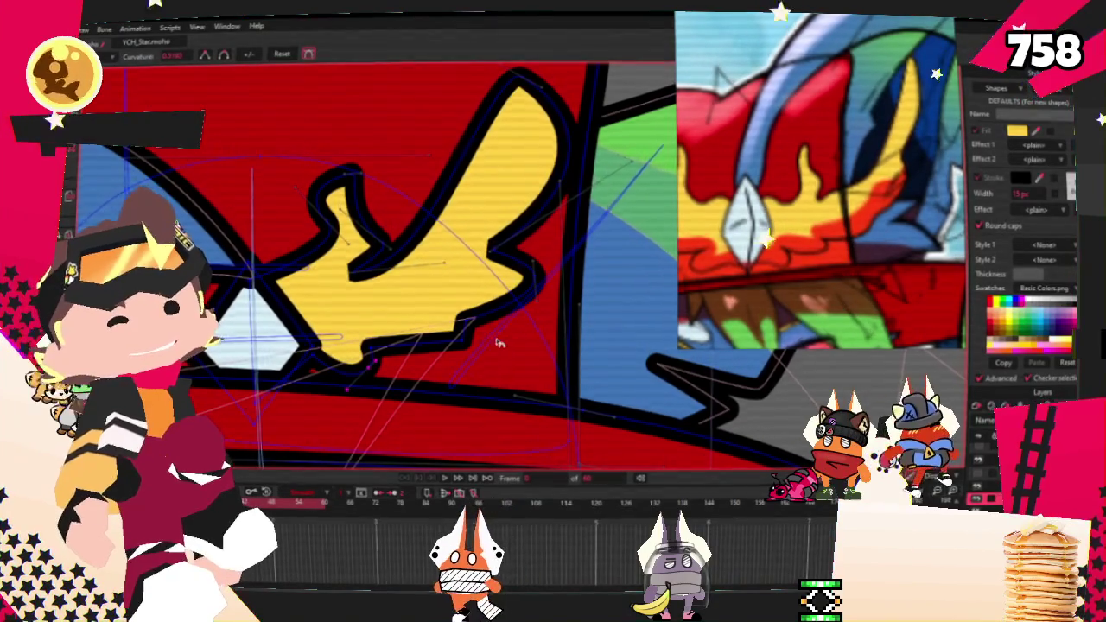
scroll(501, 343, "up", 2)
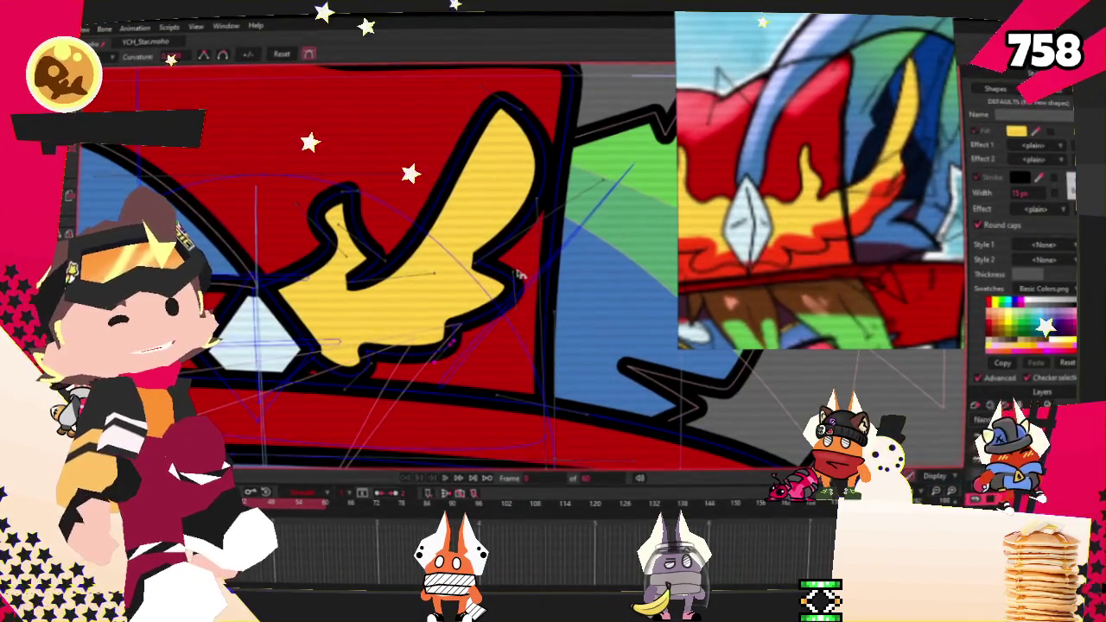
scroll(374, 307, "down", 2)
scroll(349, 150, "down", 1)
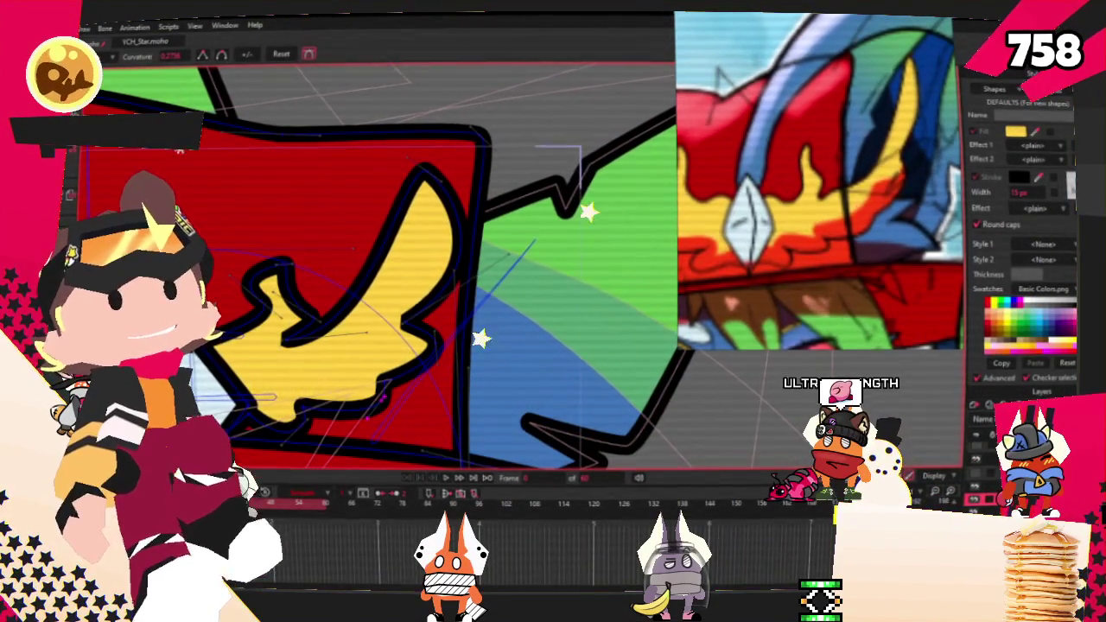
Step: Stretch the crown's upper tip further right and shift its lower notch right
key("t")
scroll(458, 184, "up", 2)
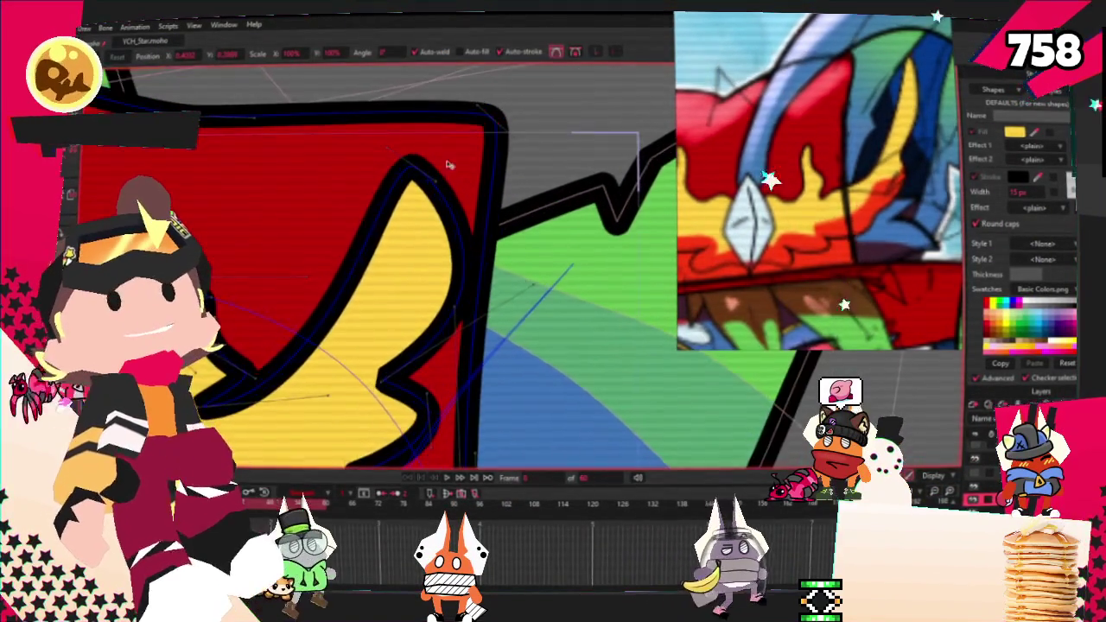
left_click_drag(464, 195, 596, 186)
mouse_move(385, 380)
left_mouse_down()
mouse_move(450, 386)
mouse_move(504, 413)
left_mouse_up()
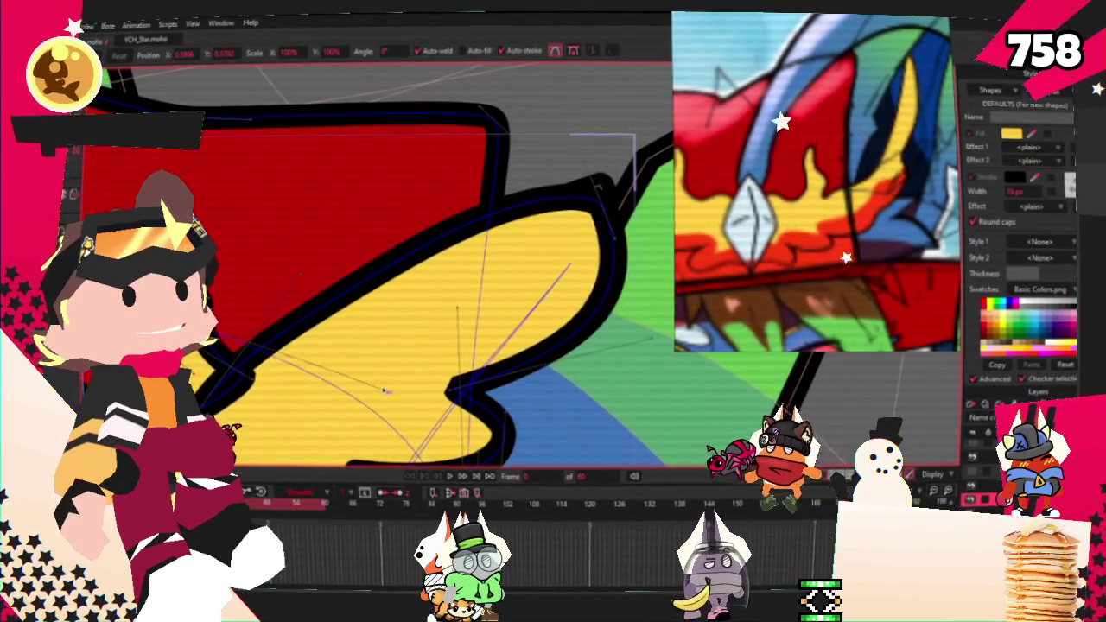
scroll(298, 272, "up", 2)
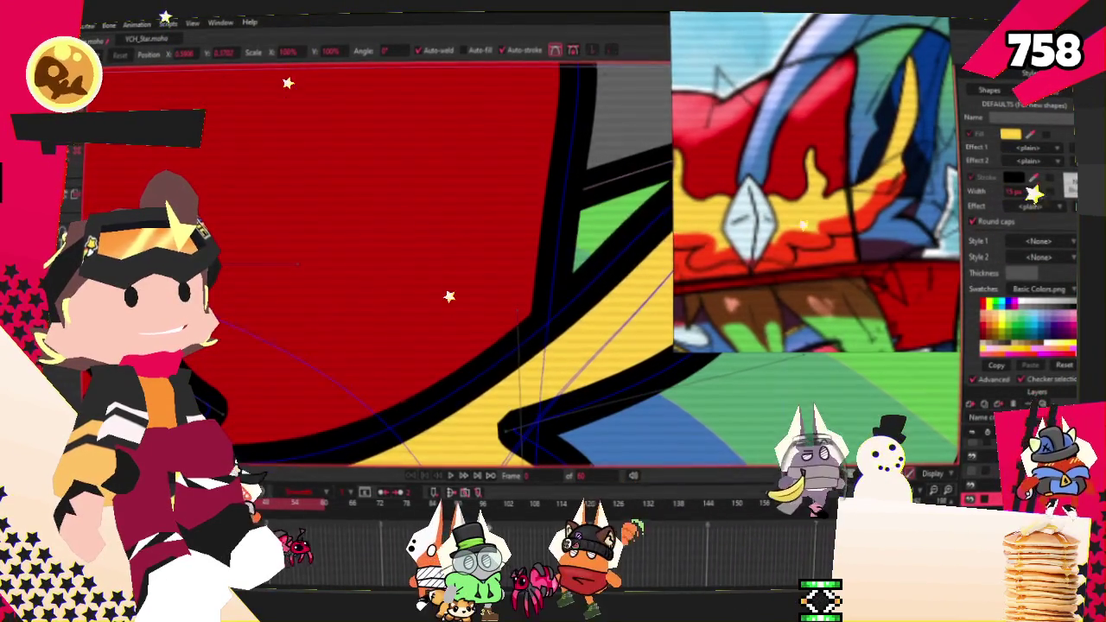
scroll(358, 314, "down", 2)
scroll(358, 314, "down", 1)
scroll(420, 257, "down", 1)
scroll(421, 258, "up", 3)
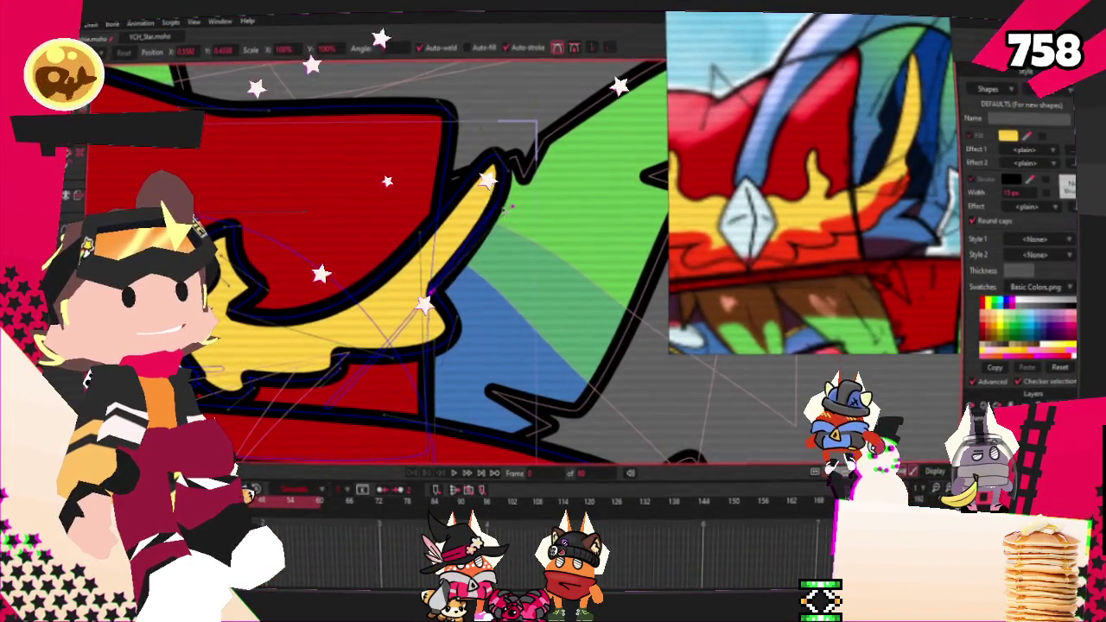
scroll(437, 300, "up", 2)
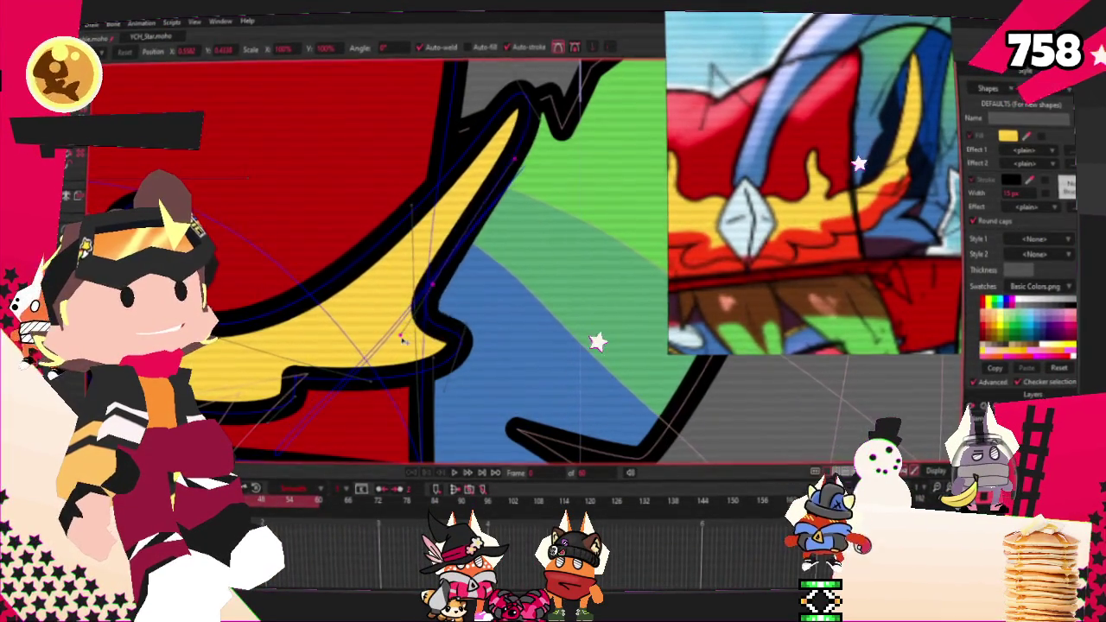
Step: Pull the crown's outlined edge up and right, check the hat, then undo the last change
left_click_drag(429, 313, 464, 275)
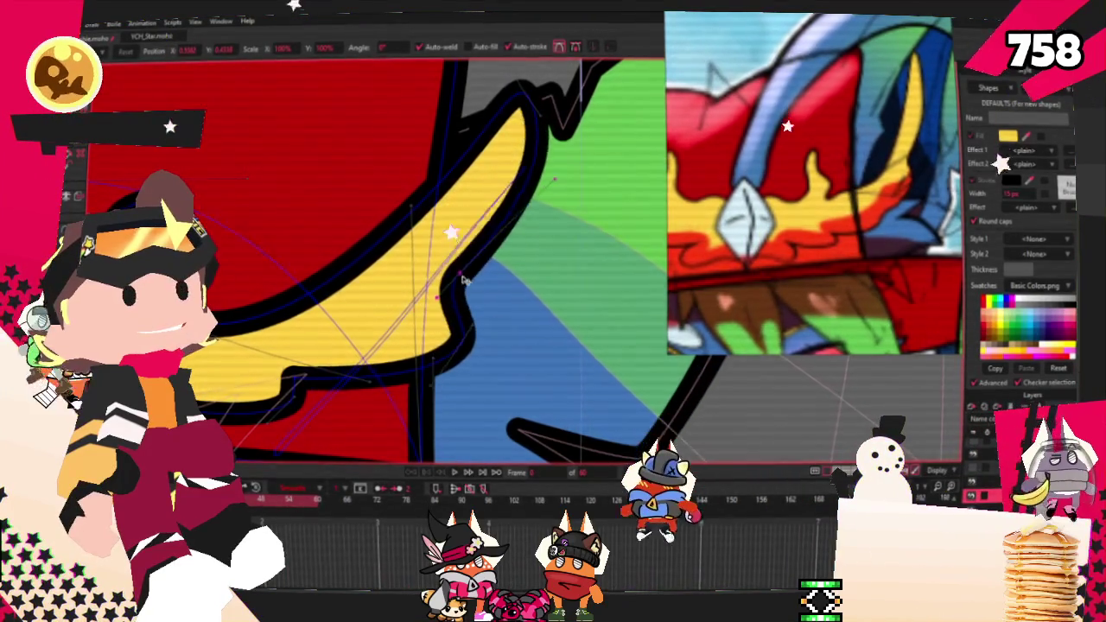
scroll(358, 384, "up", 1)
scroll(350, 346, "up", 1)
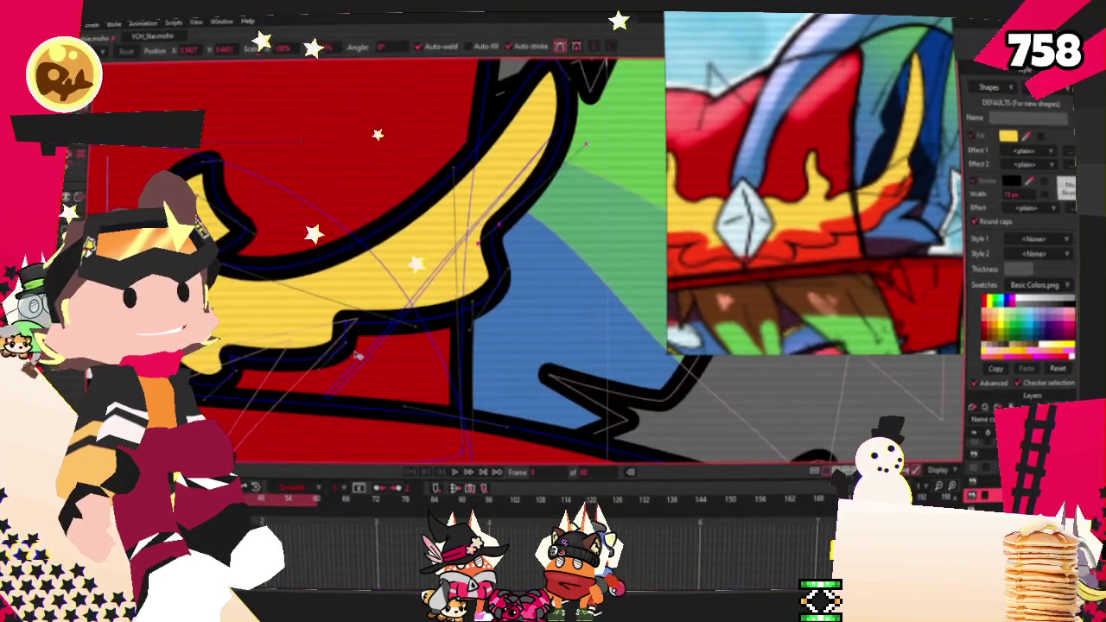
scroll(343, 317, "up", 1)
scroll(356, 343, "down", 2)
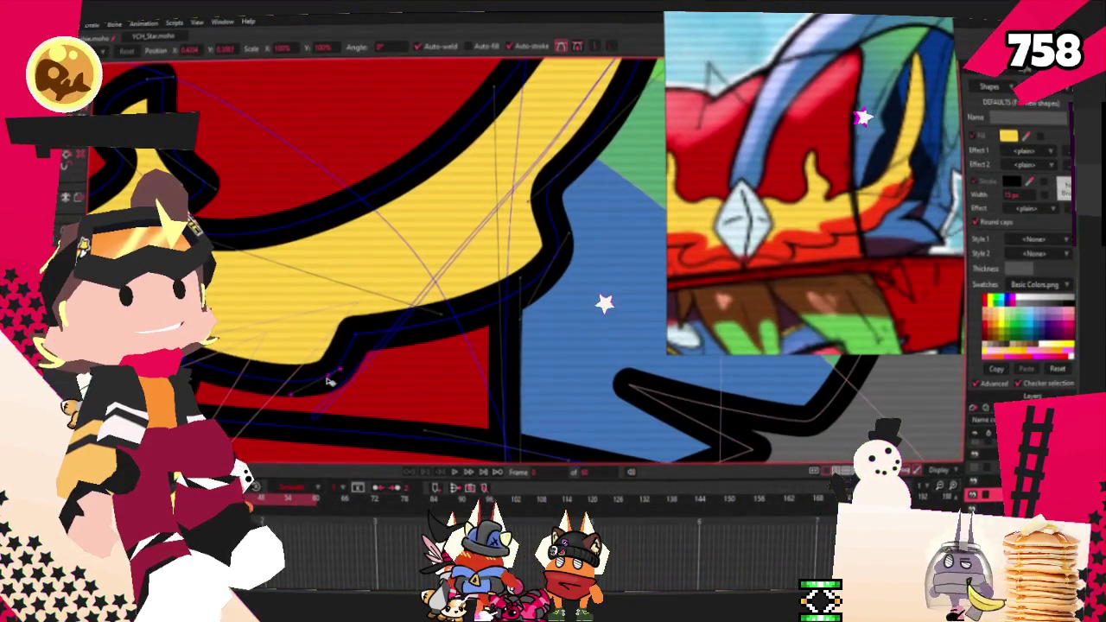
scroll(355, 286, "up", 2)
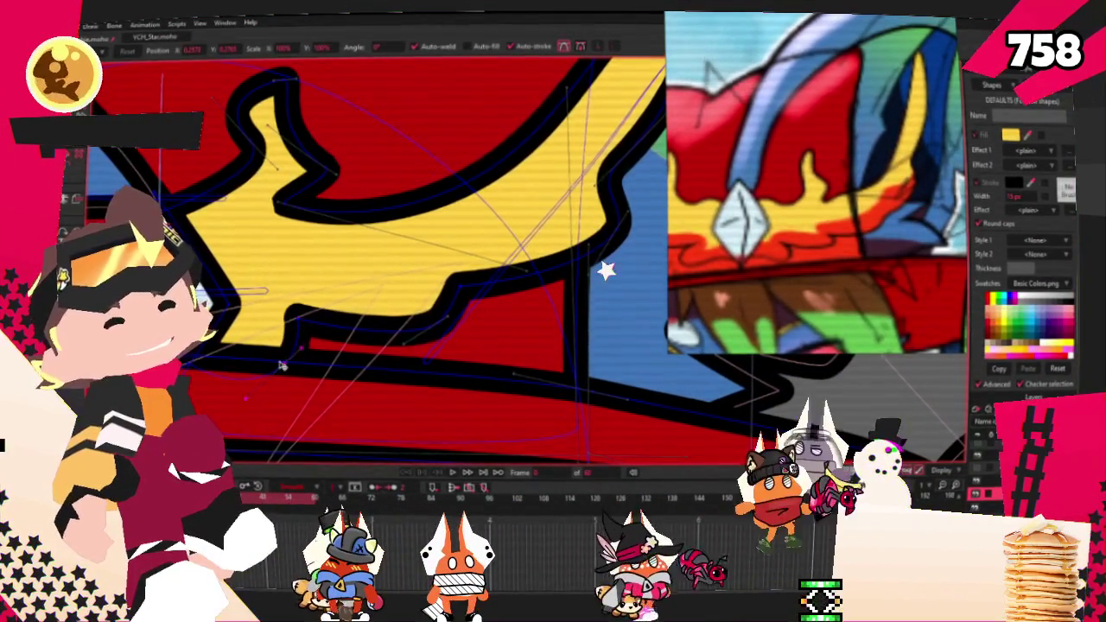
scroll(282, 299, "down", 3)
scroll(447, 264, "up", 2)
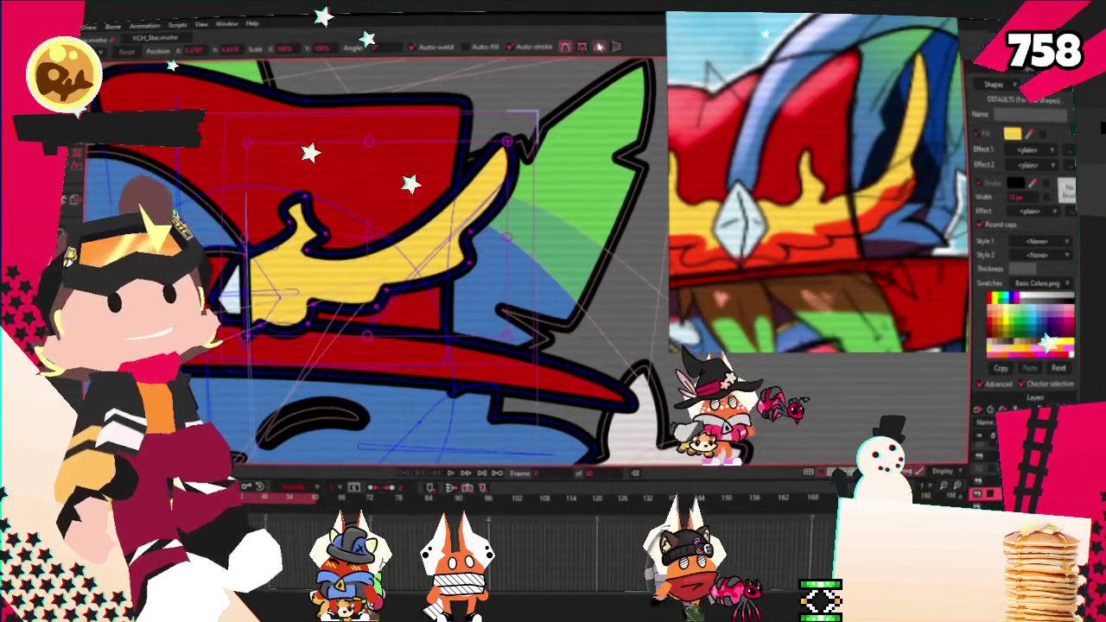
scroll(447, 264, "down", 3)
scroll(446, 264, "up", 3)
key("ctrl+z")
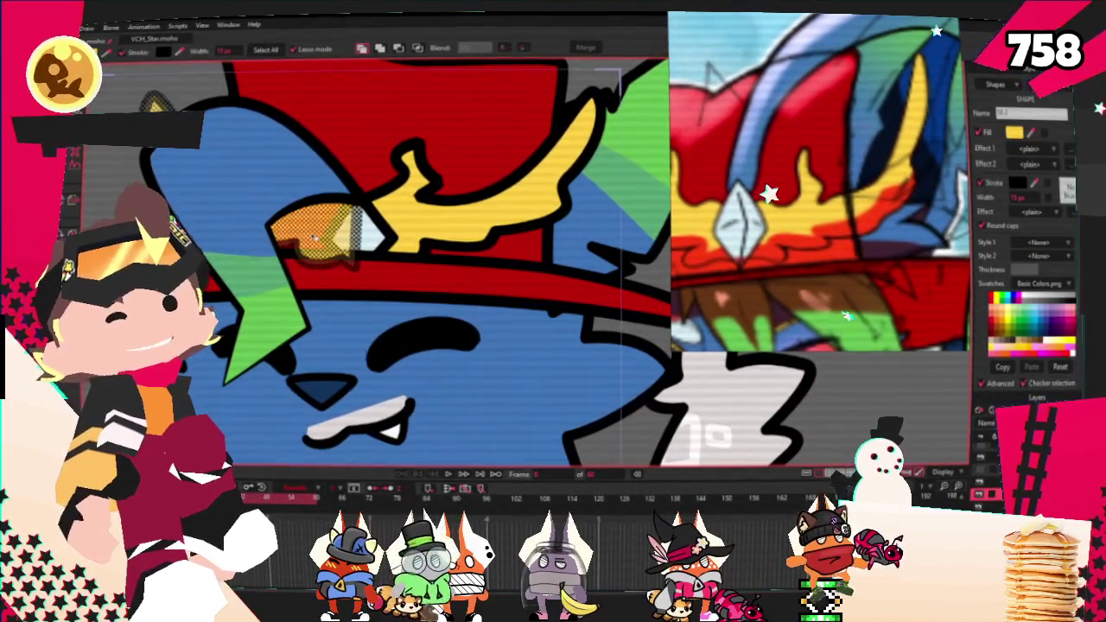
scroll(266, 223, "down", 3)
key("ctrl+d")
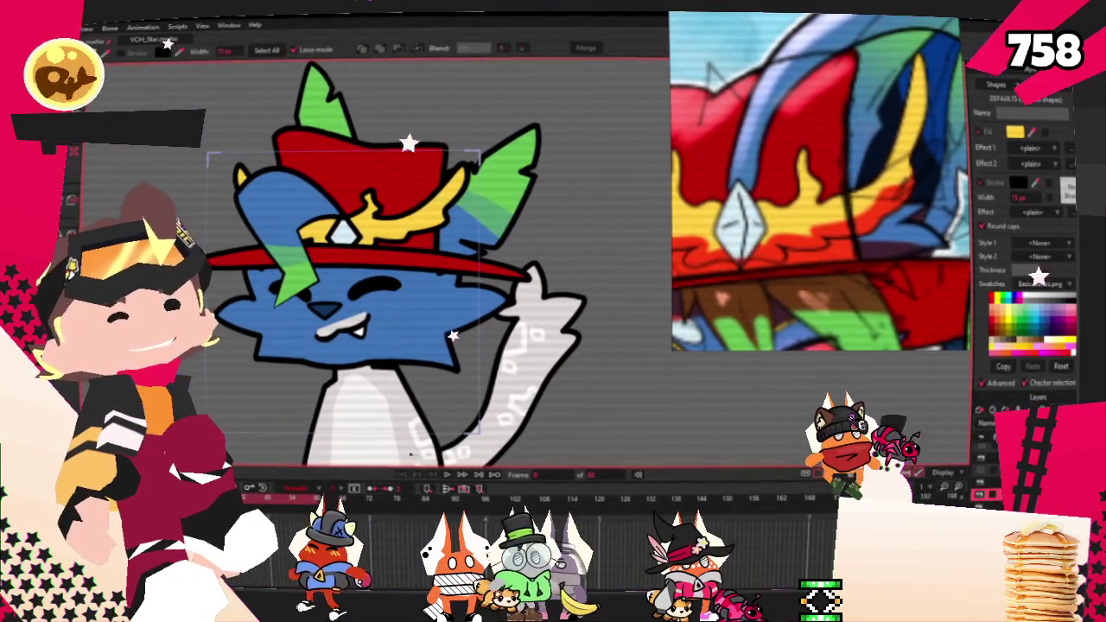
scroll(600, 296, "up", 5)
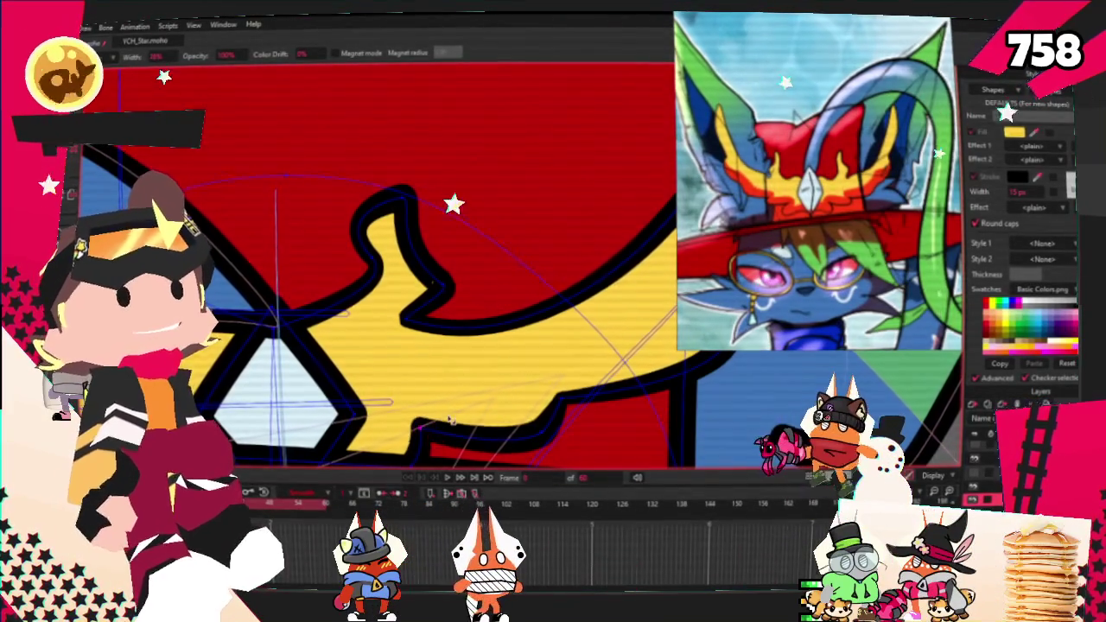
scroll(570, 293, "down", 2)
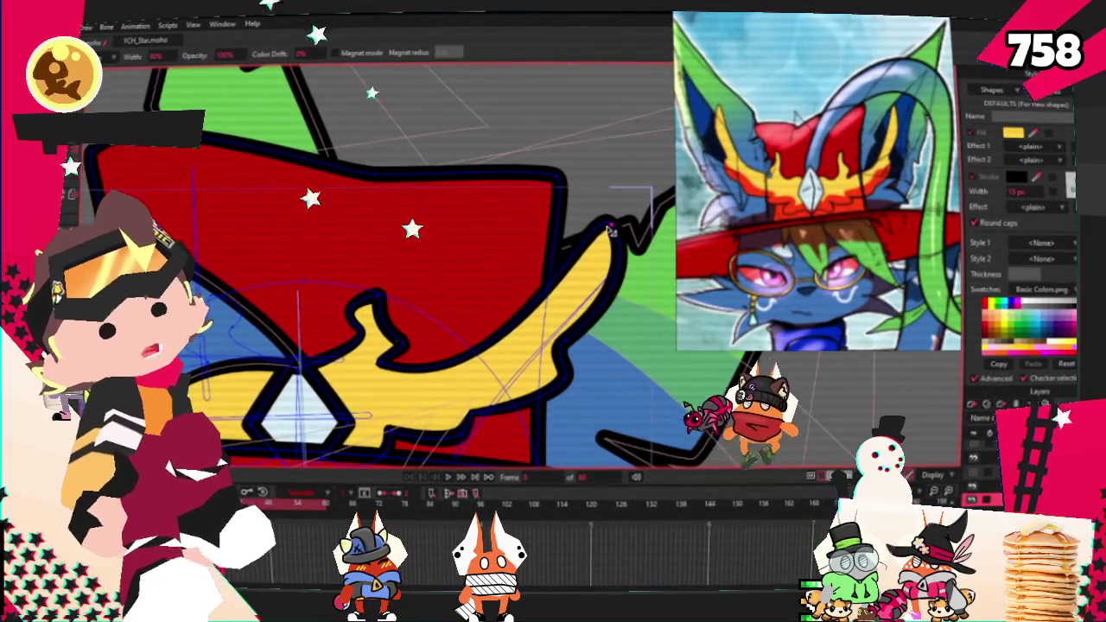
scroll(243, 317, "down", 2)
scroll(243, 317, "up", 2)
scroll(259, 322, "up", 2)
scroll(277, 328, "up", 2)
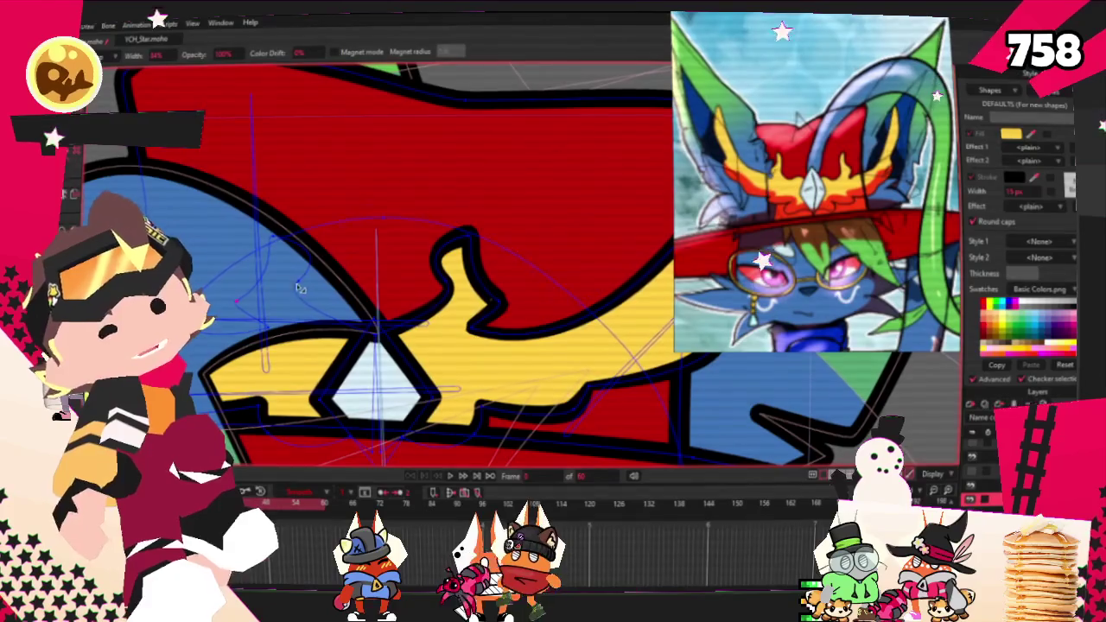
scroll(301, 288, "down", 2)
scroll(244, 331, "up", 2)
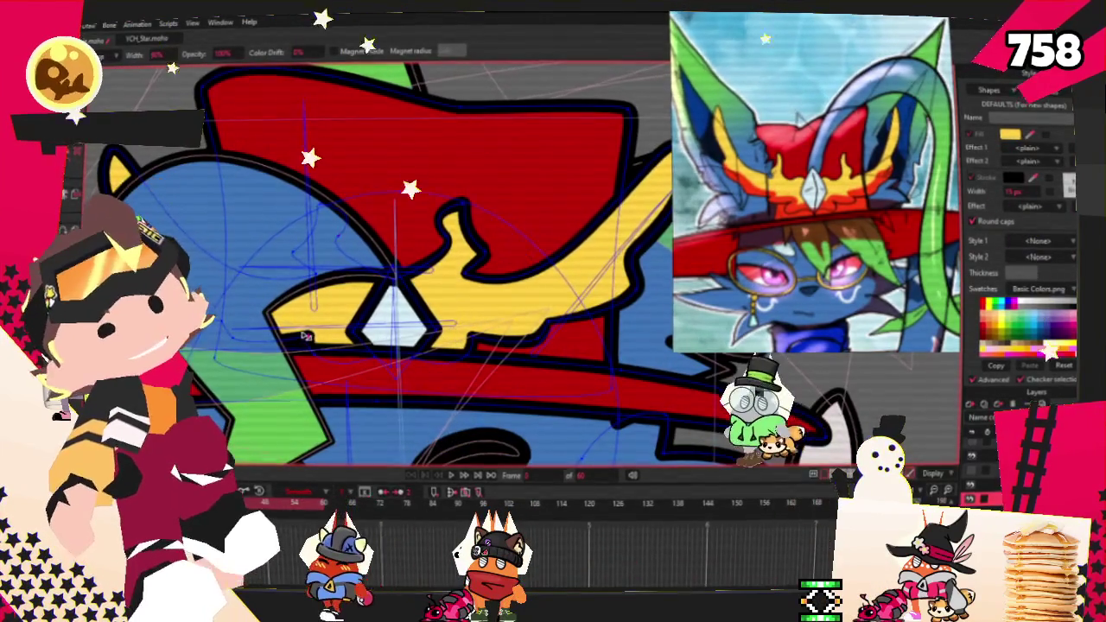
scroll(238, 321, "down", 2)
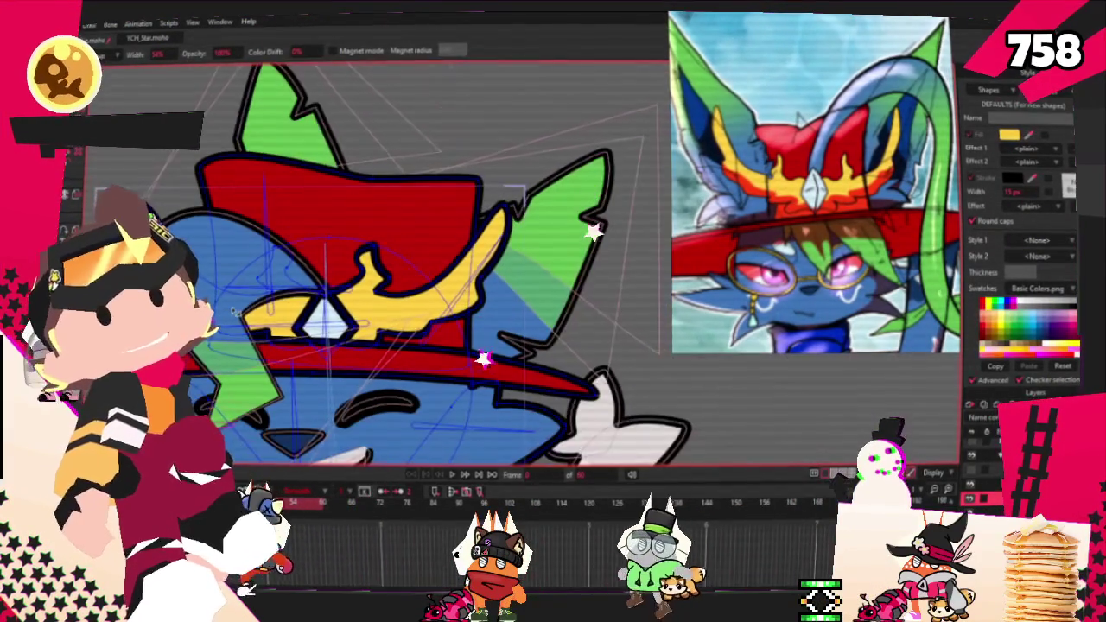
scroll(234, 310, "up", 2)
scroll(328, 259, "down", 2)
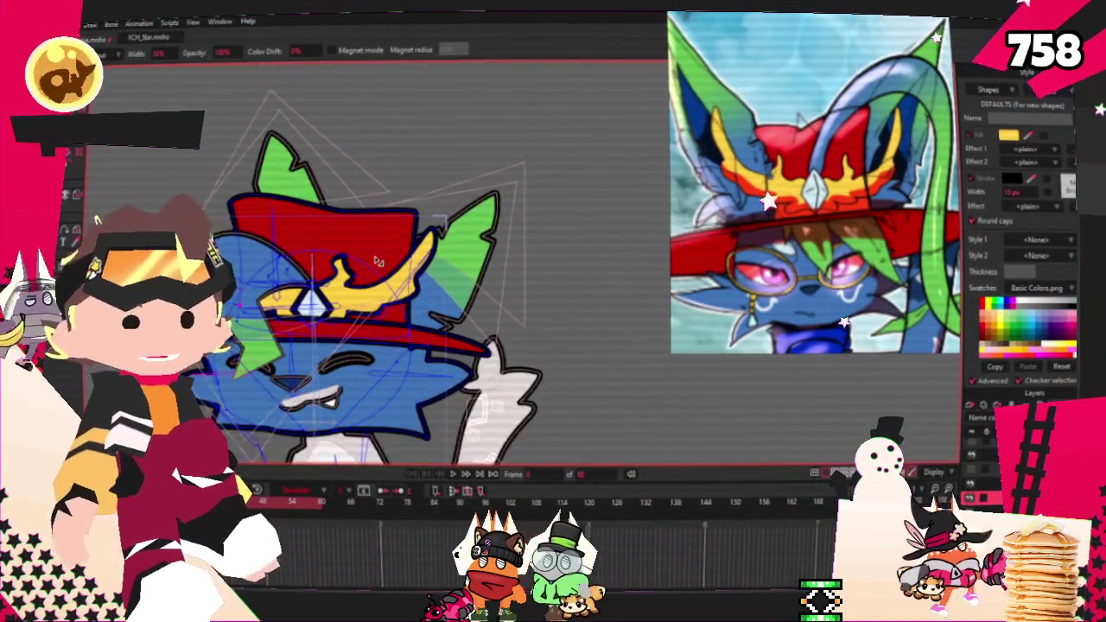
scroll(420, 213, "up", 2)
scroll(234, 355, "up", 1)
scroll(362, 250, "down", 2)
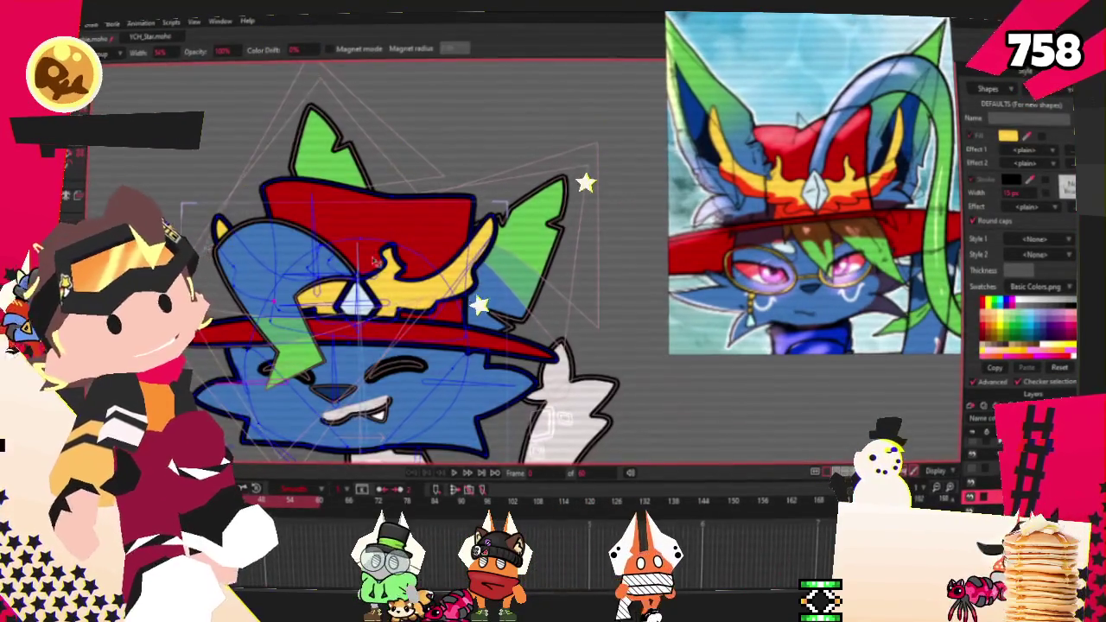
scroll(363, 250, "up", 2)
scroll(421, 268, "down", 1)
scroll(422, 268, "up", 1)
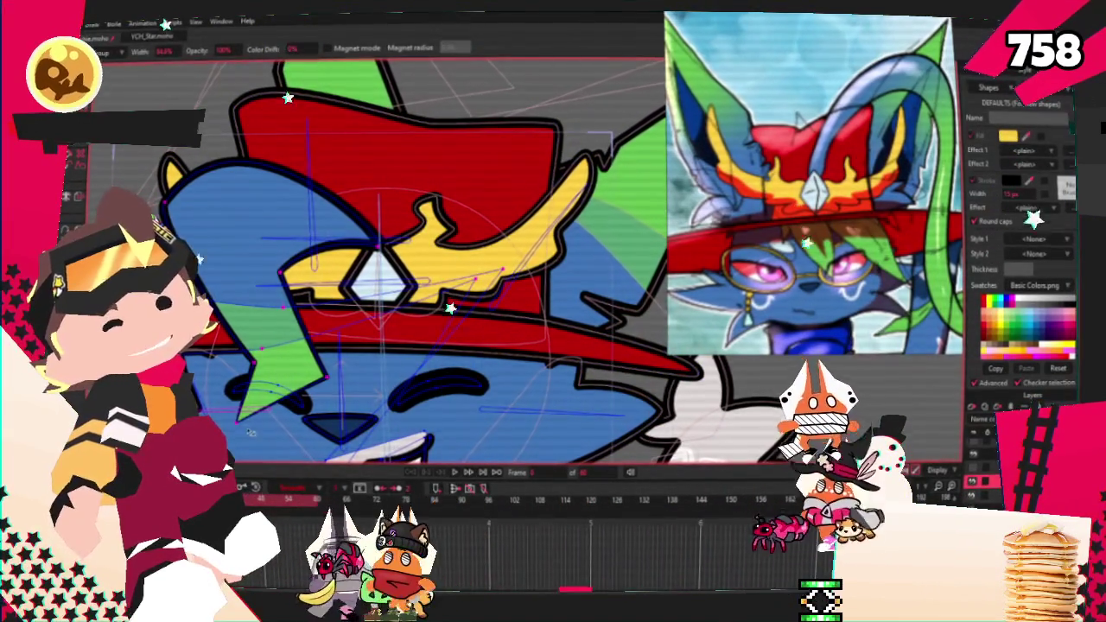
key("g")
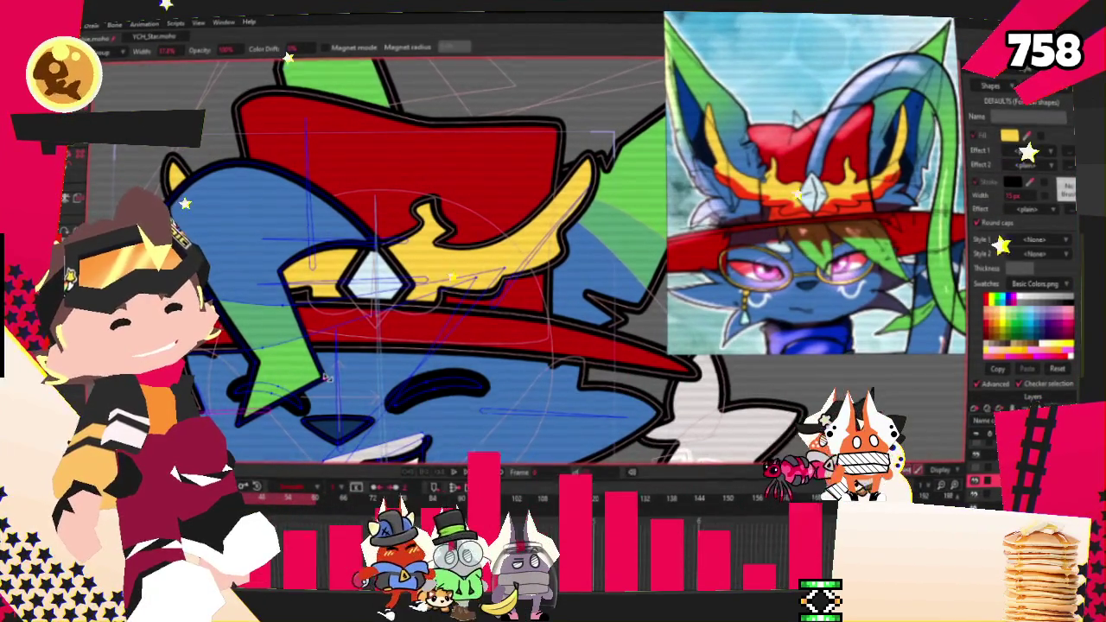
scroll(292, 285, "down", 5)
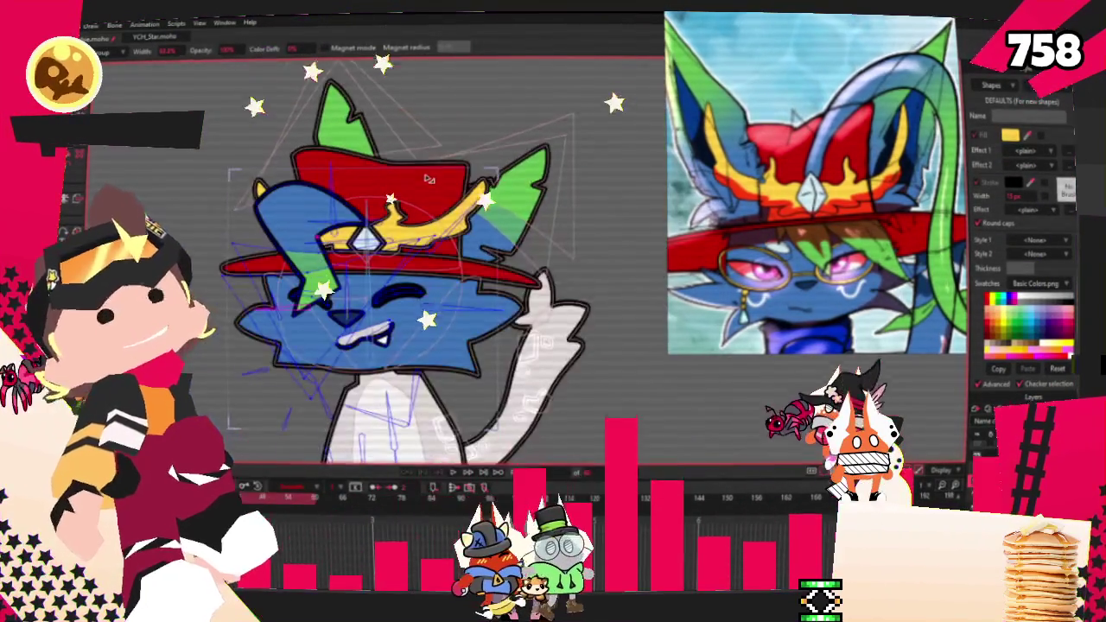
Step: Play the animation until the blue cat reaches its pose hugging the Eevee plush
left_click(451, 473)
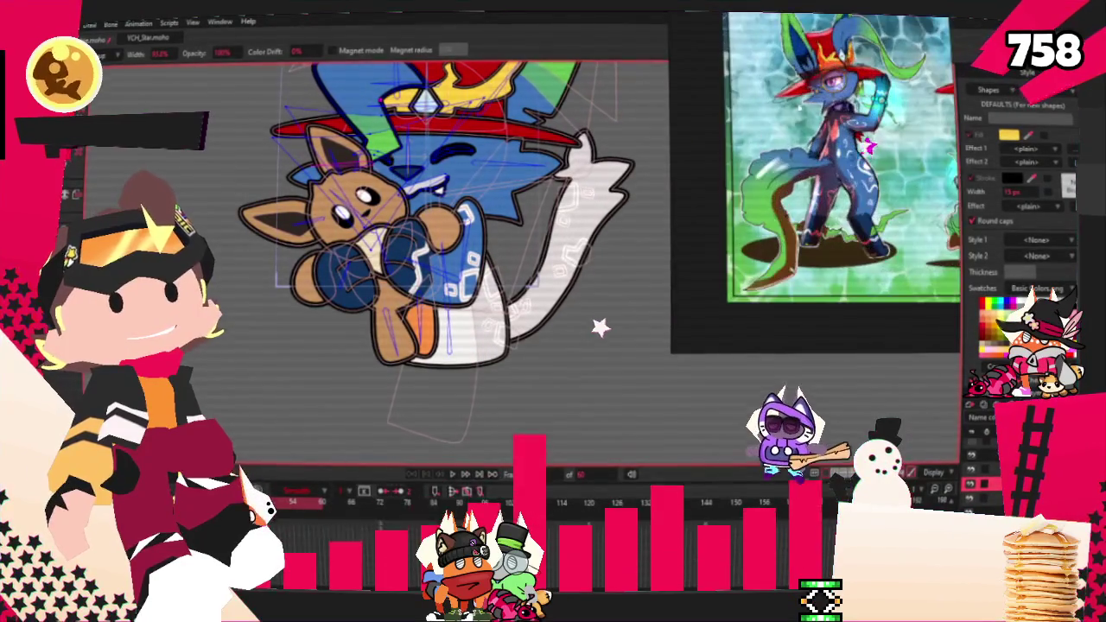
Step: Zoom in on the blue glove and select its small white square marking
scroll(432, 242, "up", 2)
scroll(432, 242, "up", 2)
scroll(432, 241, "up", 2)
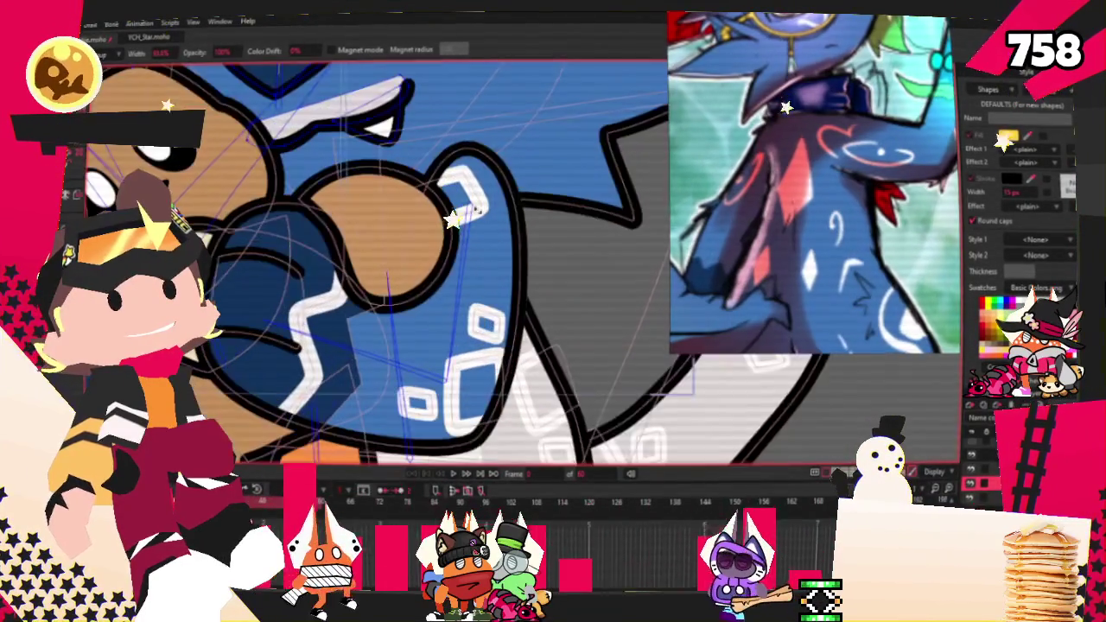
scroll(389, 259, "down", 1)
scroll(389, 259, "down", 3)
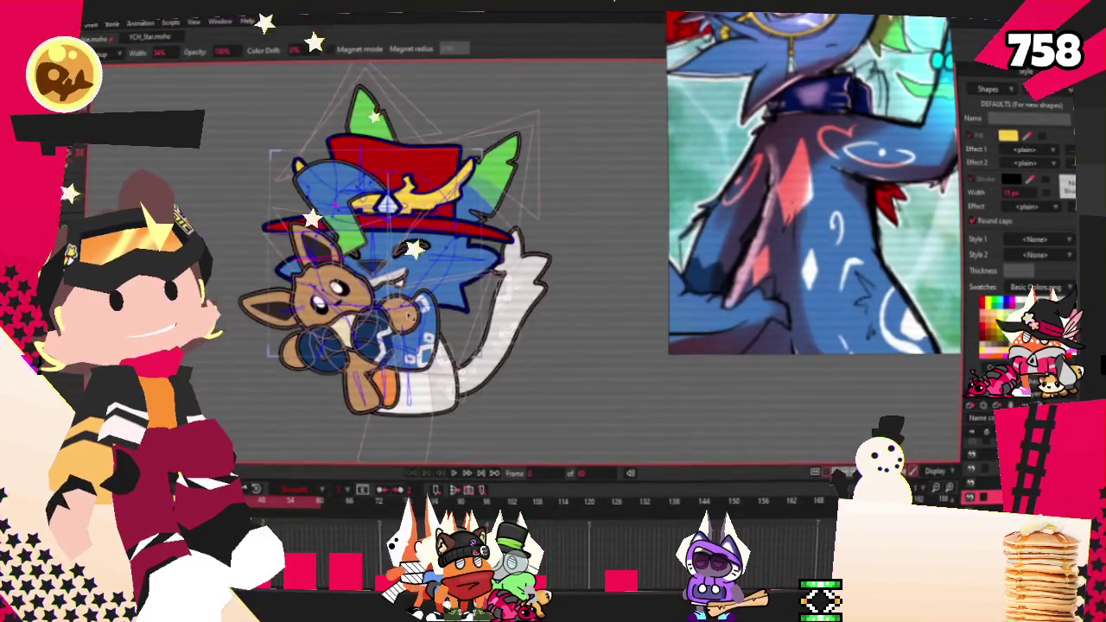
scroll(389, 259, "up", 2)
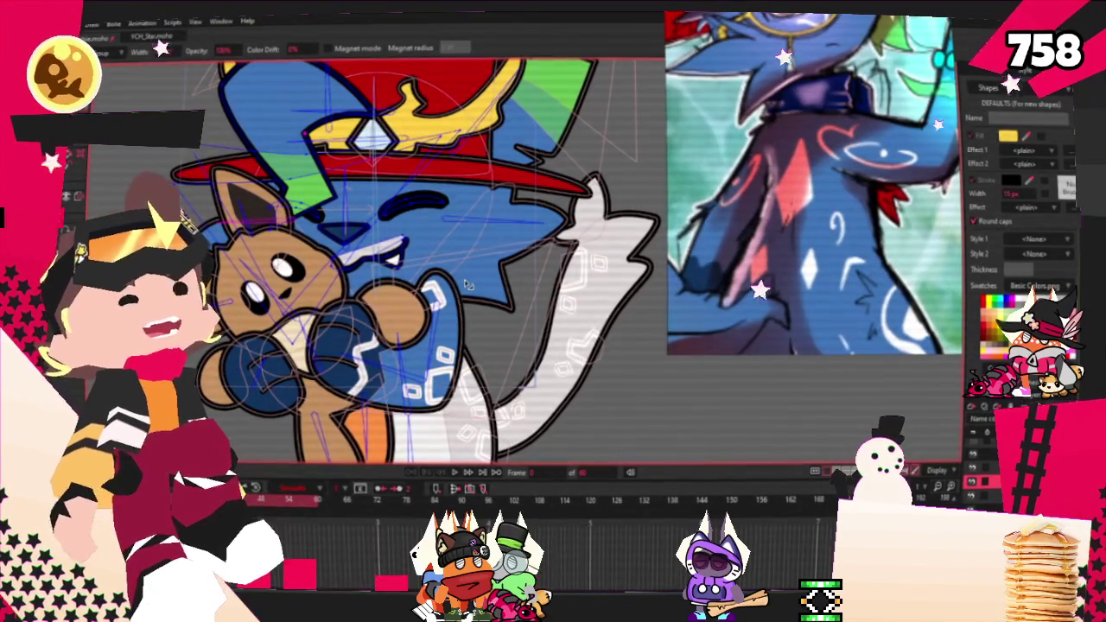
scroll(411, 423, "up", 2)
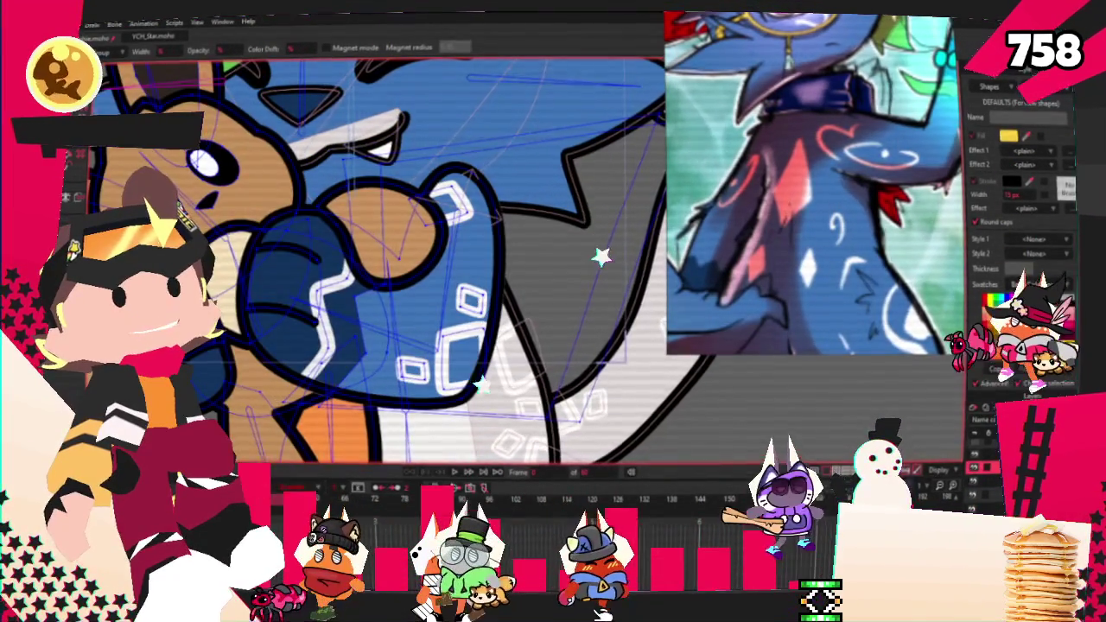
scroll(468, 335, "up", 1)
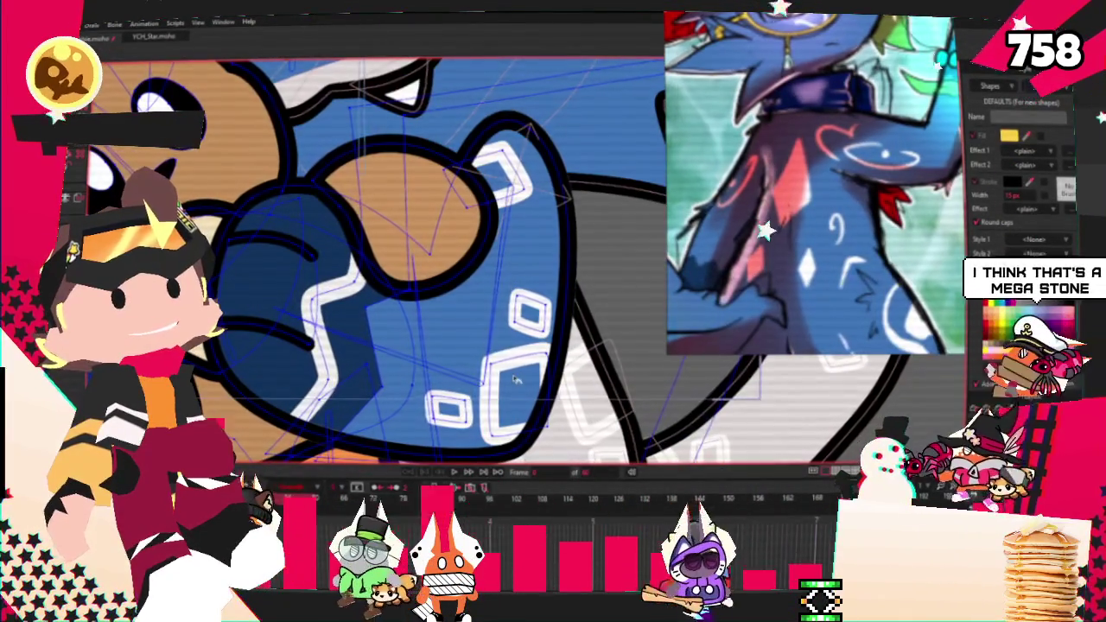
left_click(518, 380)
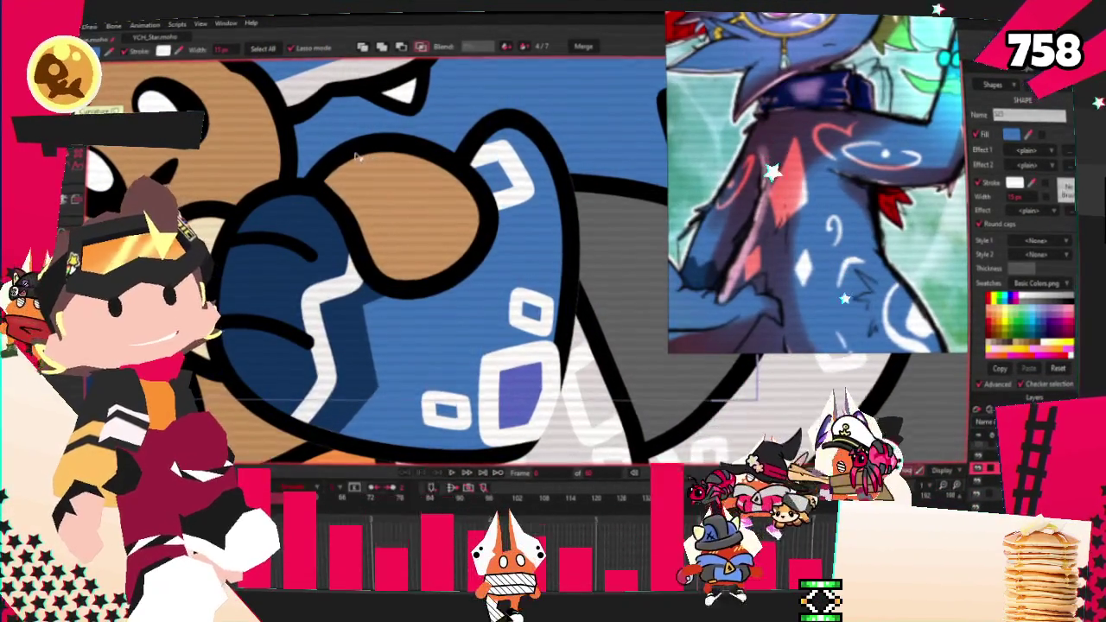
scroll(331, 155, "down", 2)
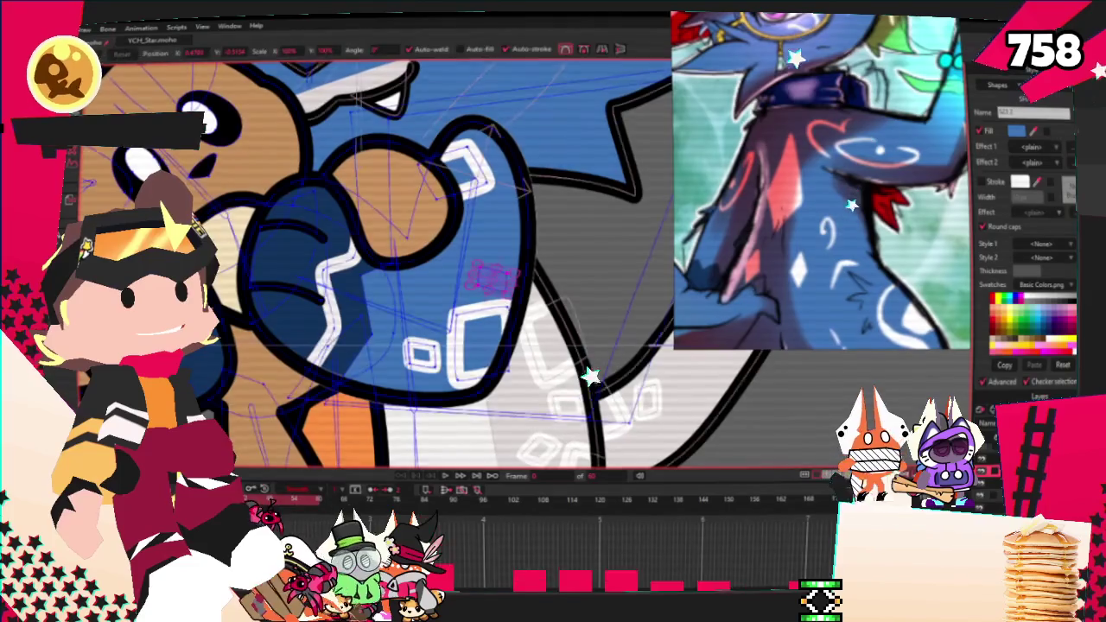
Step: Select the points of the white square marking on the blue sleeve
key("t")
scroll(510, 285, "up", 2)
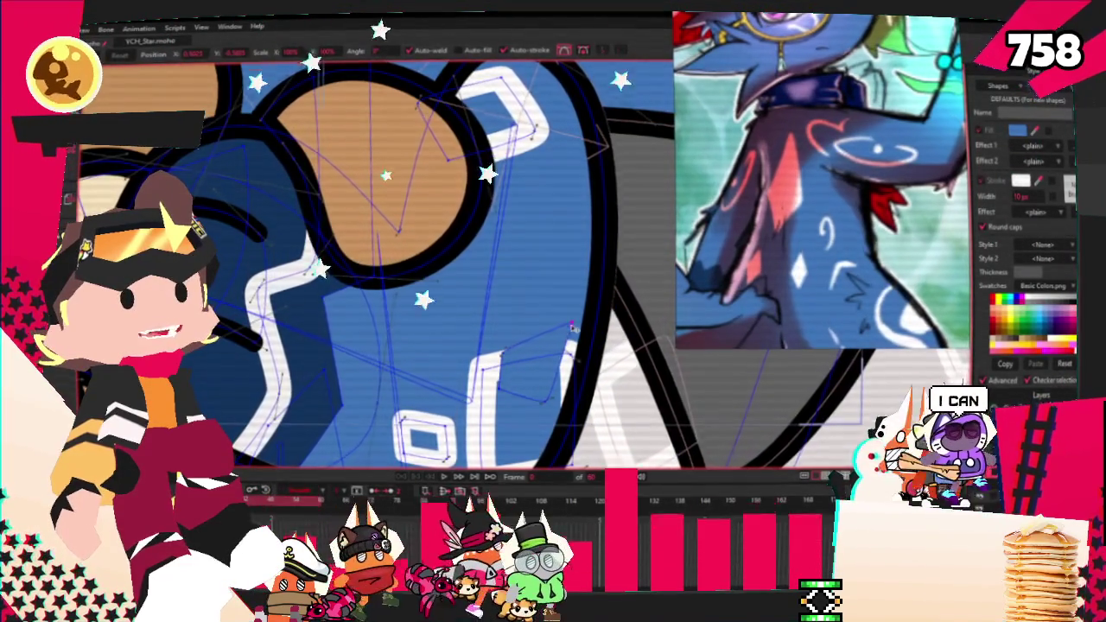
scroll(573, 327, "up", 2)
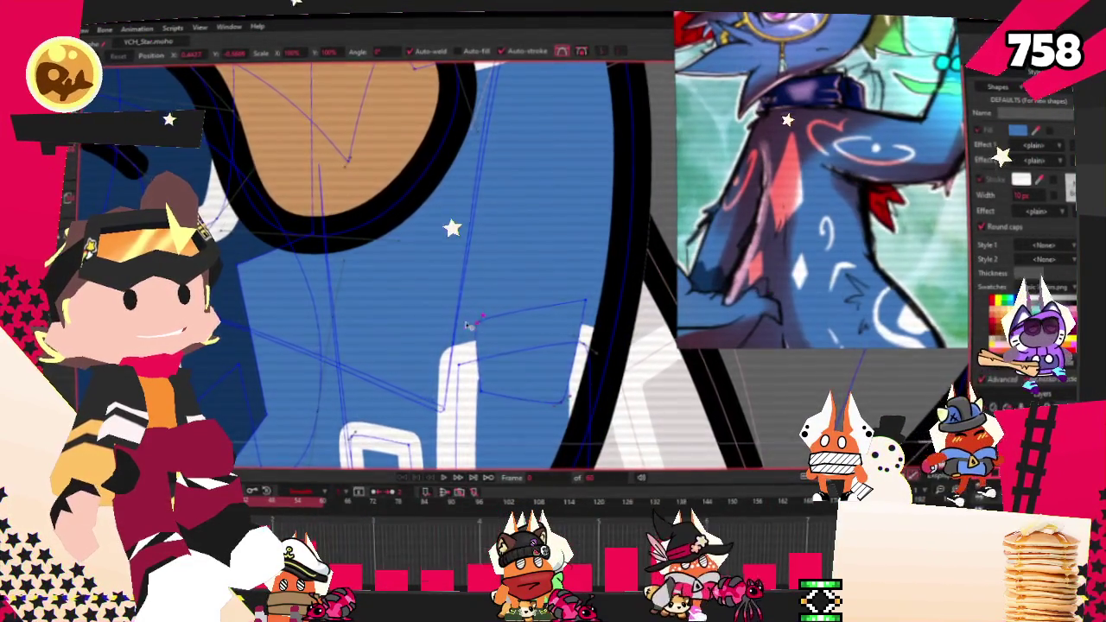
scroll(481, 327, "down", 3)
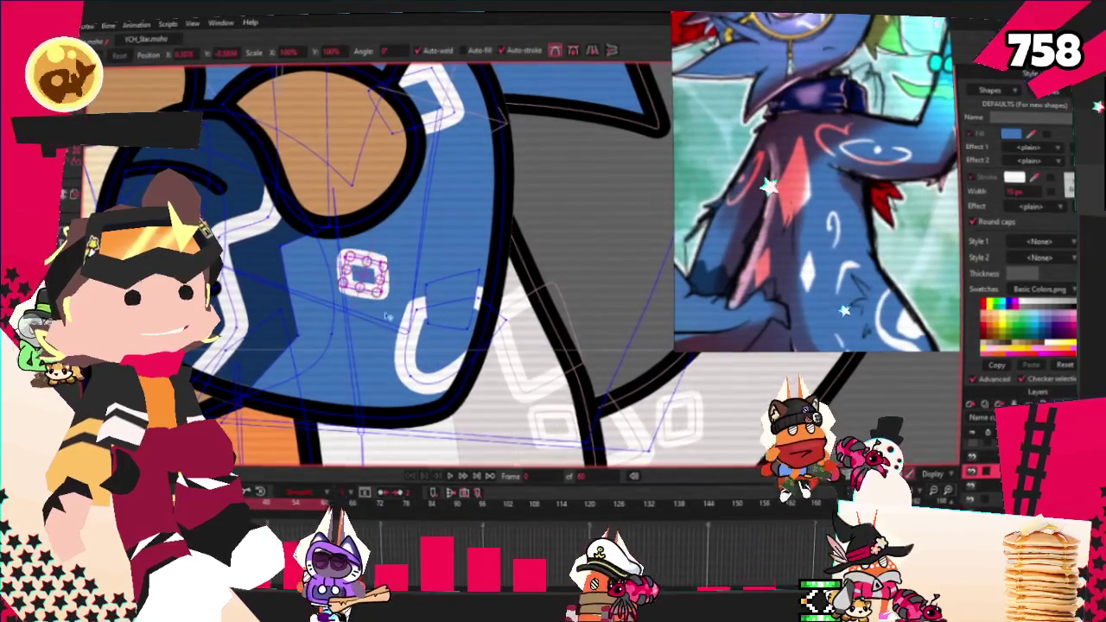
scroll(376, 311, "up", 2)
scroll(426, 329, "up", 3)
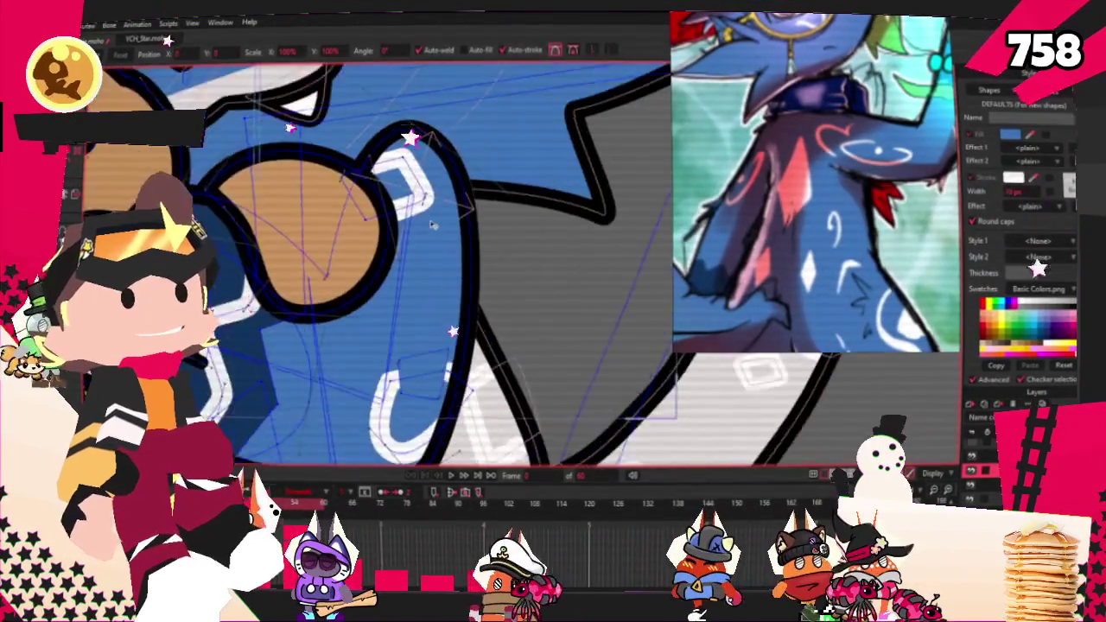
key("g")
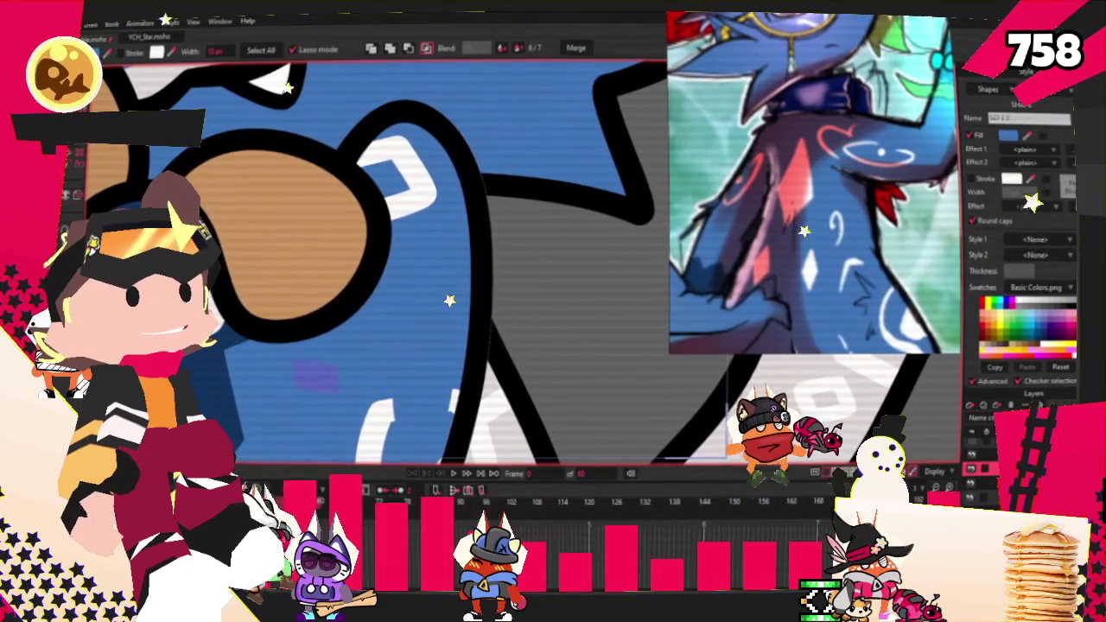
key("t")
scroll(320, 391, "up", 1)
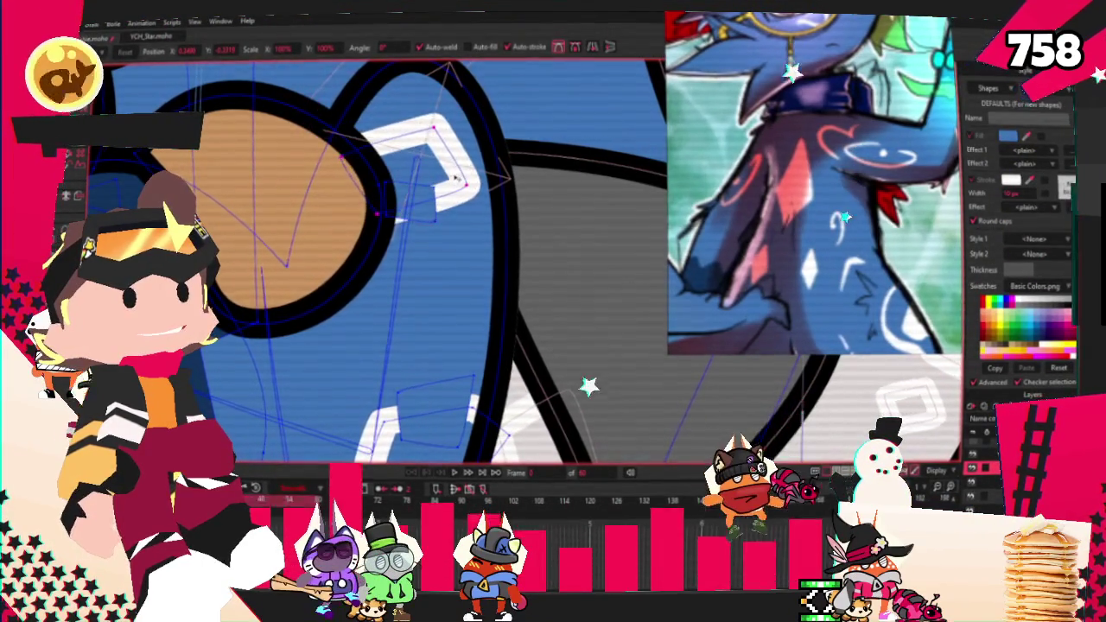
scroll(451, 195, "up", 1)
scroll(445, 216, "up", 1)
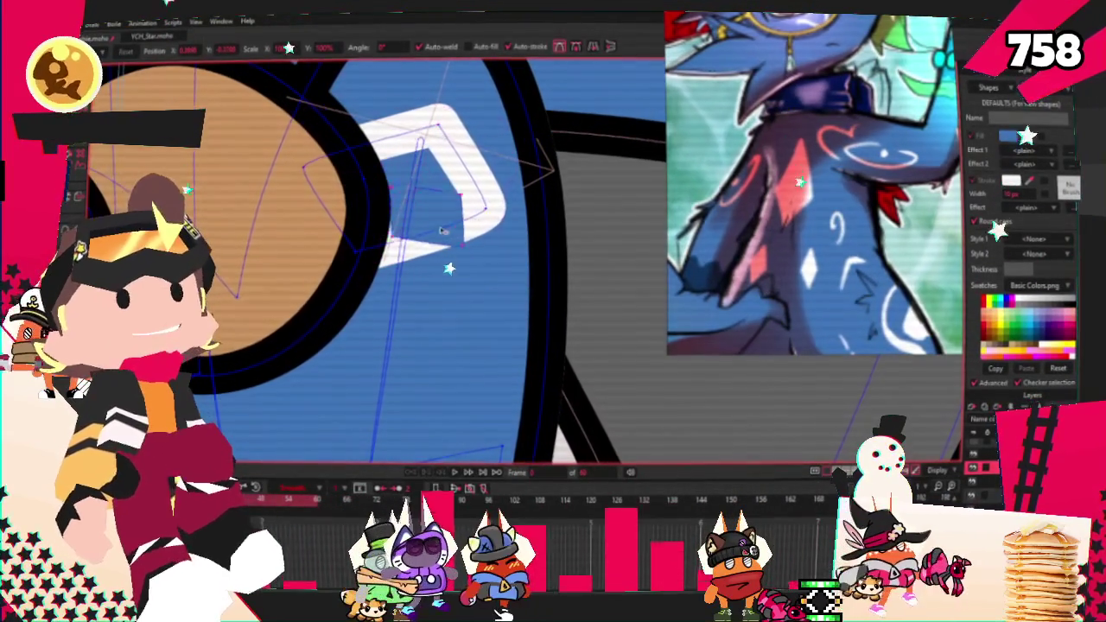
left_click(463, 248)
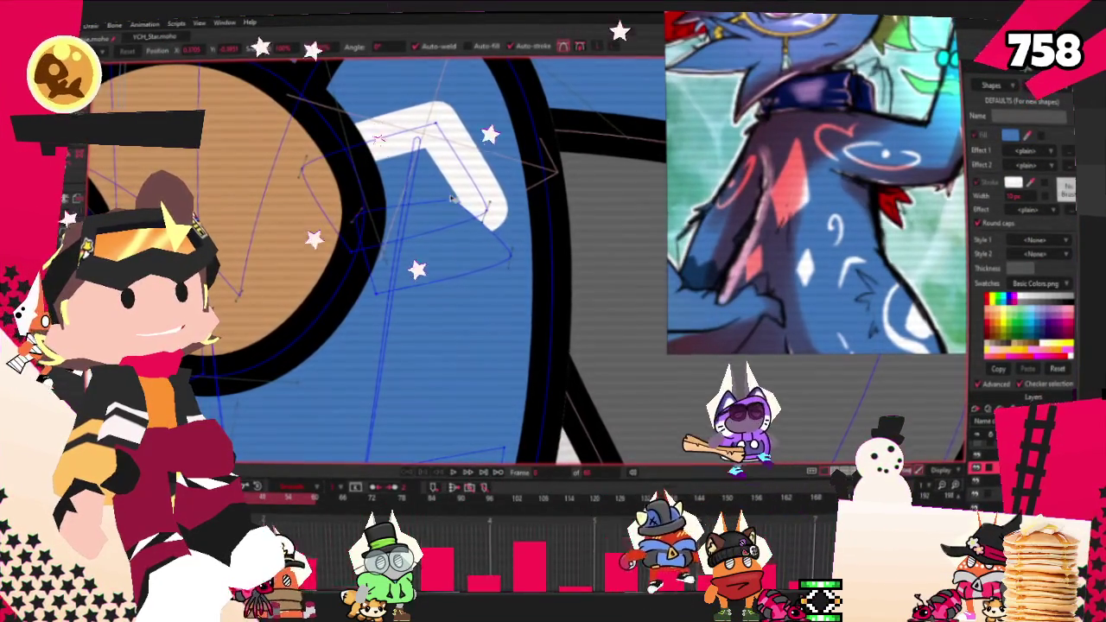
Step: Round the white marking's corners with the Curvature tool into a smooth arch
scroll(474, 265, "down", 2)
scroll(474, 264, "down", 1)
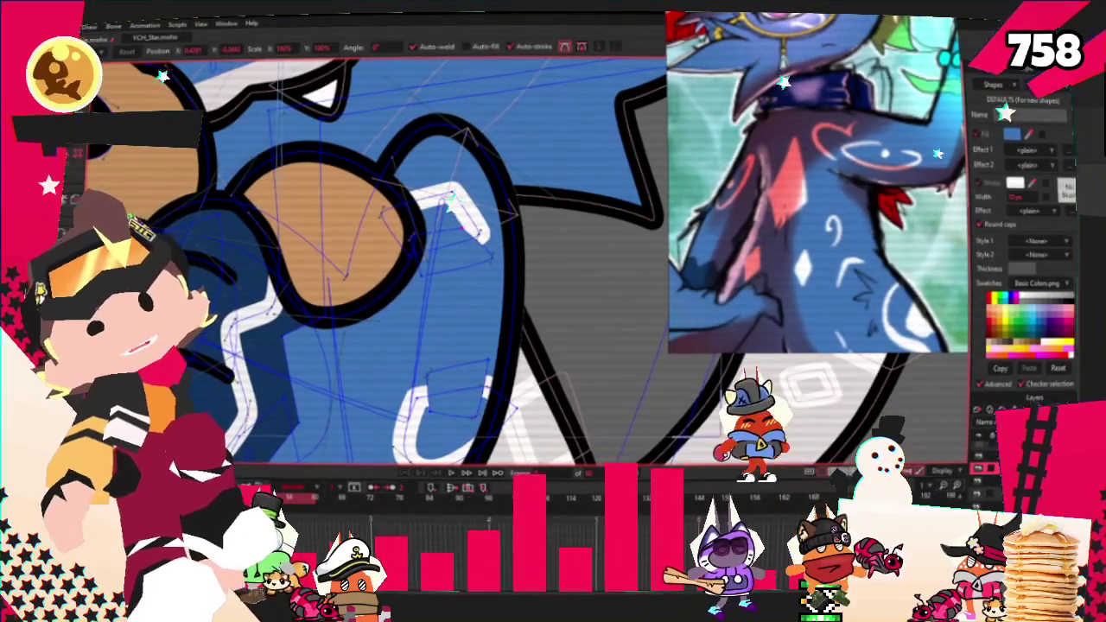
key("c")
scroll(292, 89, "up", 2)
key("a")
left_click(450, 208)
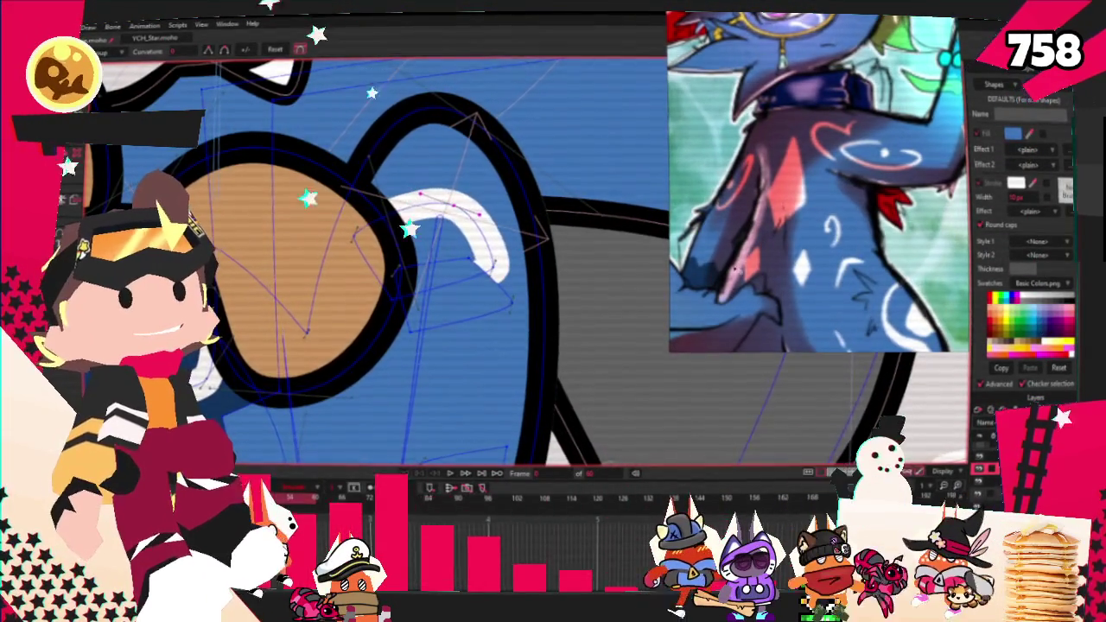
Step: Drag the white arch's points into an M-shaped zigzag with a pointed central dip
scroll(481, 243, "up", 2)
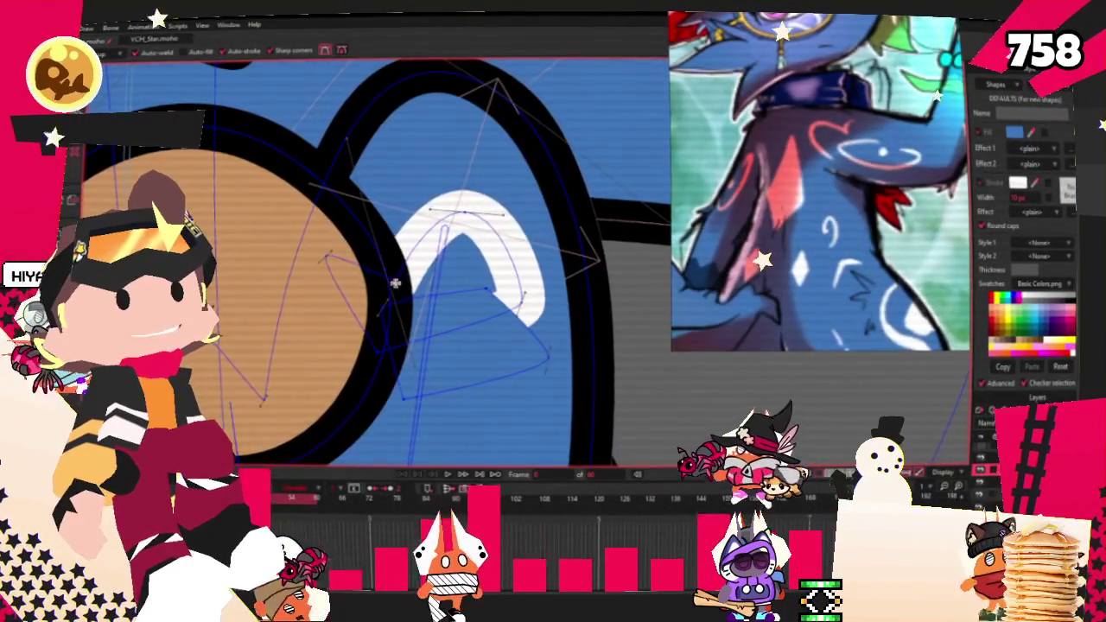
key("t")
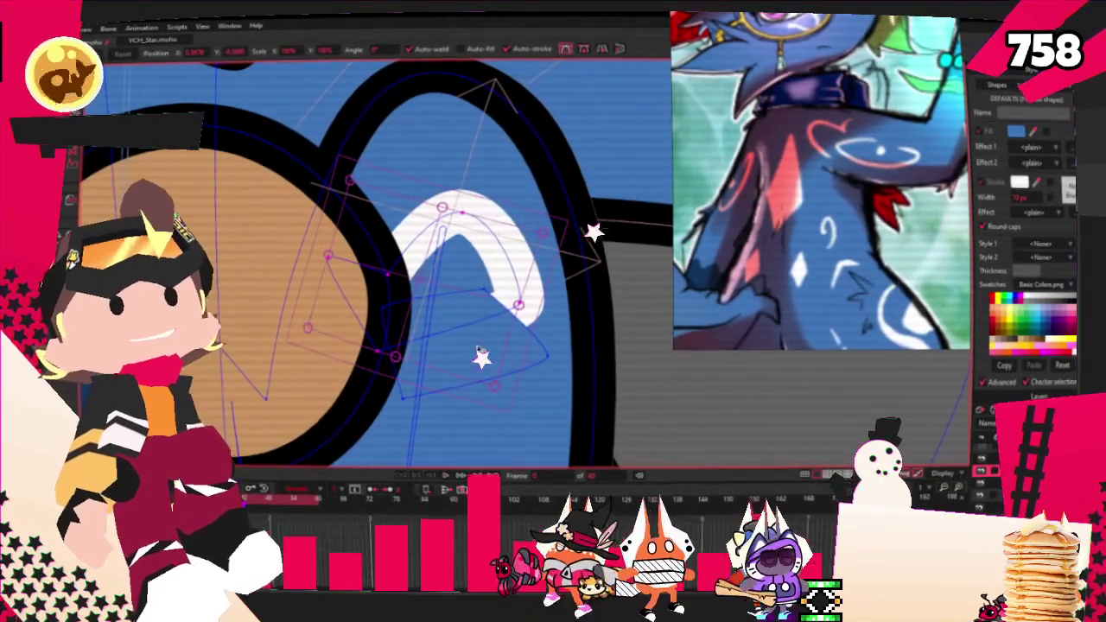
mouse_move(519, 302)
left_mouse_down()
mouse_move(560, 358)
mouse_move(571, 274)
mouse_move(512, 327)
mouse_move(499, 302)
mouse_move(511, 305)
left_mouse_up()
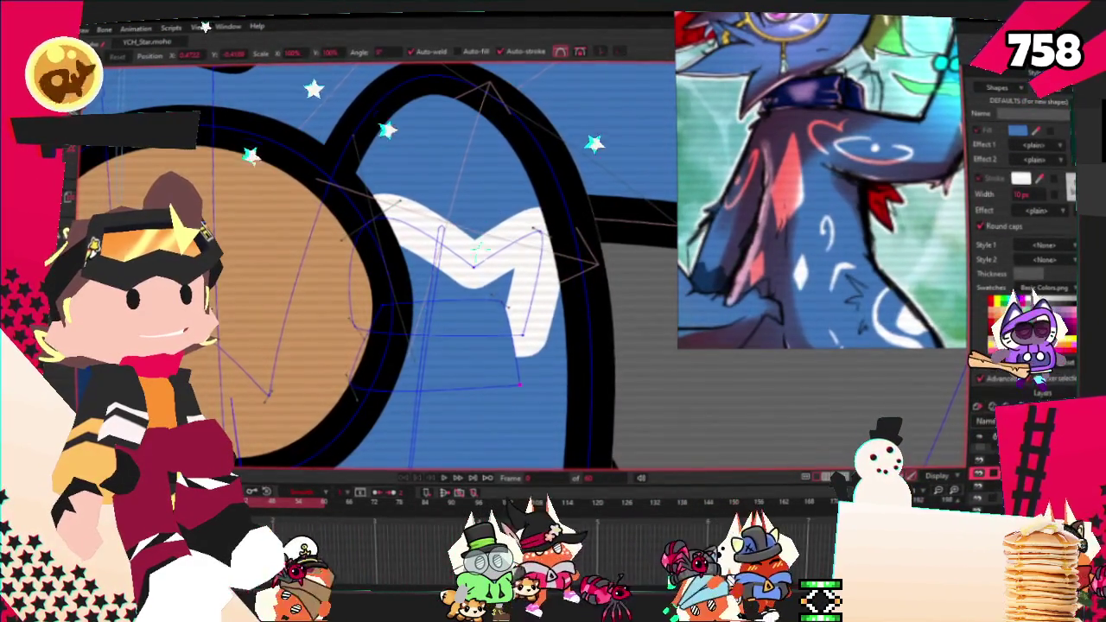
scroll(411, 246, "up", 3)
scroll(411, 246, "down", 4)
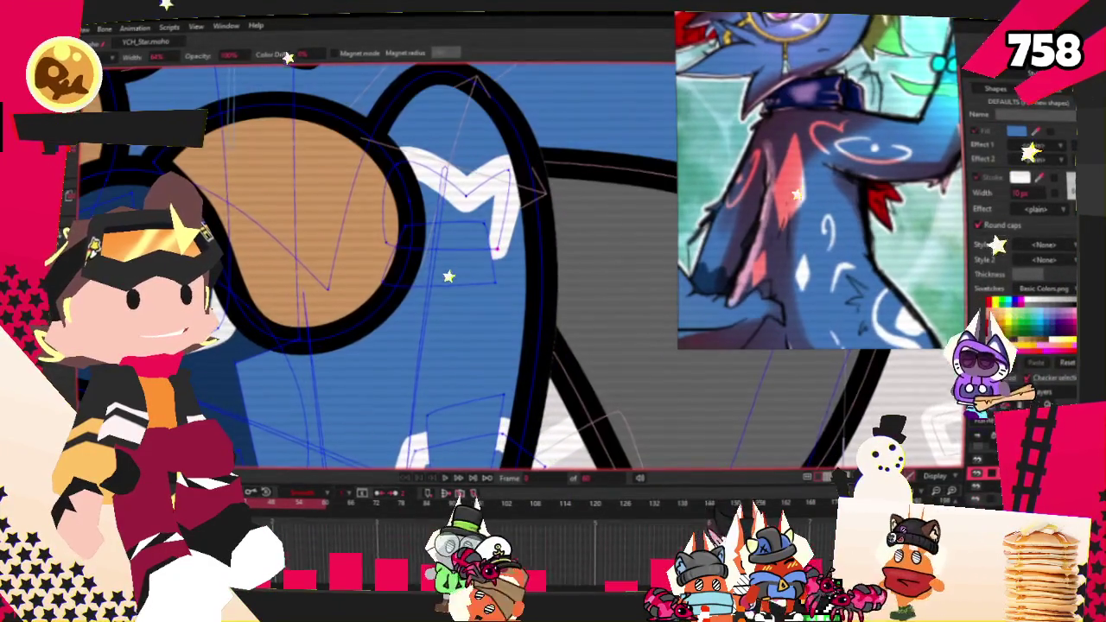
key("t")
scroll(480, 199, "up", 2)
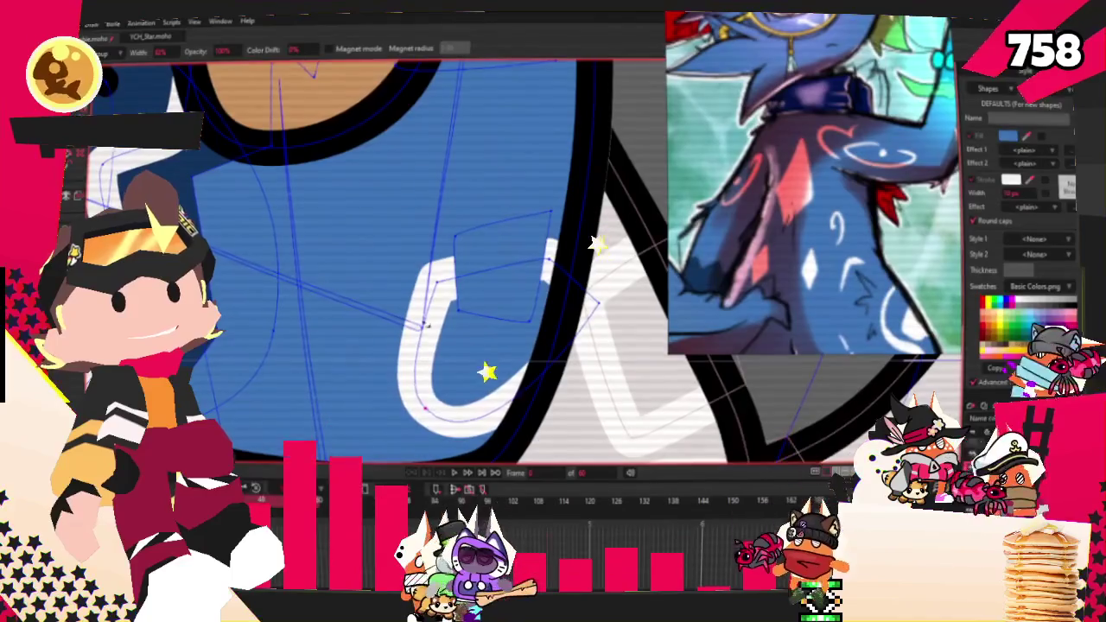
key("t")
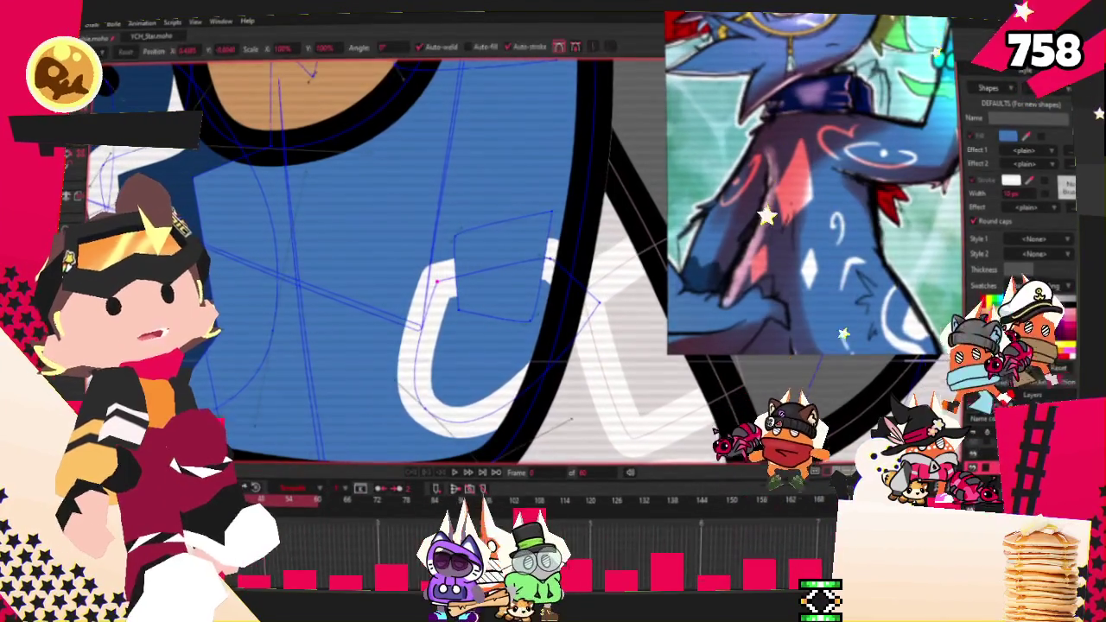
left_click(450, 318)
left_click(457, 476)
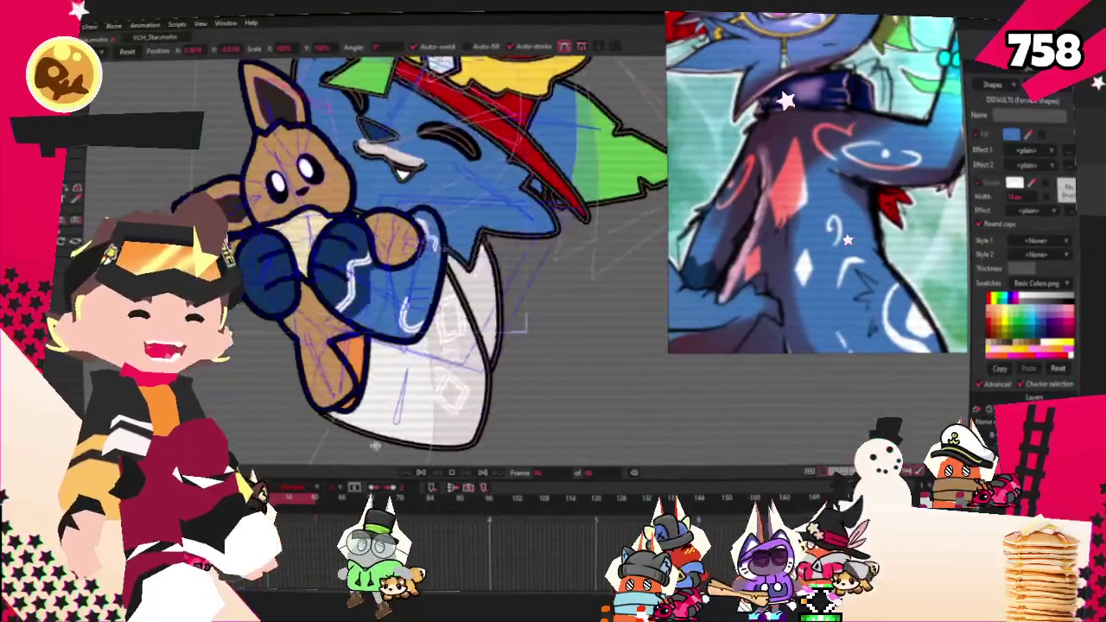
scroll(413, 281, "up", 3)
scroll(413, 281, "up", 3)
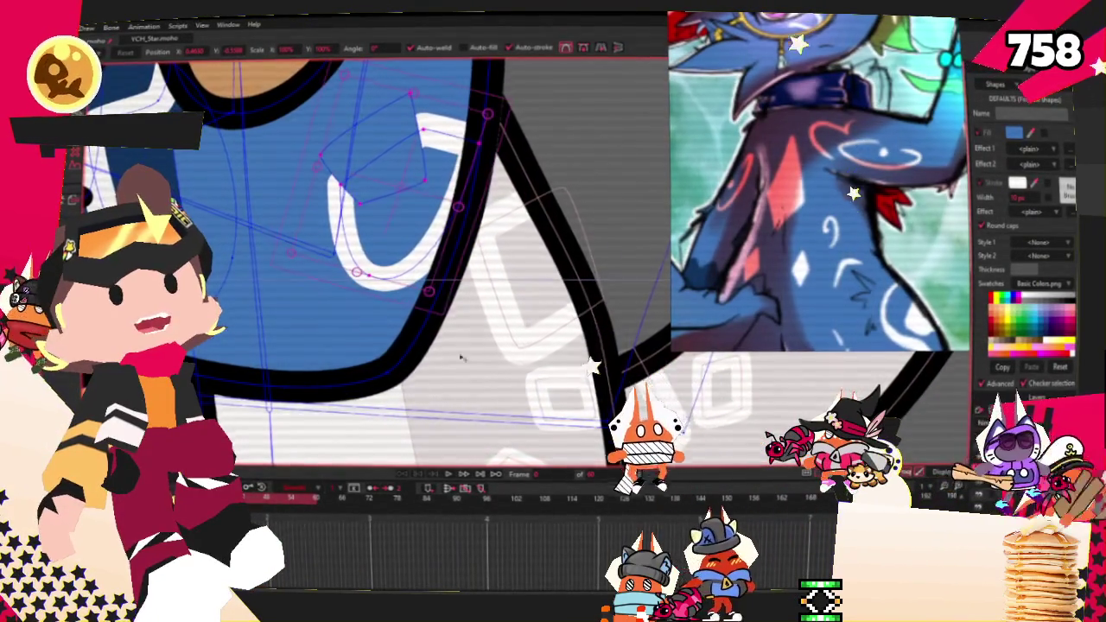
scroll(467, 336, "down", 3)
scroll(471, 359, "down", 3)
scroll(469, 360, "down", 1)
scroll(458, 350, "up", 2)
scroll(456, 348, "down", 2)
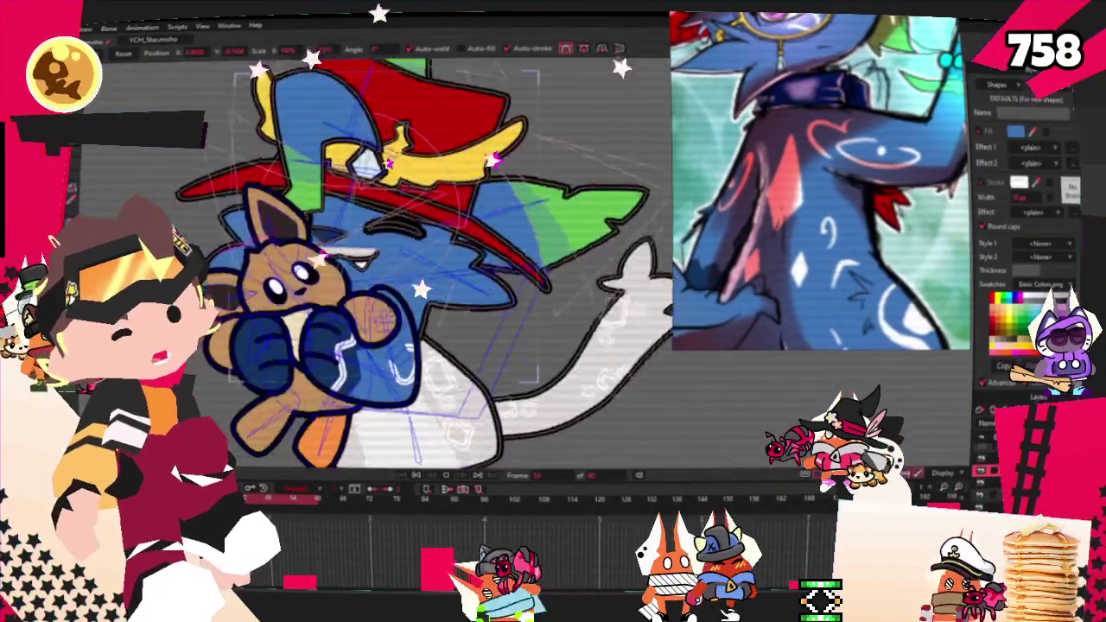
scroll(418, 325, "up", 3)
scroll(419, 333, "down", 1)
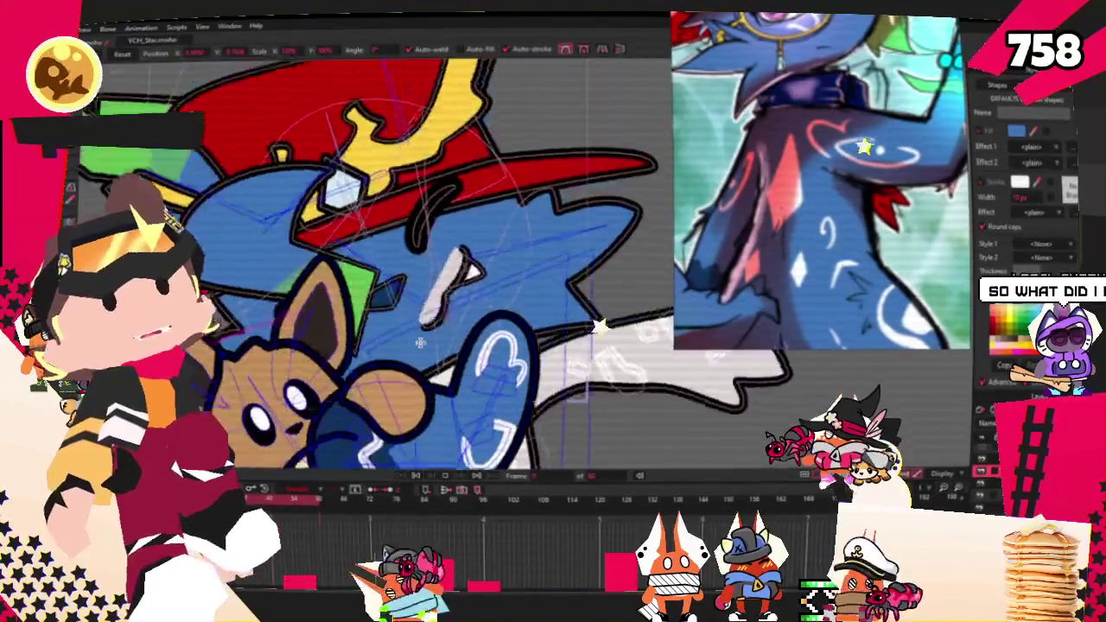
scroll(420, 338, "up", 1)
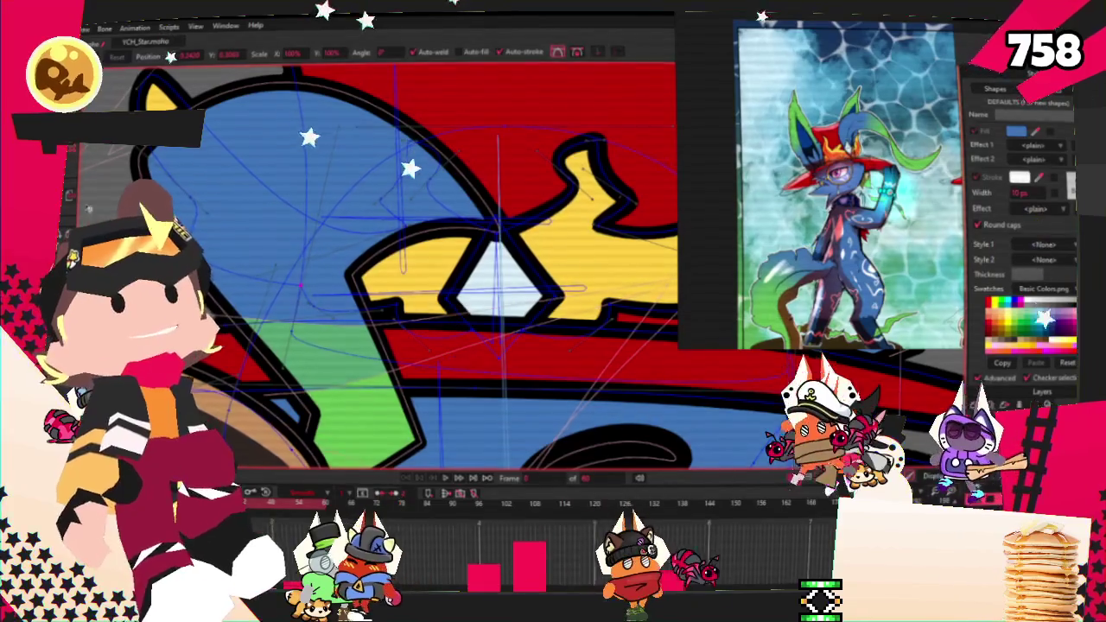
Step: Rebind the black eye curve's points to the rig's bones with Bind Points
key("z")
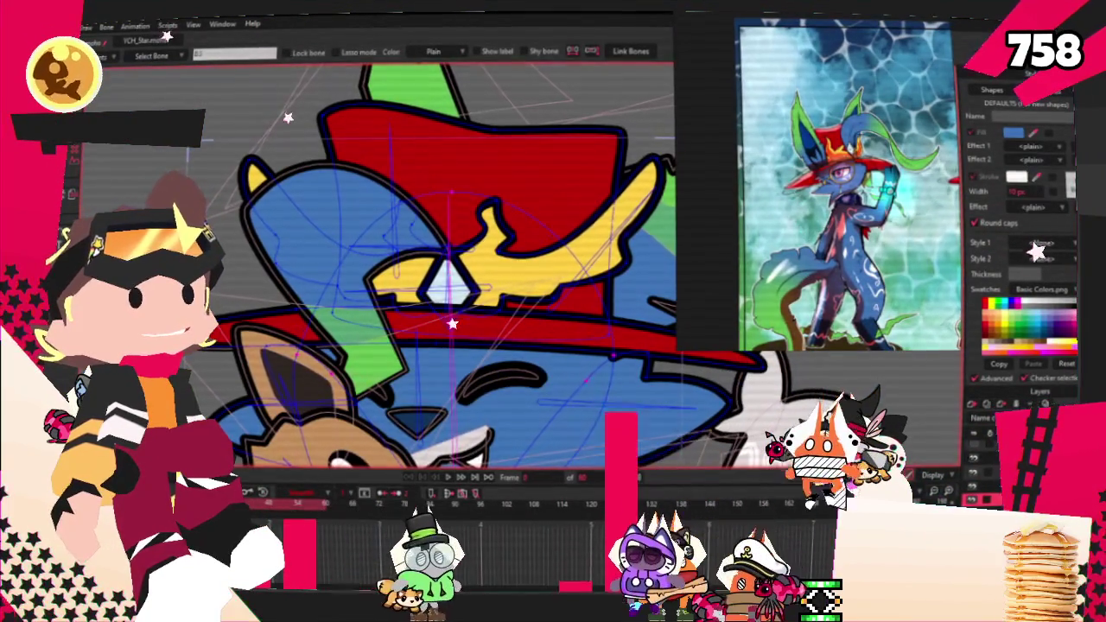
key("u")
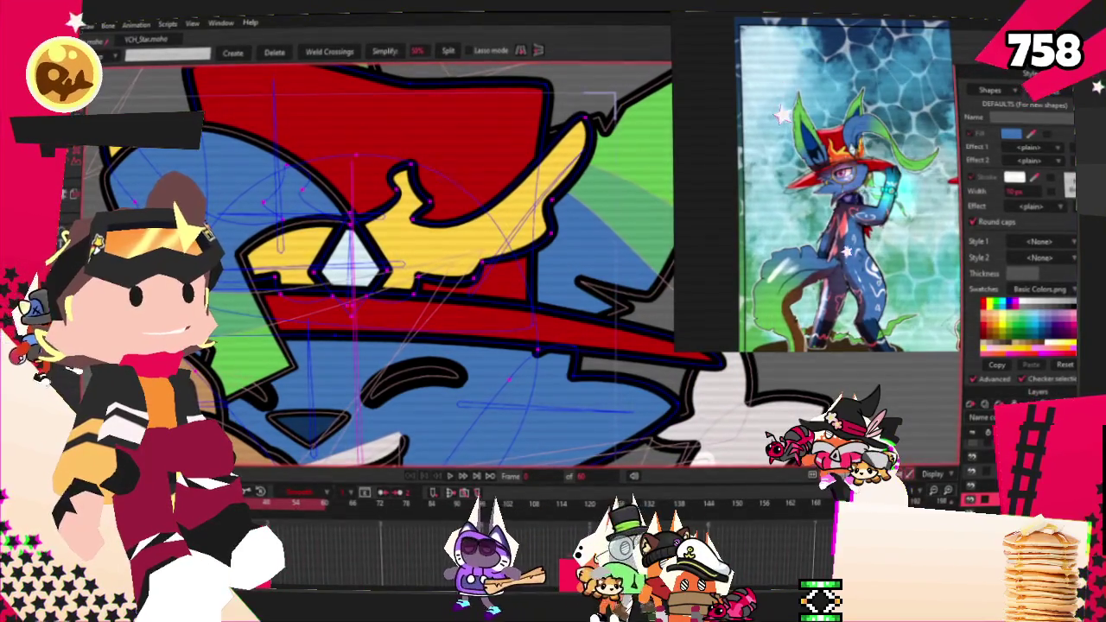
key("i")
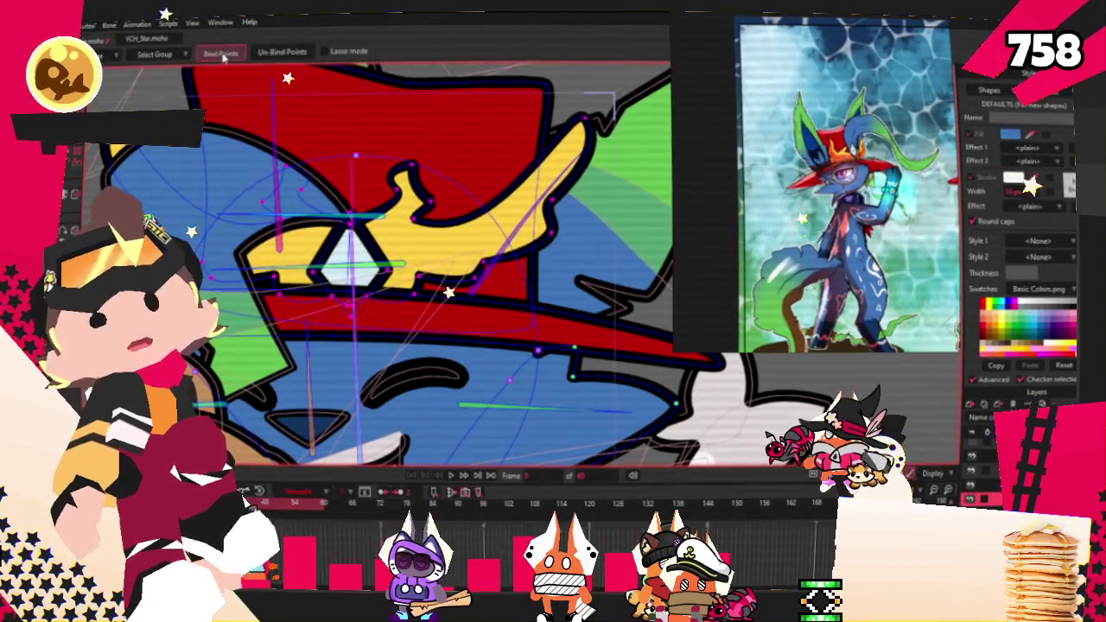
left_click(415, 380)
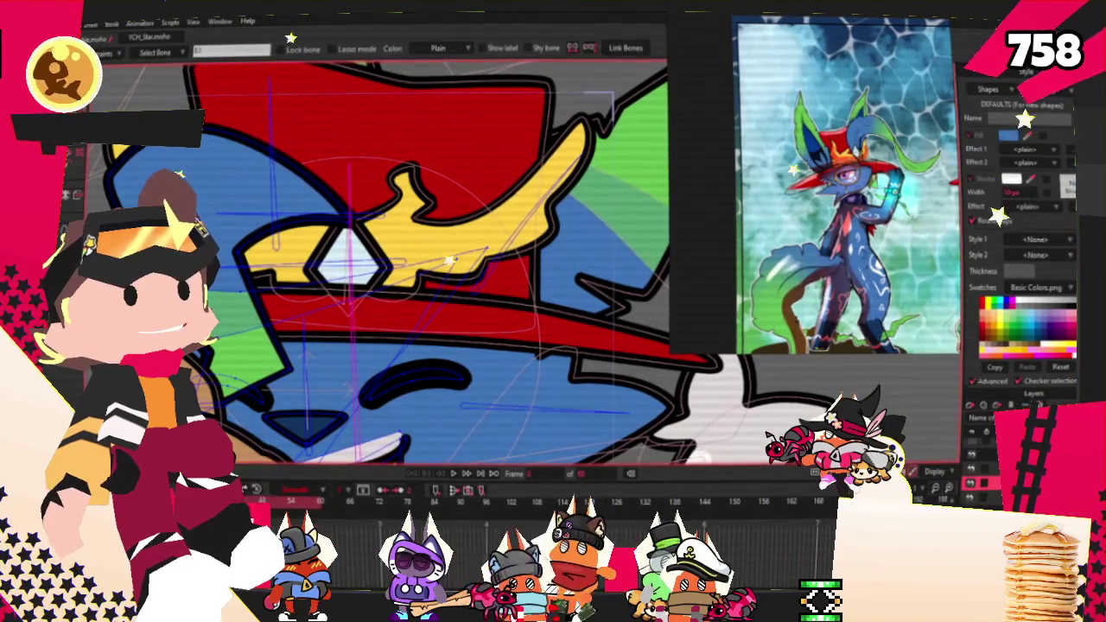
scroll(354, 201, "up", 3)
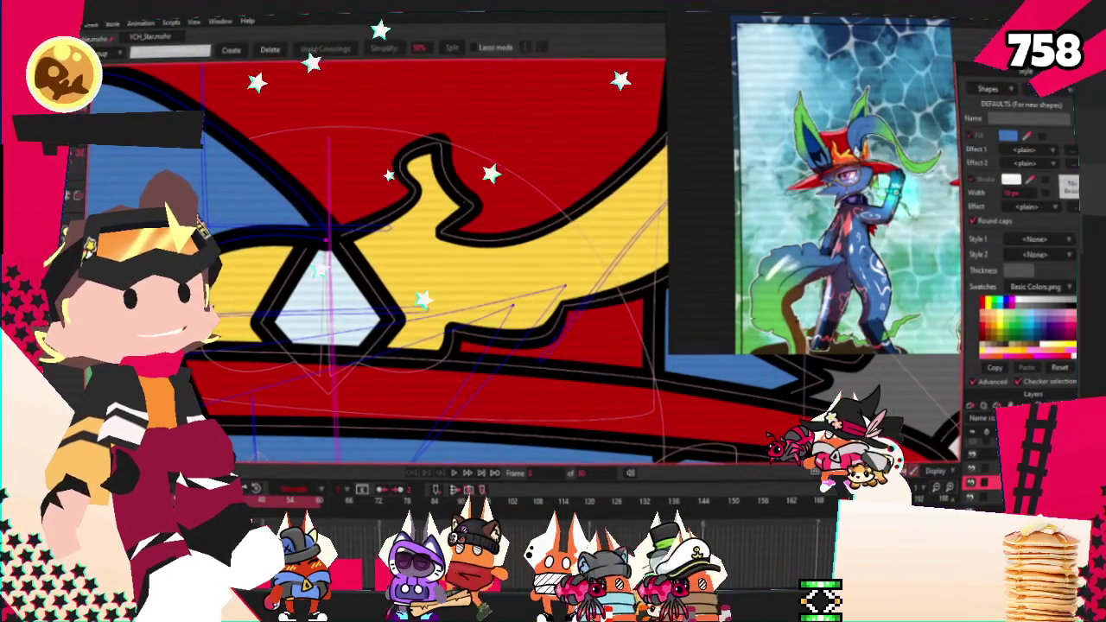
key("i")
Step: Adjust the hat band and eye-triangle points with Transform Points
key("t")
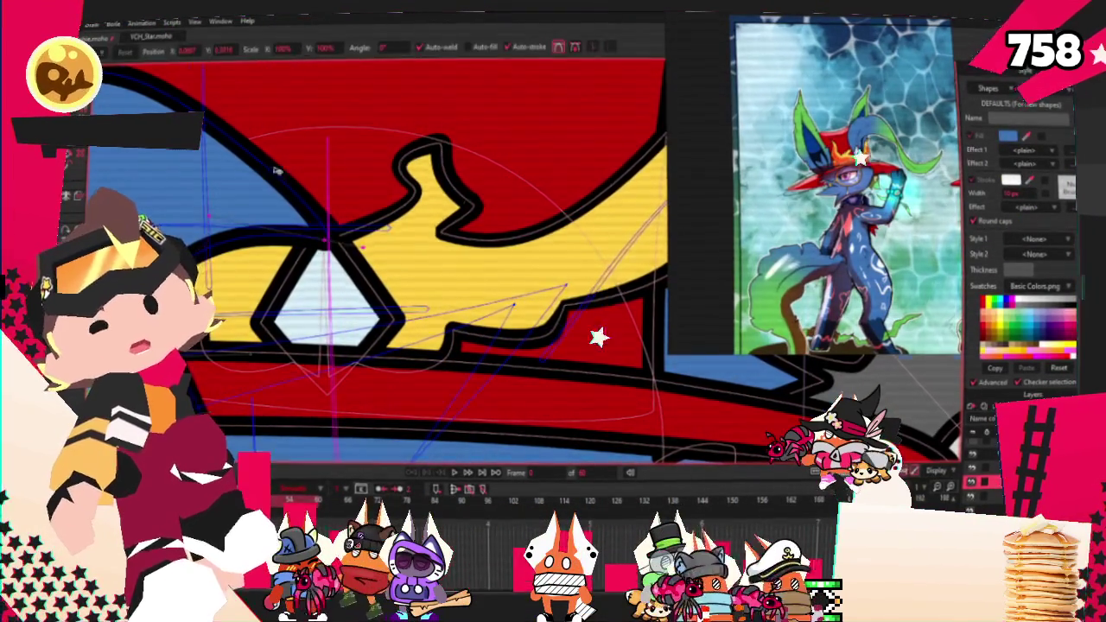
scroll(347, 271, "up", 2)
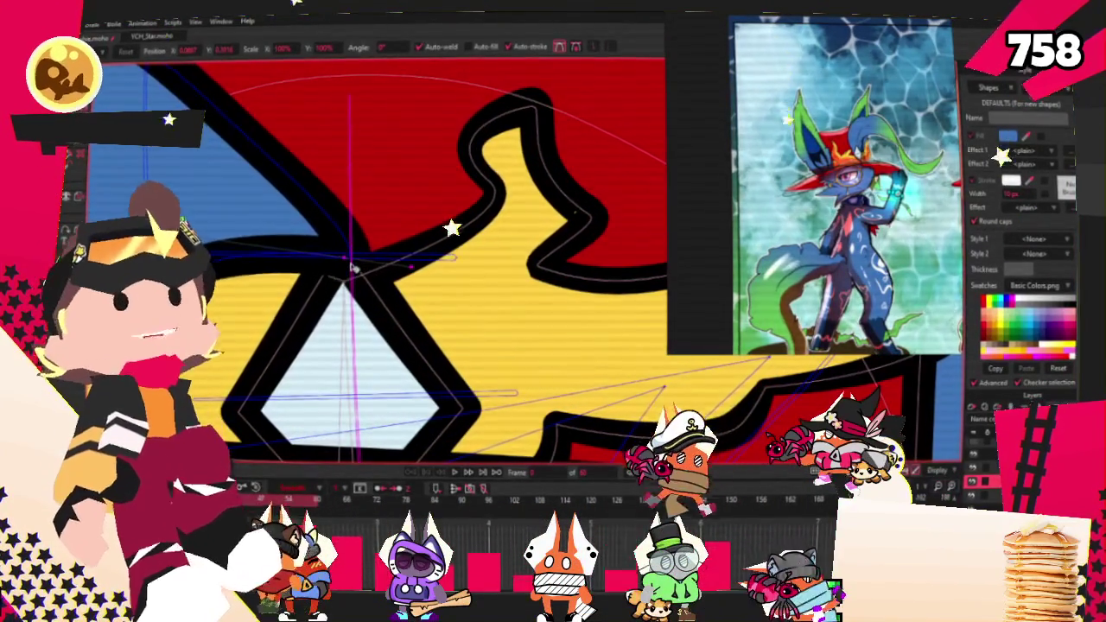
scroll(347, 270, "down", 2)
scroll(372, 264, "down", 2)
scroll(371, 263, "down", 2)
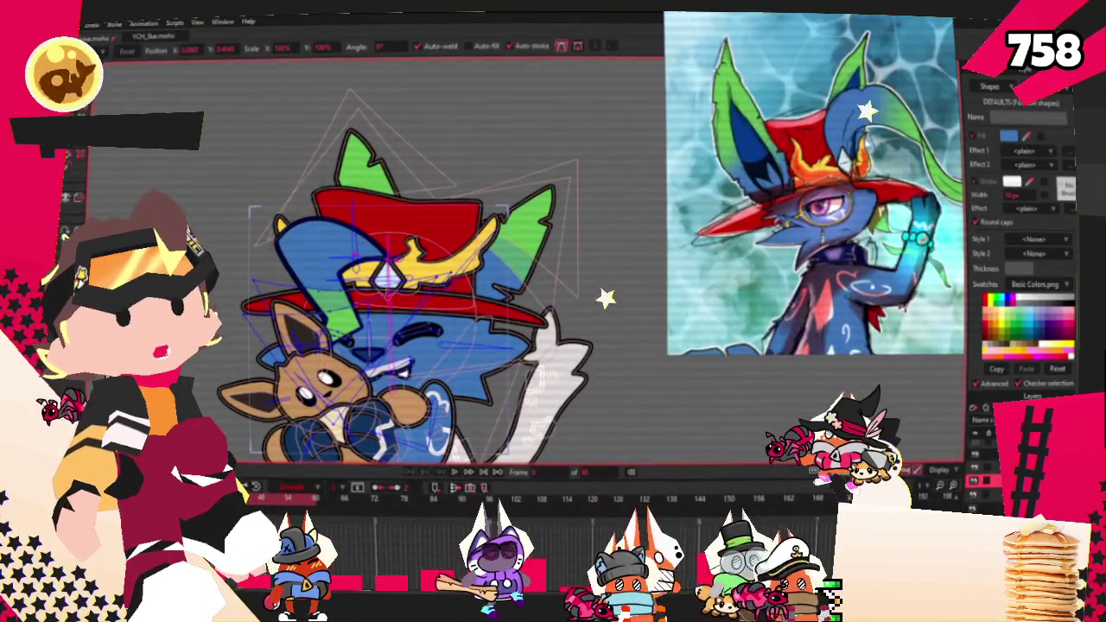
scroll(372, 264, "up", 2)
scroll(372, 264, "up", 2)
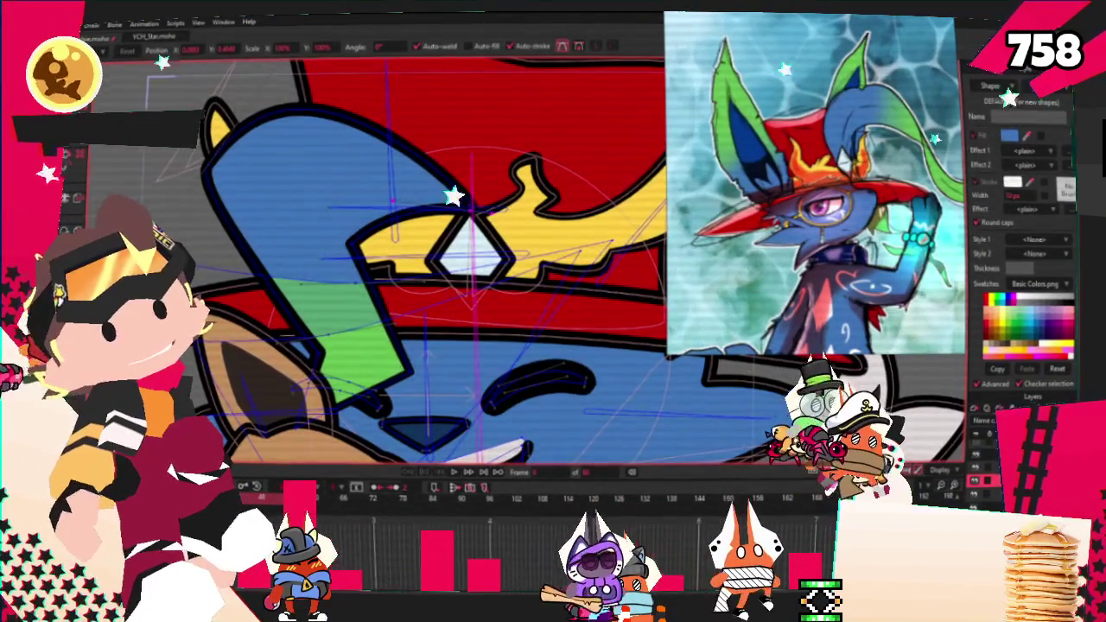
scroll(243, 252, "up", 1)
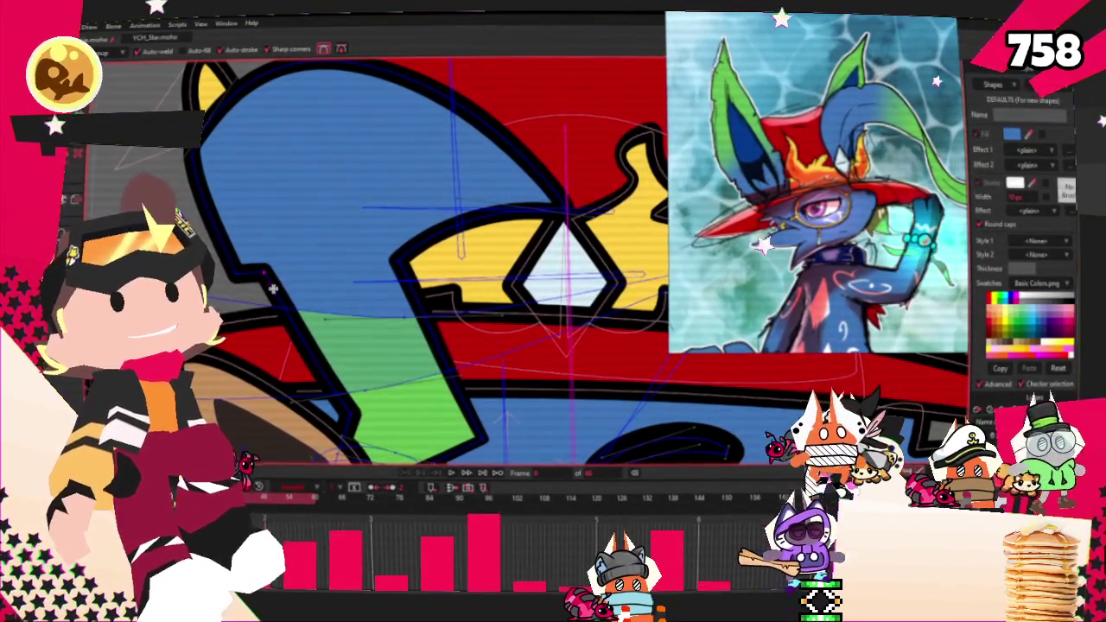
scroll(422, 398, "up", 1)
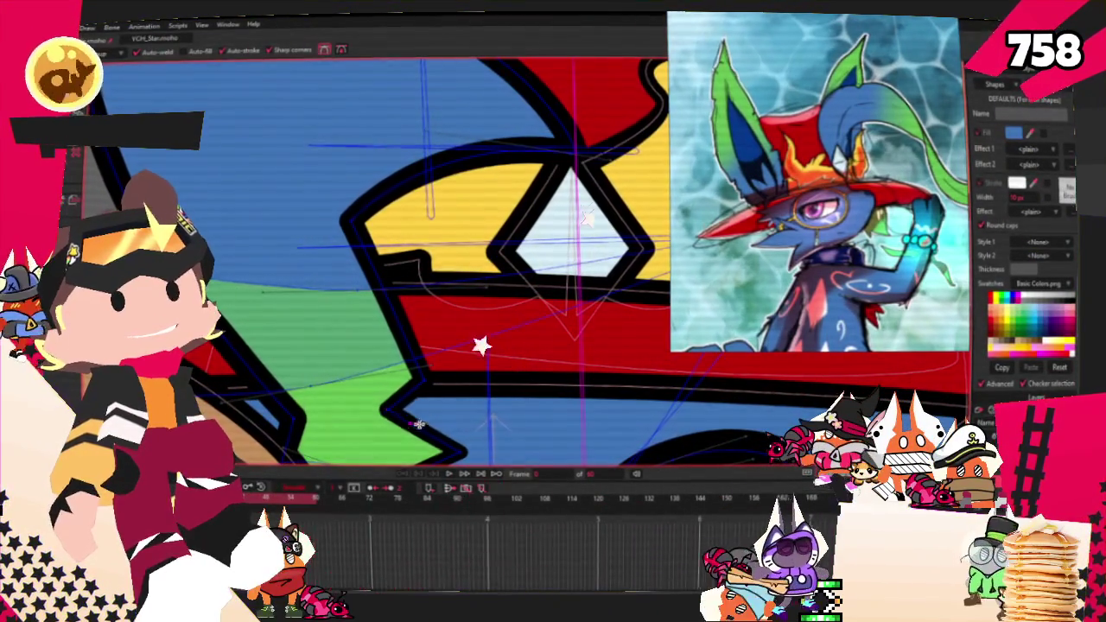
scroll(438, 419, "down", 3)
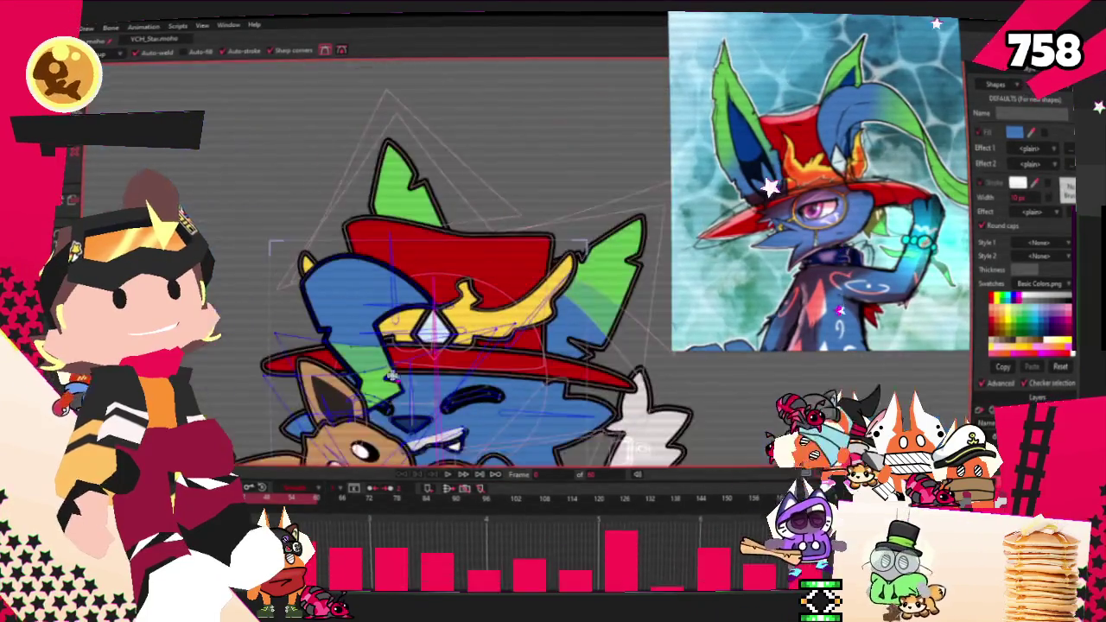
scroll(406, 402, "up", 2)
scroll(397, 395, "up", 1)
scroll(395, 384, "up", 2)
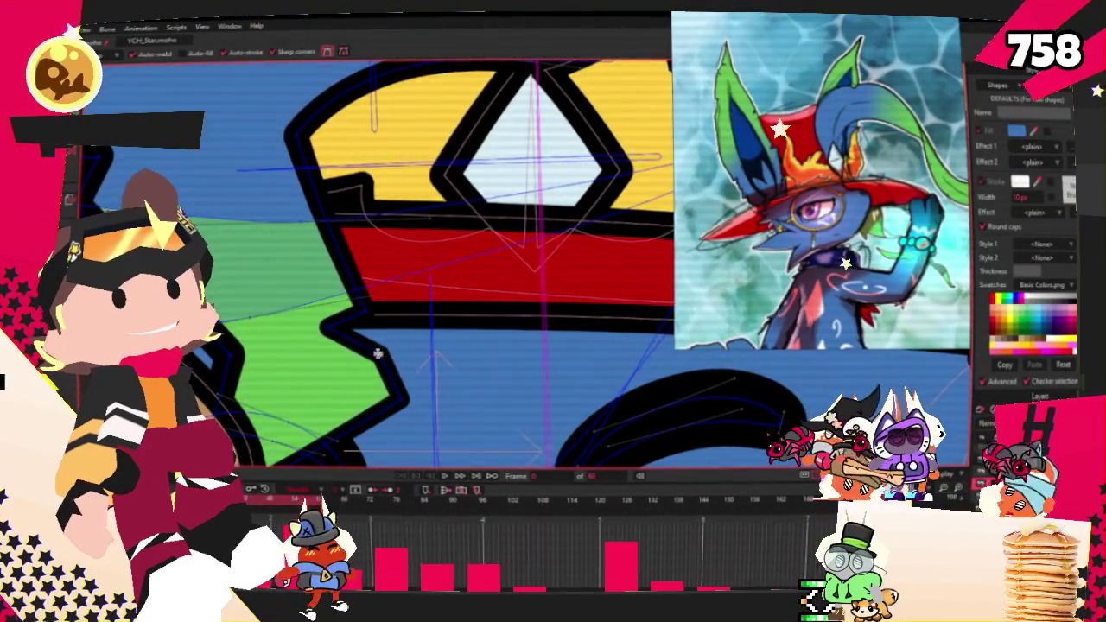
scroll(378, 353, "down", 3)
scroll(449, 297, "down", 1)
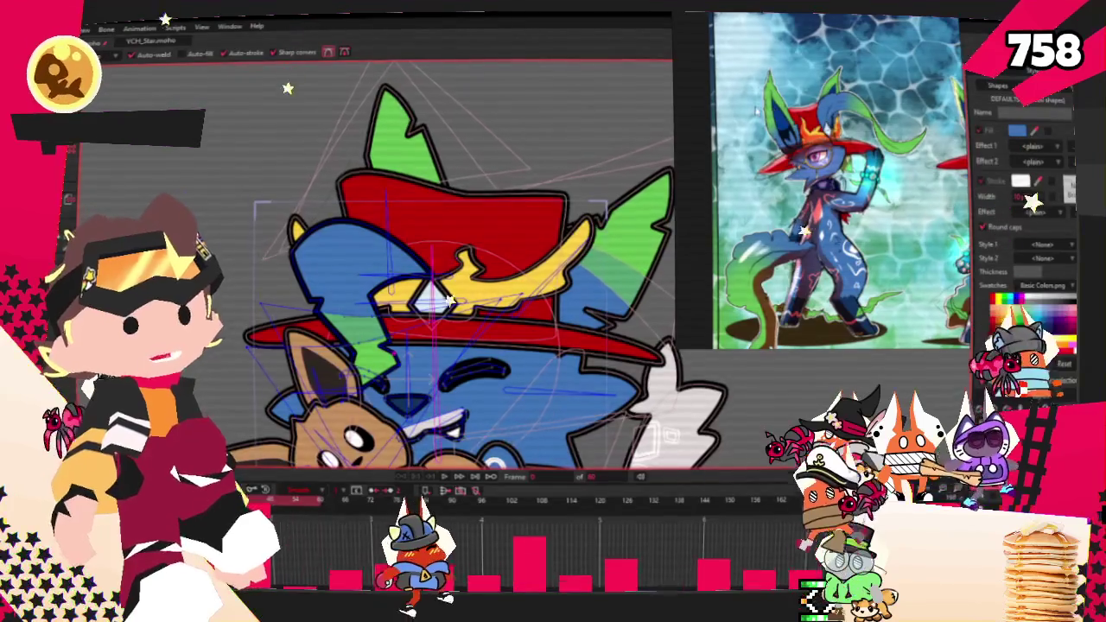
scroll(449, 297, "down", 1)
scroll(371, 276, "up", 3)
scroll(296, 258, "up", 2)
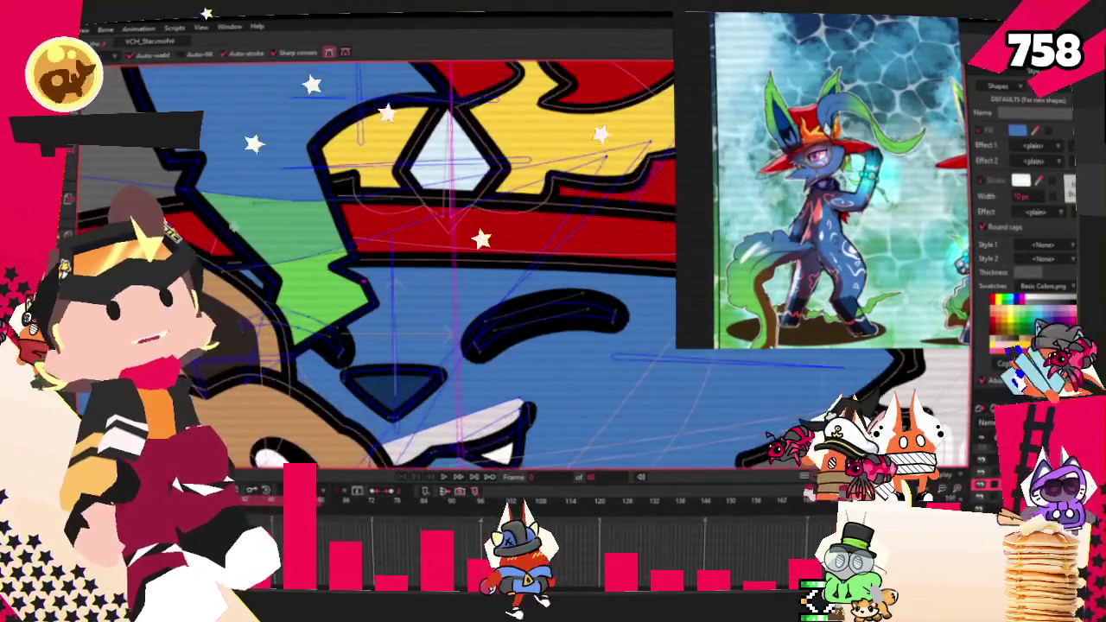
Step: Tweak the curvature of the reworked hat band and eye points
key("c")
scroll(406, 333, "up", 1)
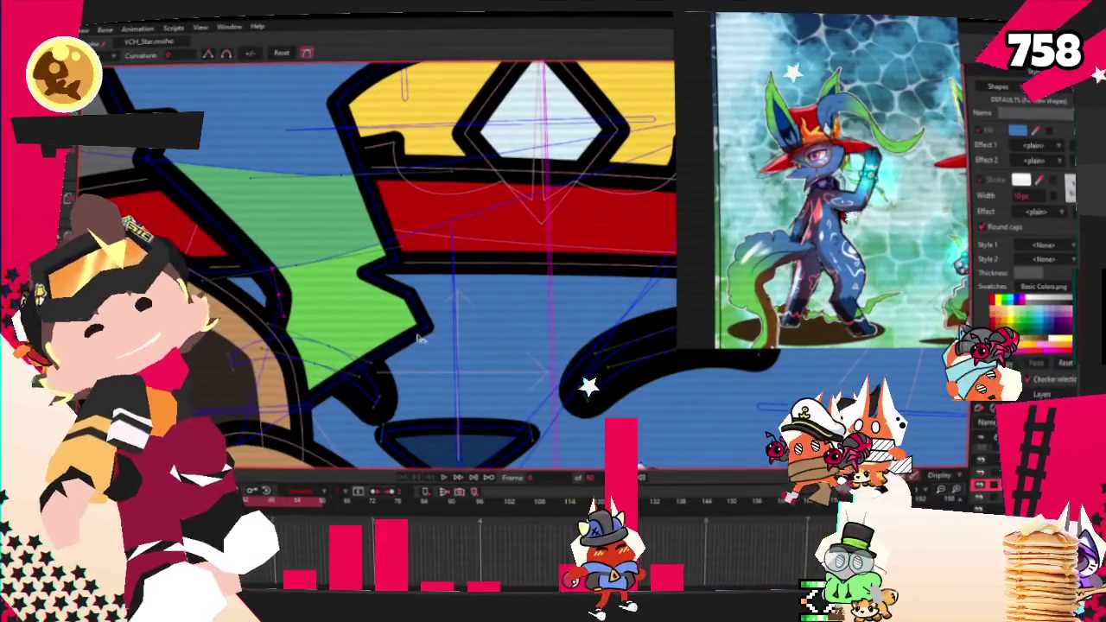
scroll(452, 264, "down", 2)
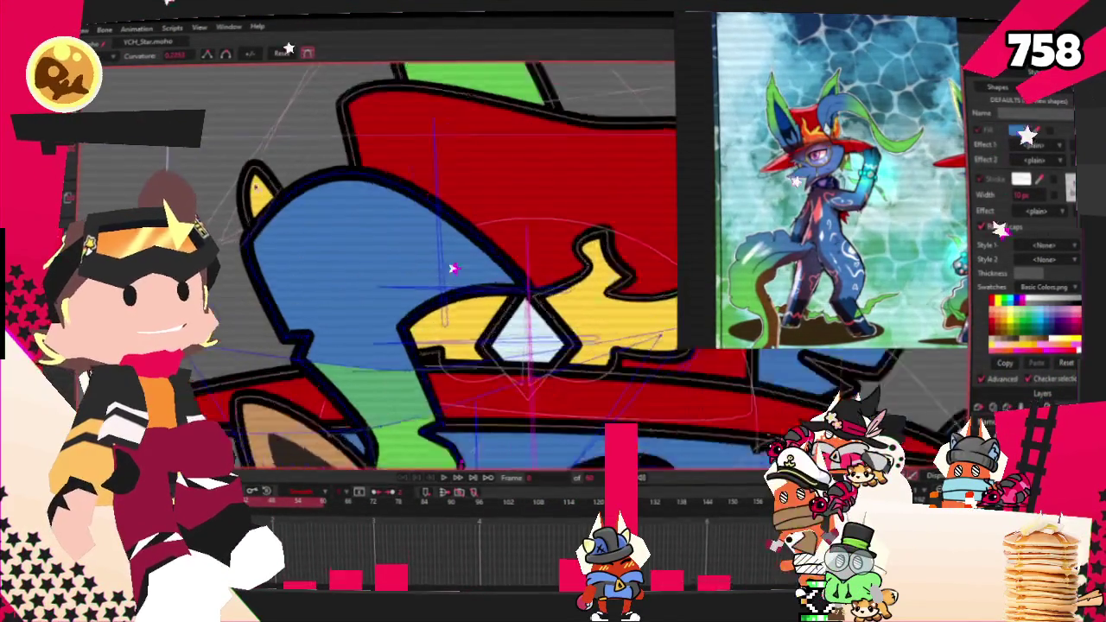
scroll(451, 264, "down", 1)
scroll(268, 256, "down", 1)
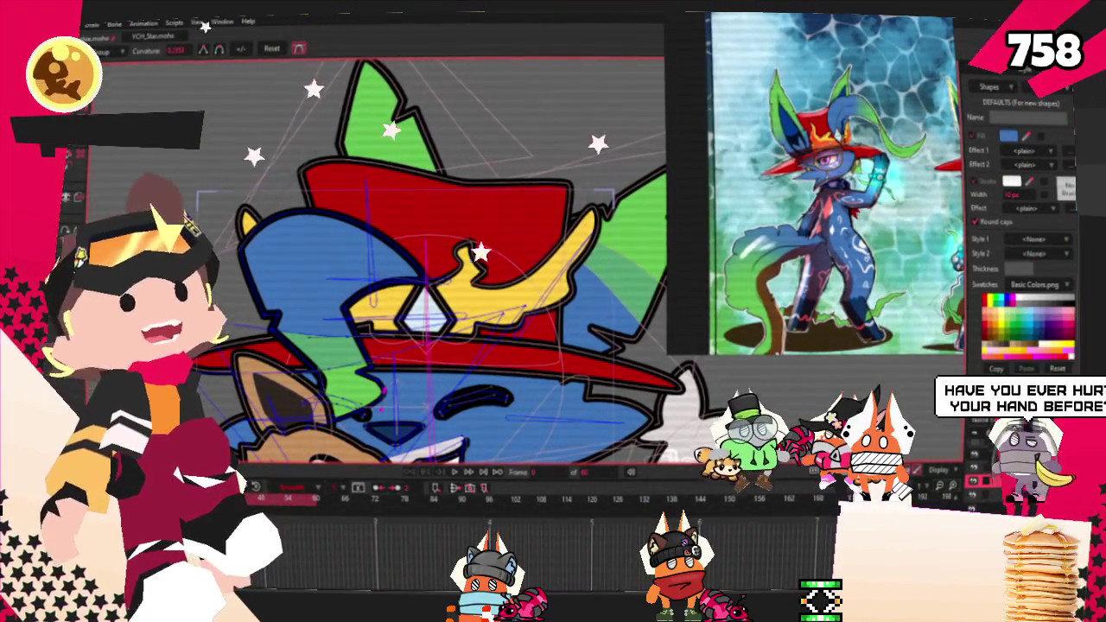
scroll(470, 269, "down", 3)
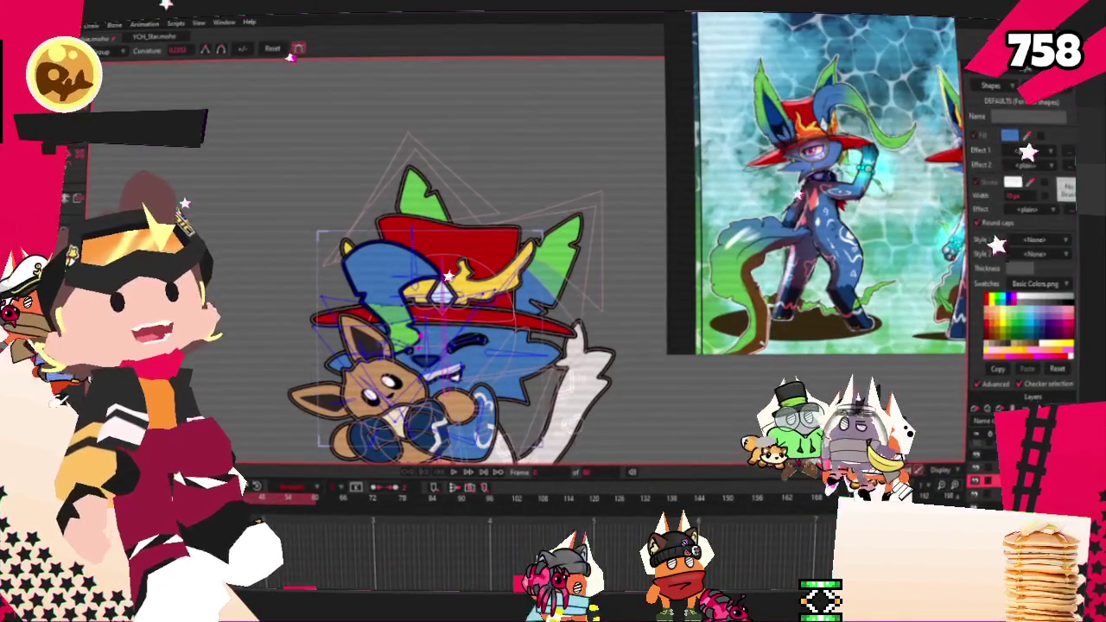
scroll(372, 277, "up", 3)
scroll(370, 282, "up", 3)
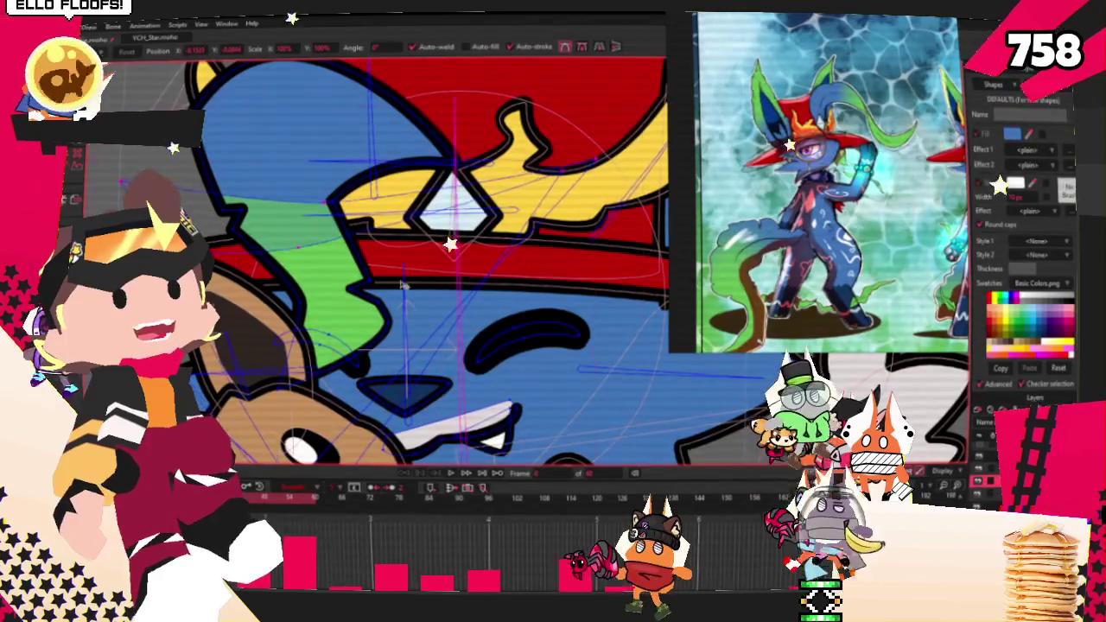
scroll(414, 289, "down", 3)
scroll(484, 285, "up", 3)
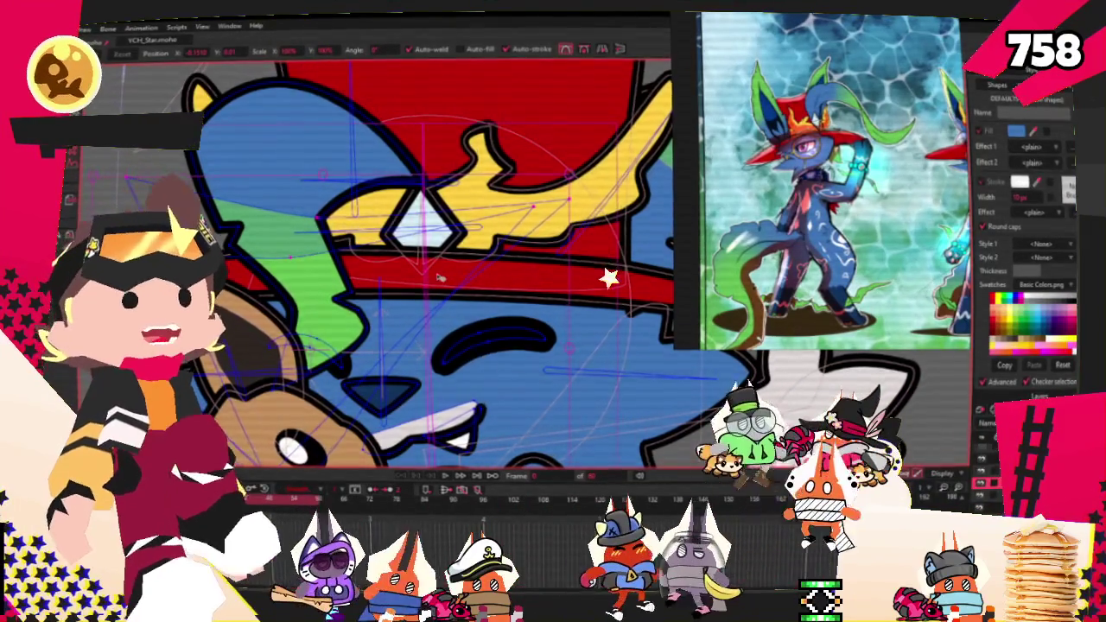
scroll(439, 277, "down", 3)
scroll(423, 259, "down", 2)
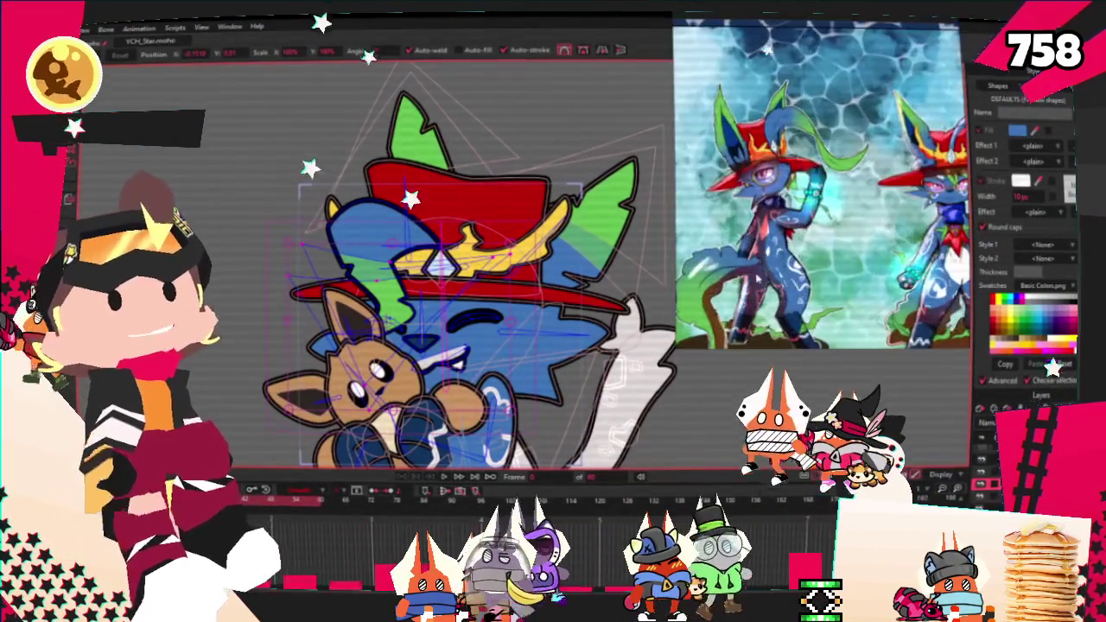
scroll(406, 155, "down", 1)
scroll(406, 156, "down", 2)
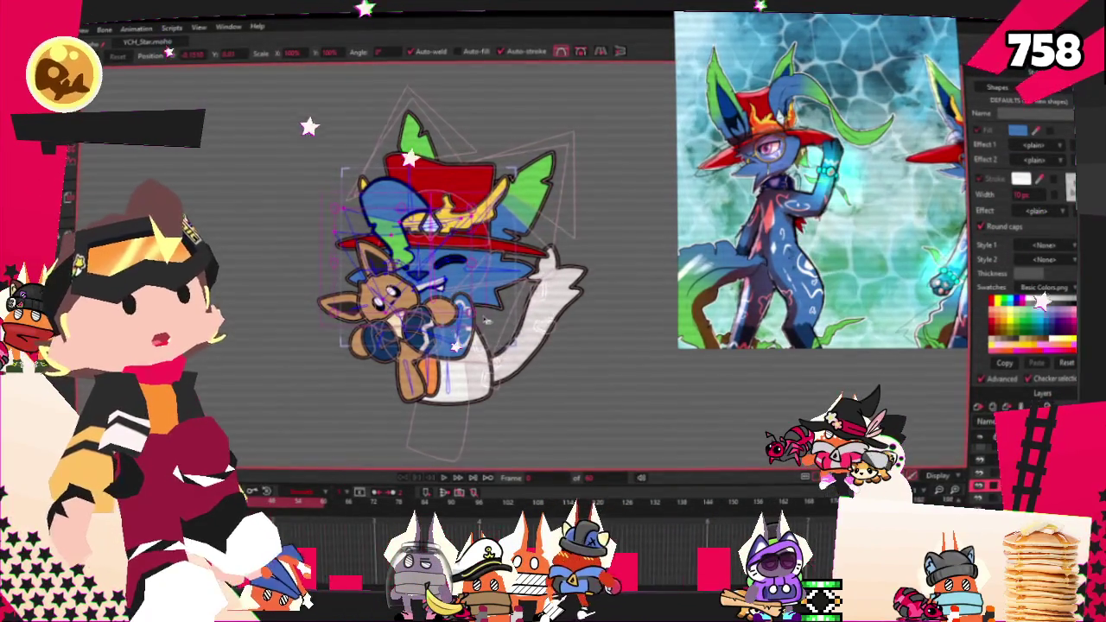
scroll(404, 265, "down", 2)
scroll(404, 265, "up", 3)
scroll(403, 265, "up", 5)
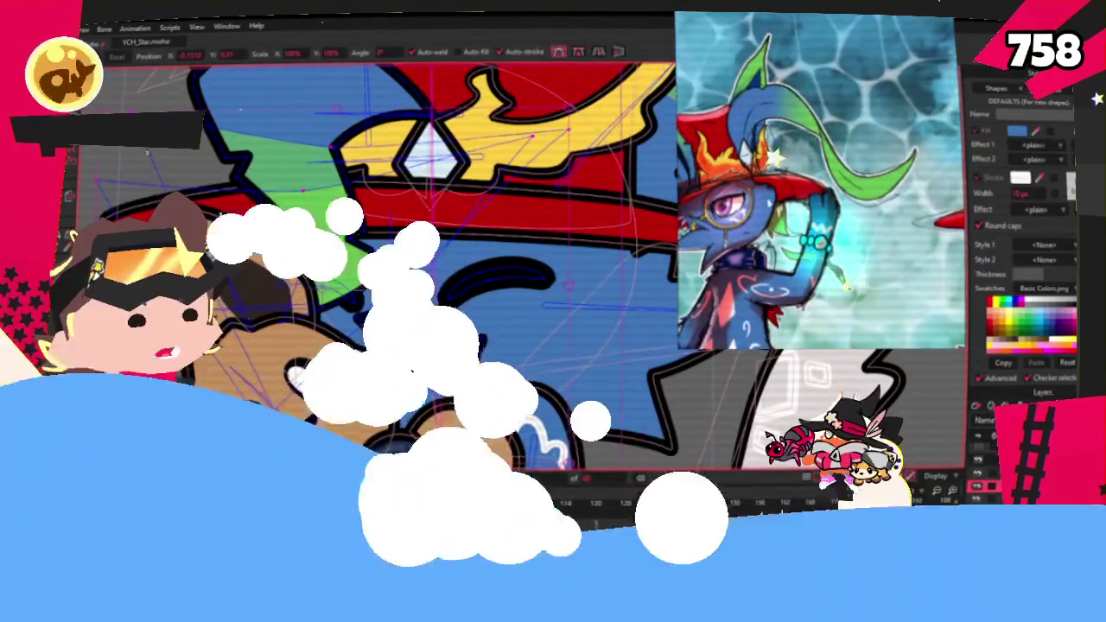
scroll(389, 260, "down", 3)
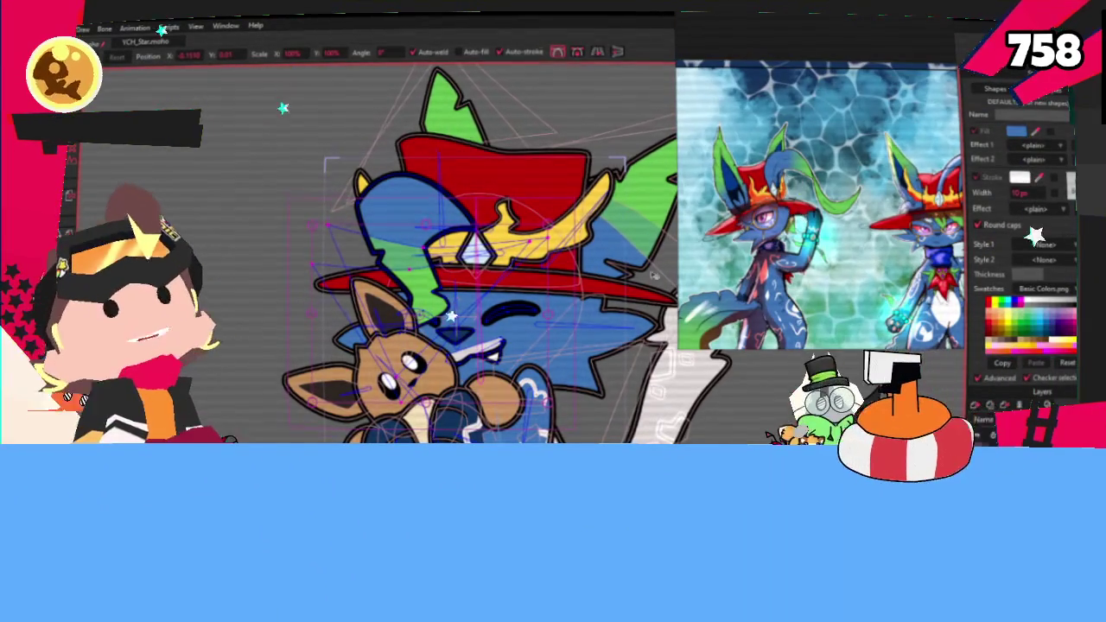
scroll(389, 259, "down", 3)
scroll(389, 260, "up", 4)
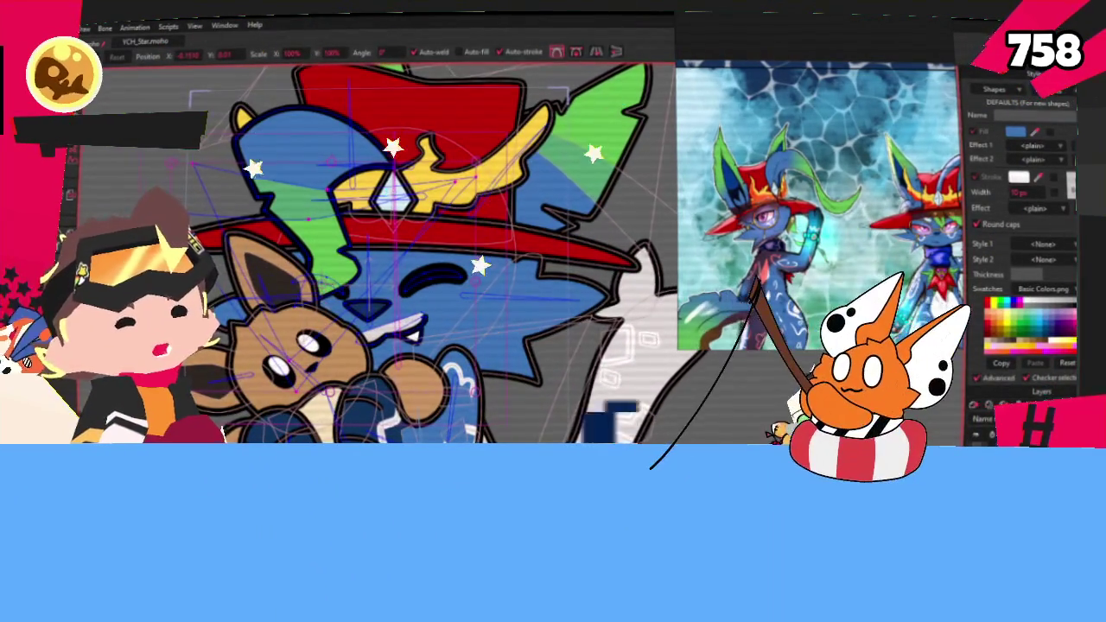
key("g")
scroll(425, 354, "up", 2)
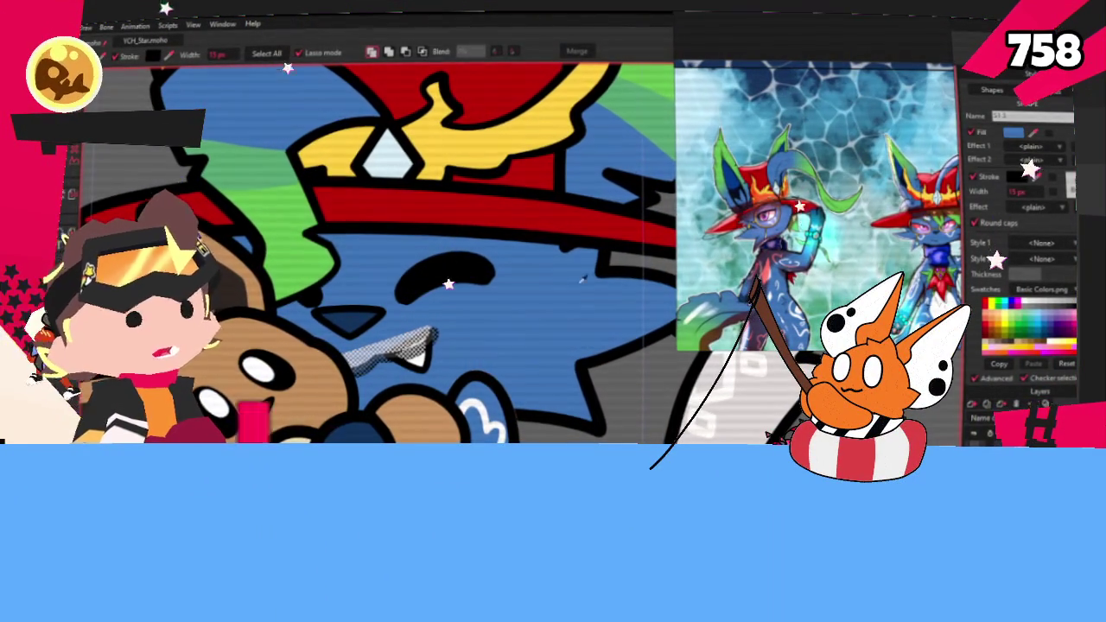
scroll(554, 306, "down", 3)
scroll(553, 307, "up", 2)
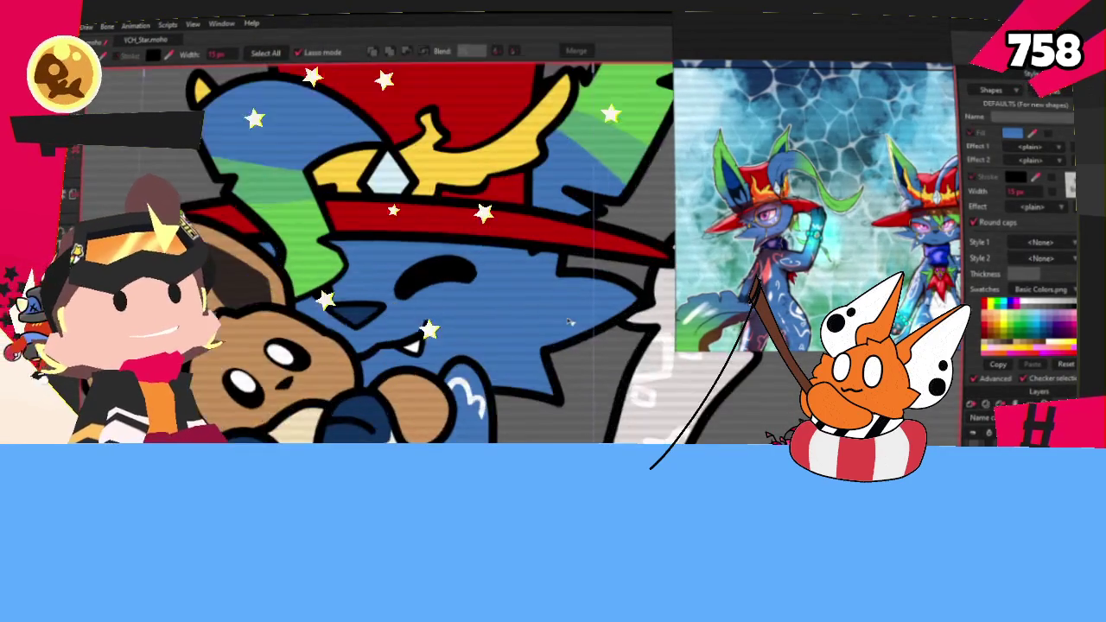
scroll(553, 307, "up", 2)
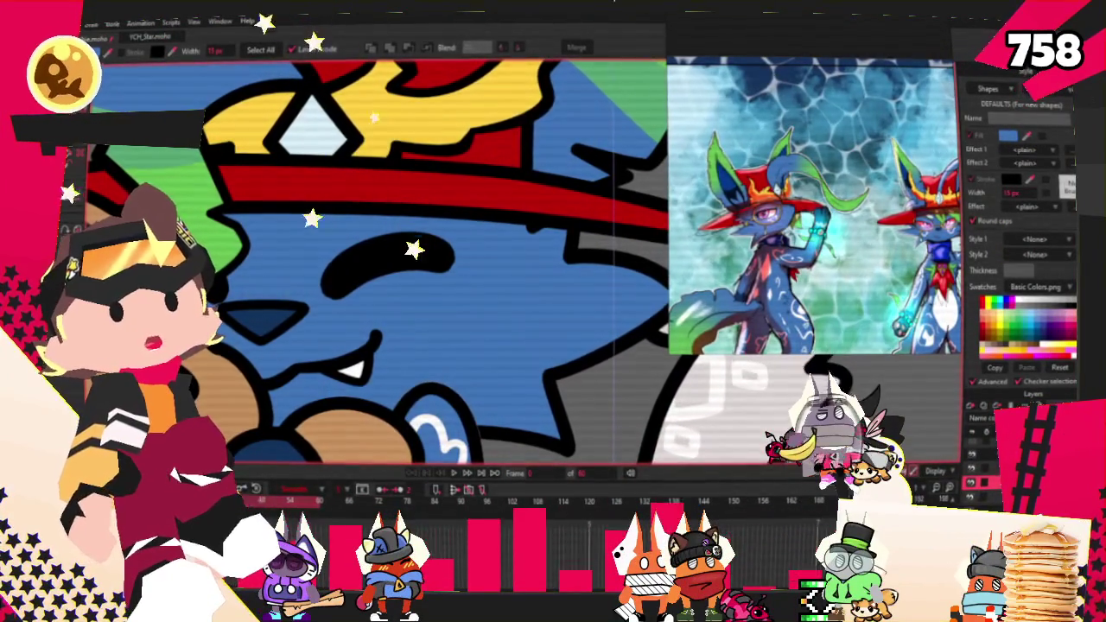
key("space")
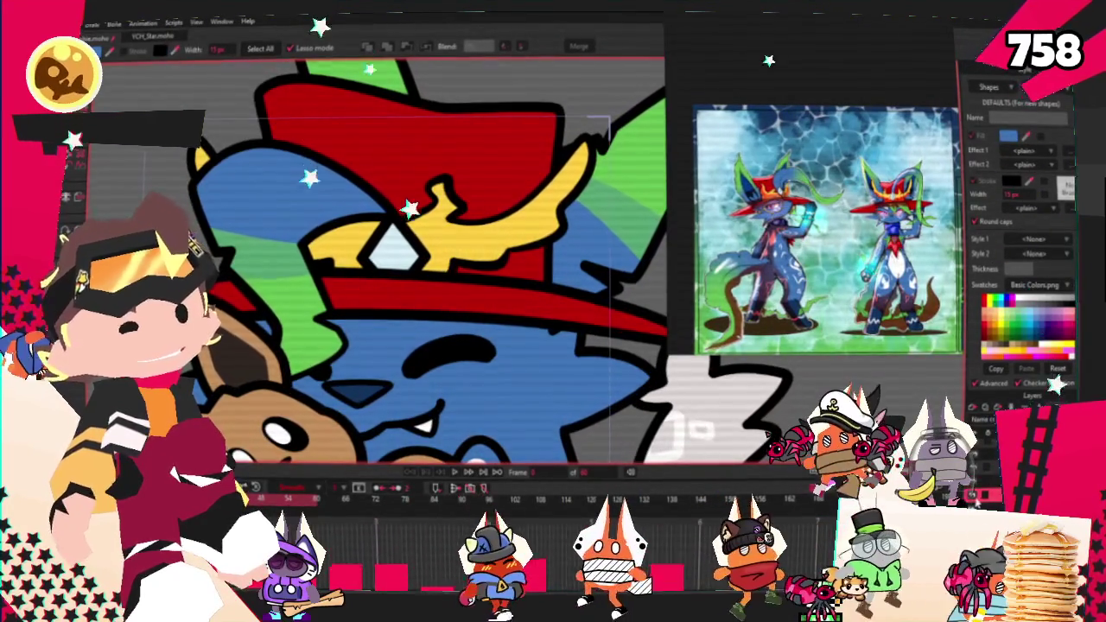
key("r")
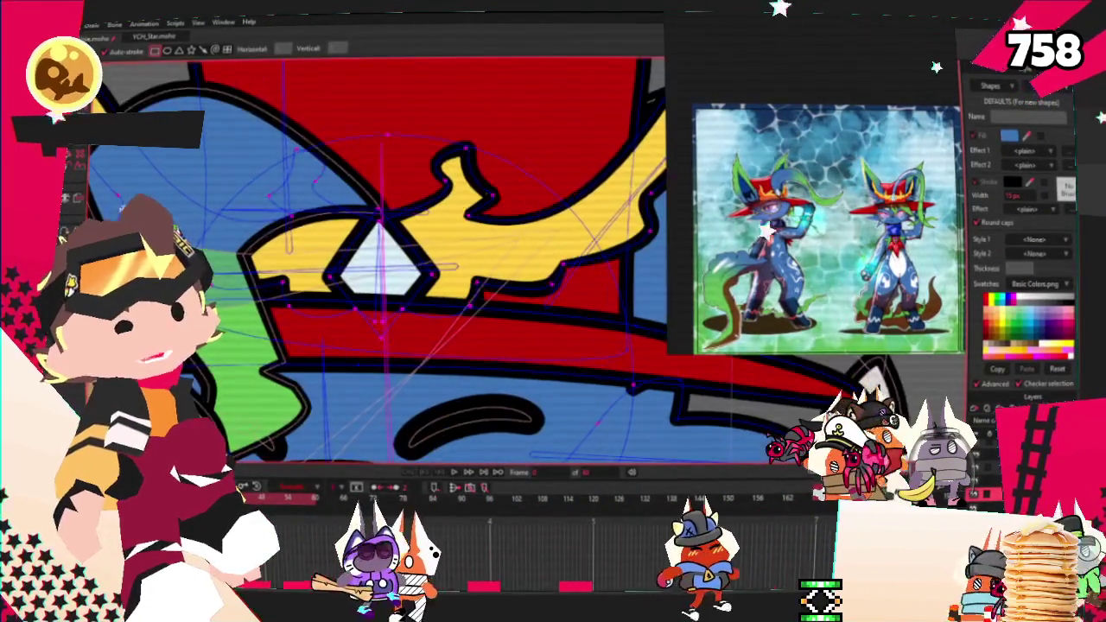
Step: Draw a rectangle over the hat's yellow band as the base of the orange layer
left_click_drag(243, 220, 570, 393)
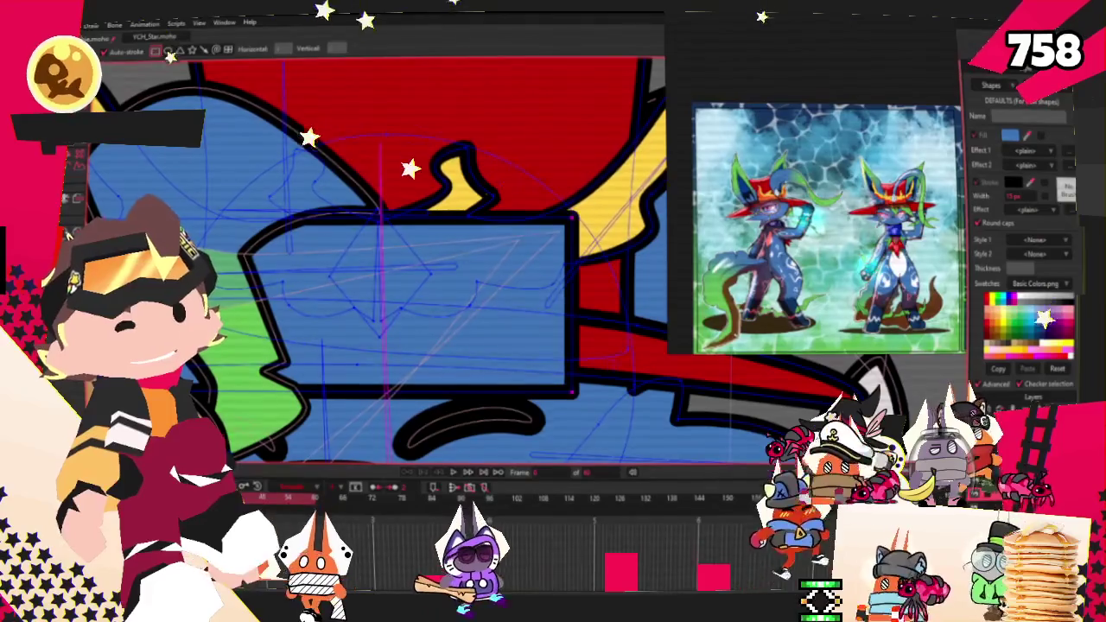
key("g")
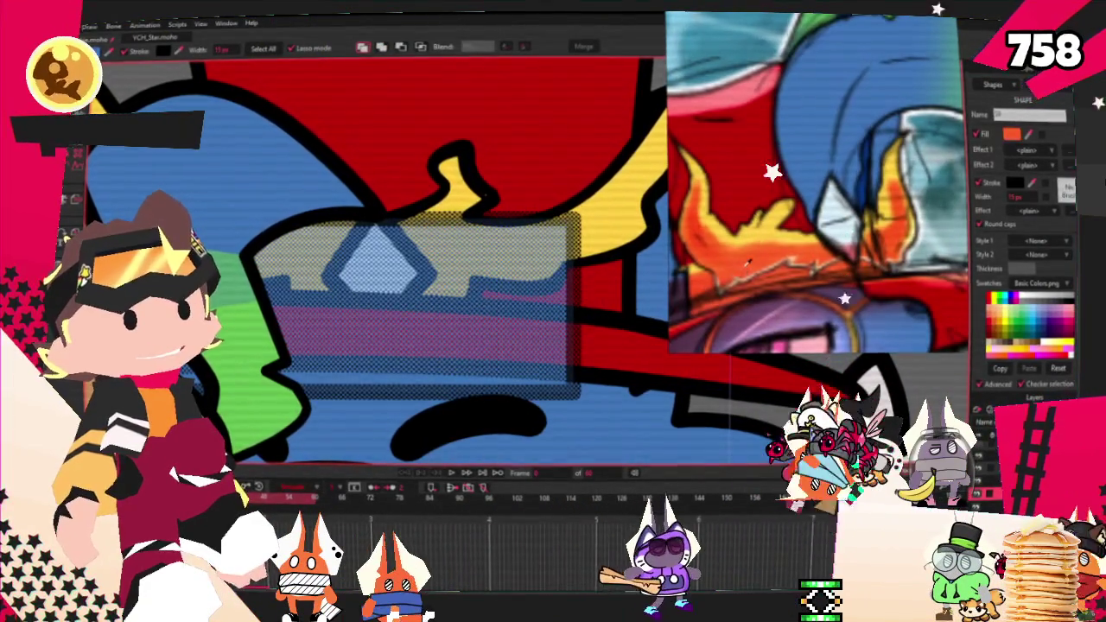
scroll(369, 66, "down", 5)
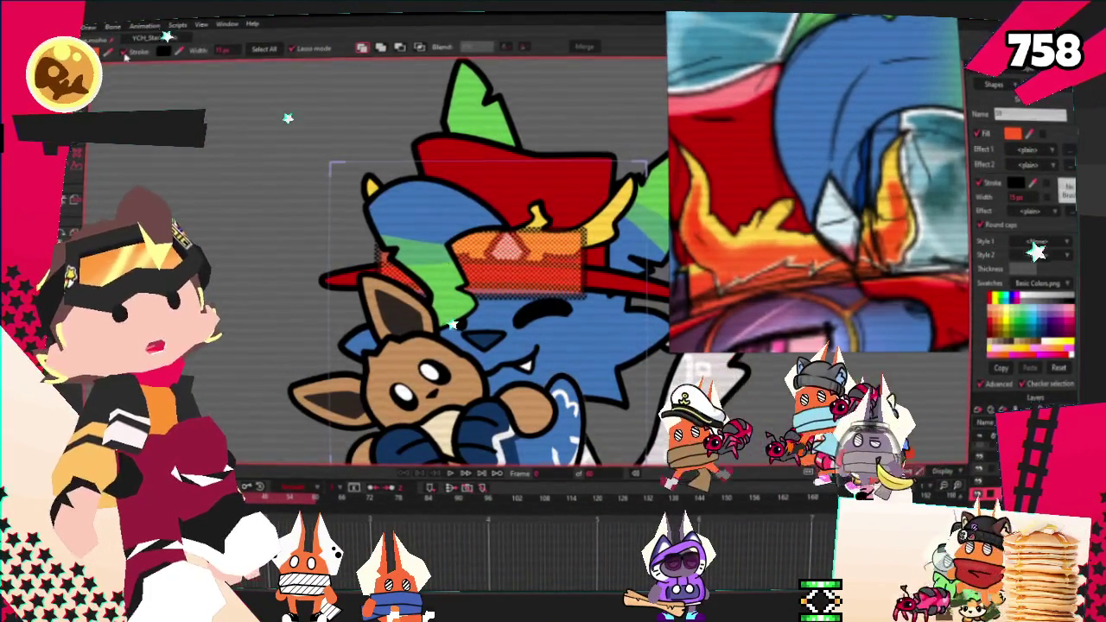
scroll(401, 96, "up", 3)
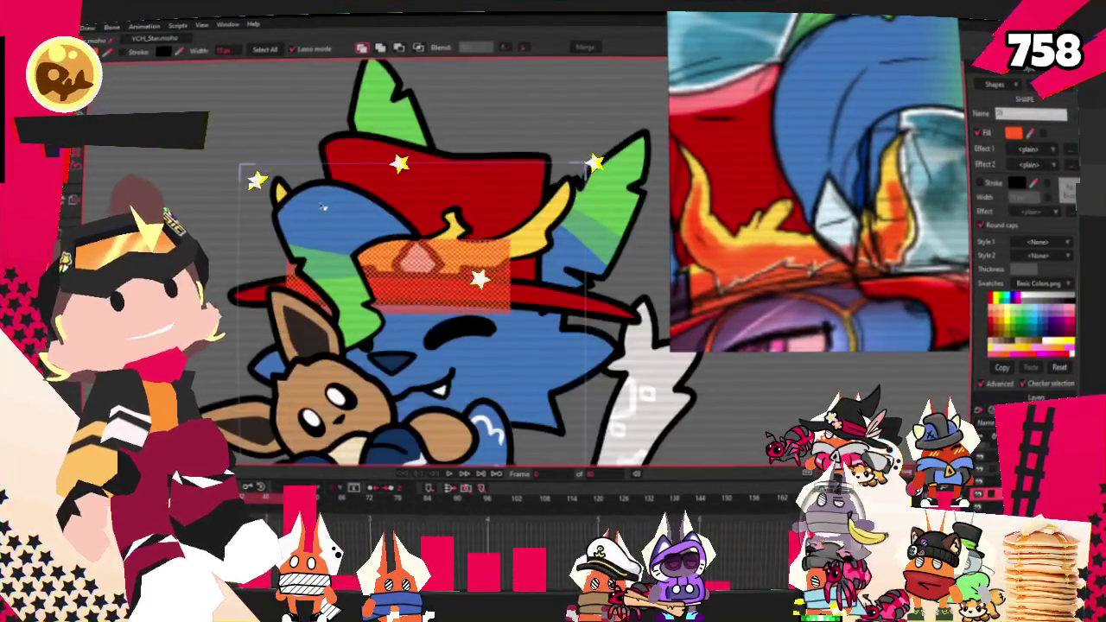
scroll(508, 239, "down", 2)
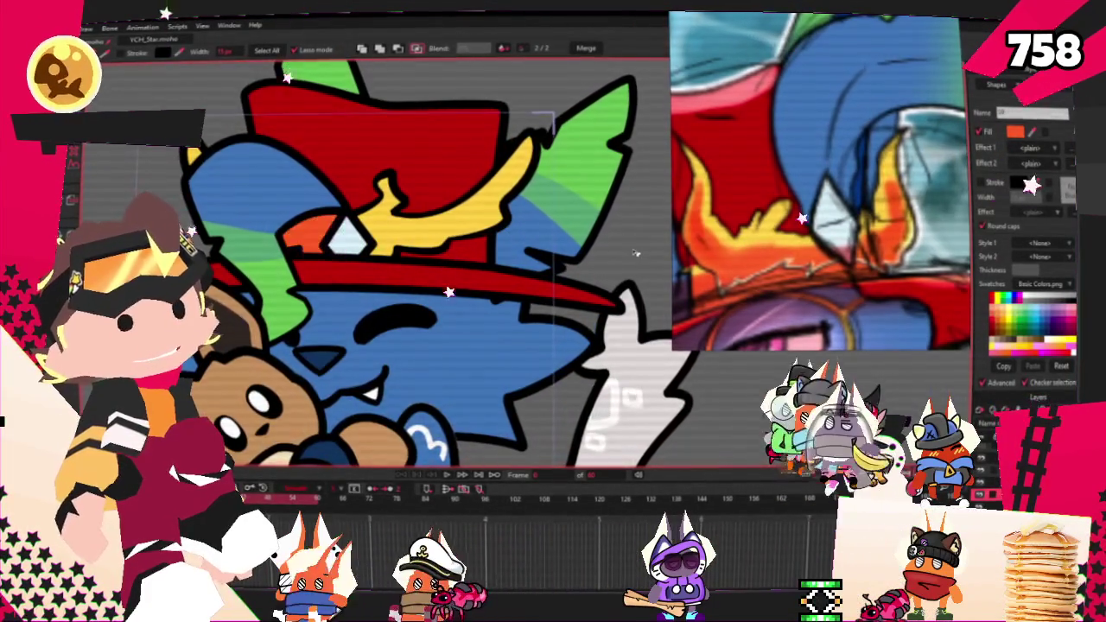
scroll(635, 252, "up", 3)
key("t")
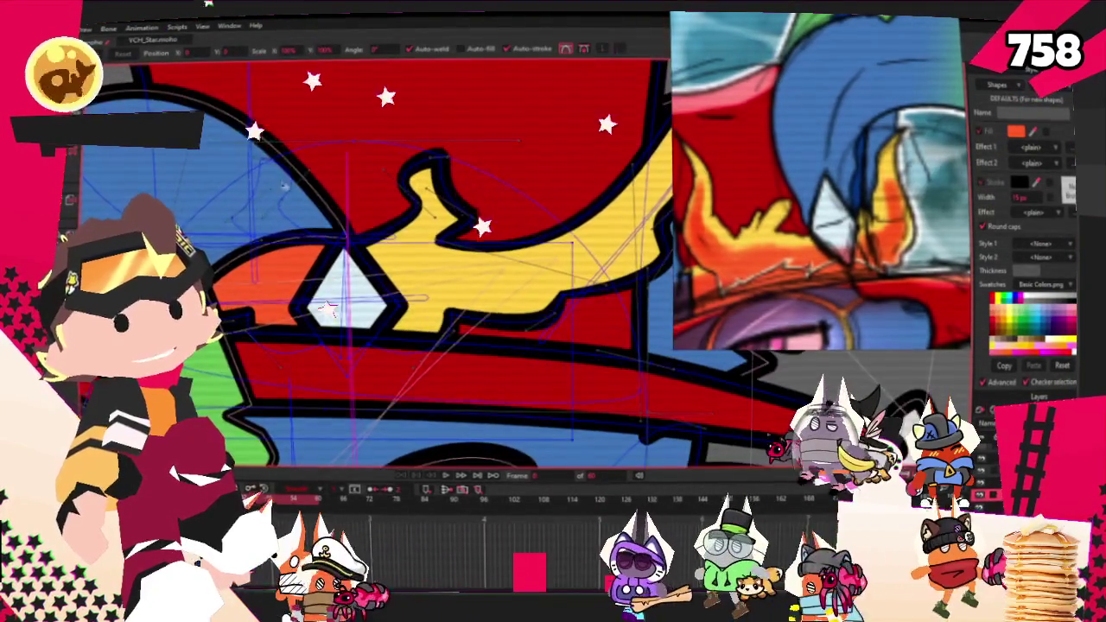
scroll(292, 184, "up", 2)
scroll(292, 184, "down", 3)
scroll(292, 184, "up", 2)
Step: Select the yellow ornament shape on the hat and delete the selection
key("g")
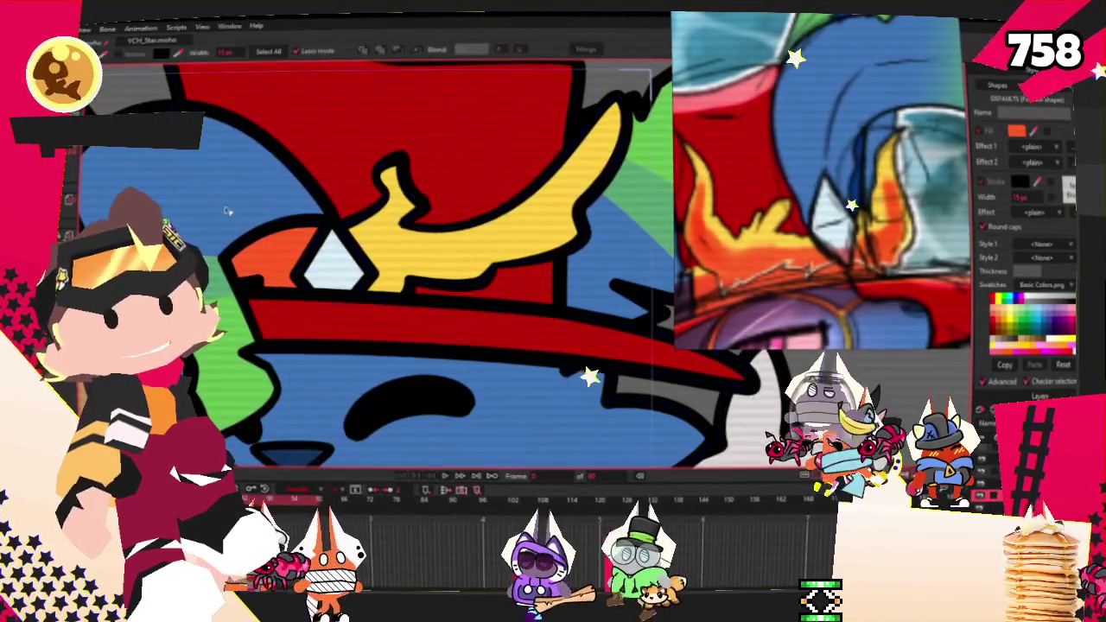
left_click(377, 167)
key("Delete")
scroll(377, 168, "down", 3)
scroll(491, 210, "up", 1)
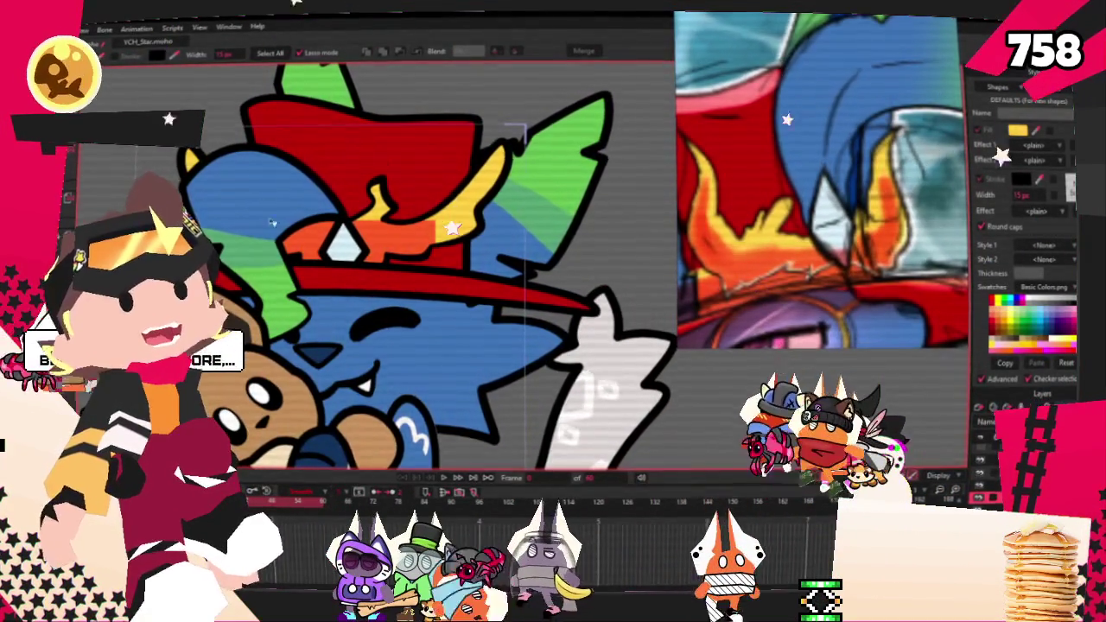
left_click(82, 186)
scroll(506, 225, "up", 3)
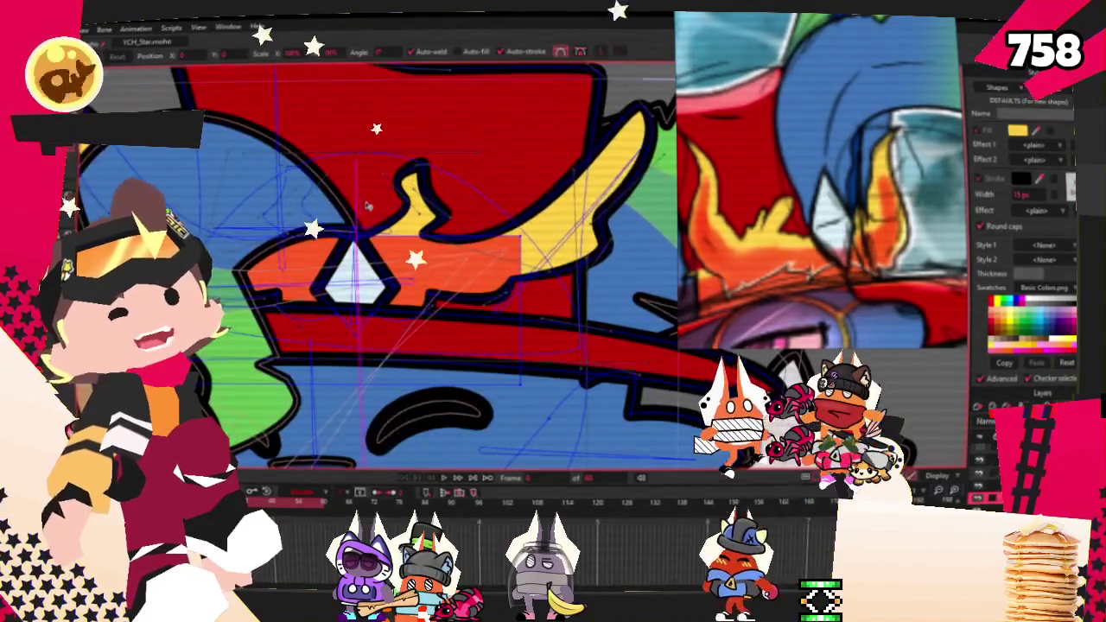
scroll(505, 225, "up", 2)
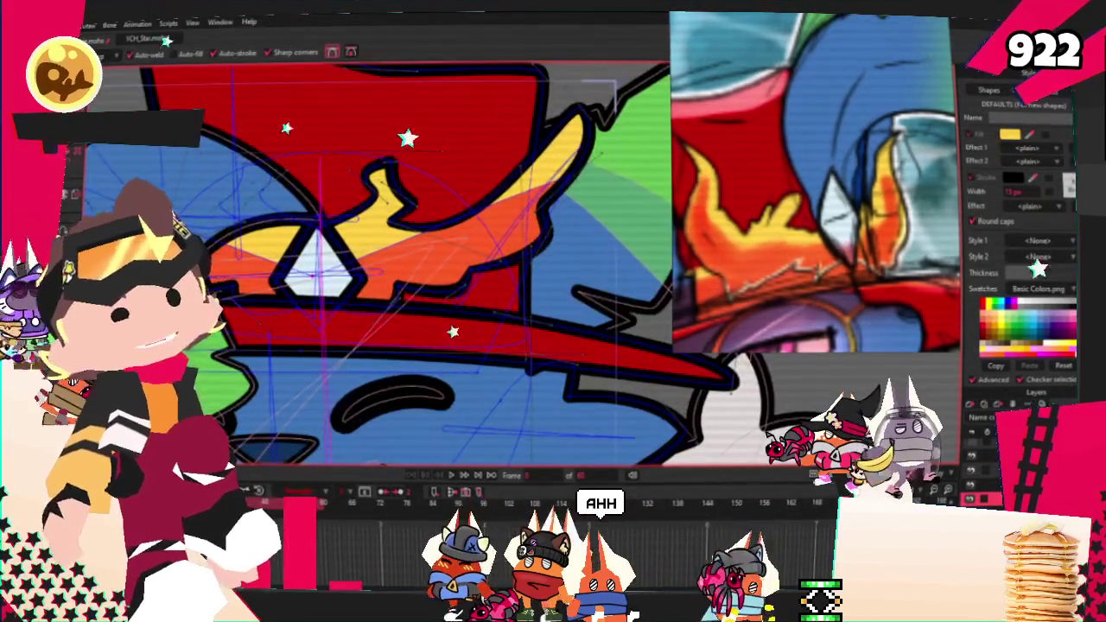
key("c")
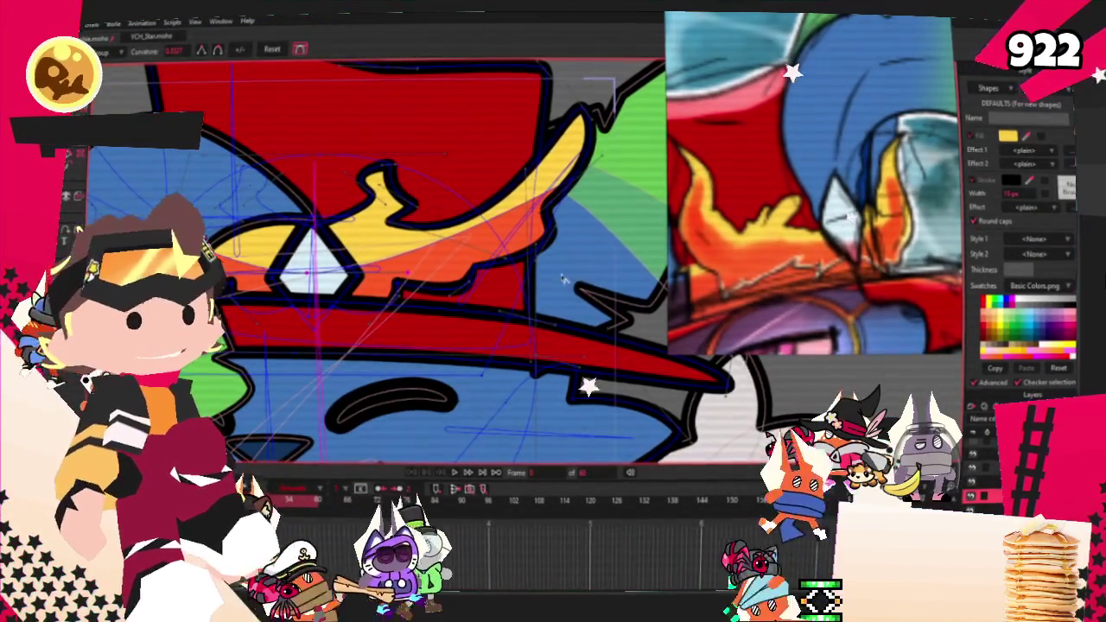
key("t")
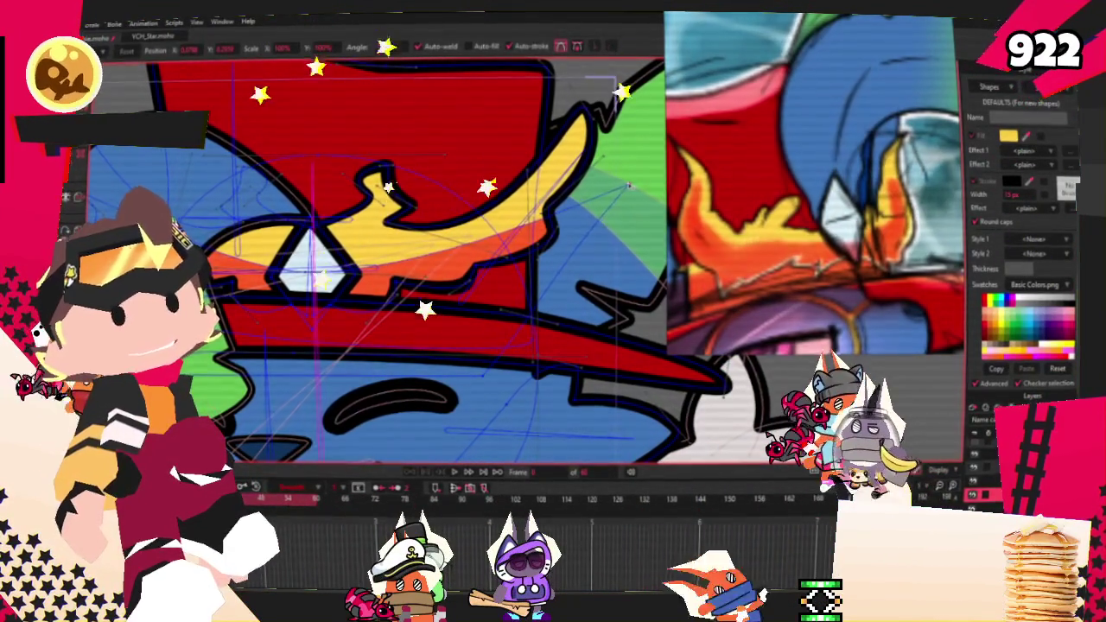
scroll(507, 176, "down", 3)
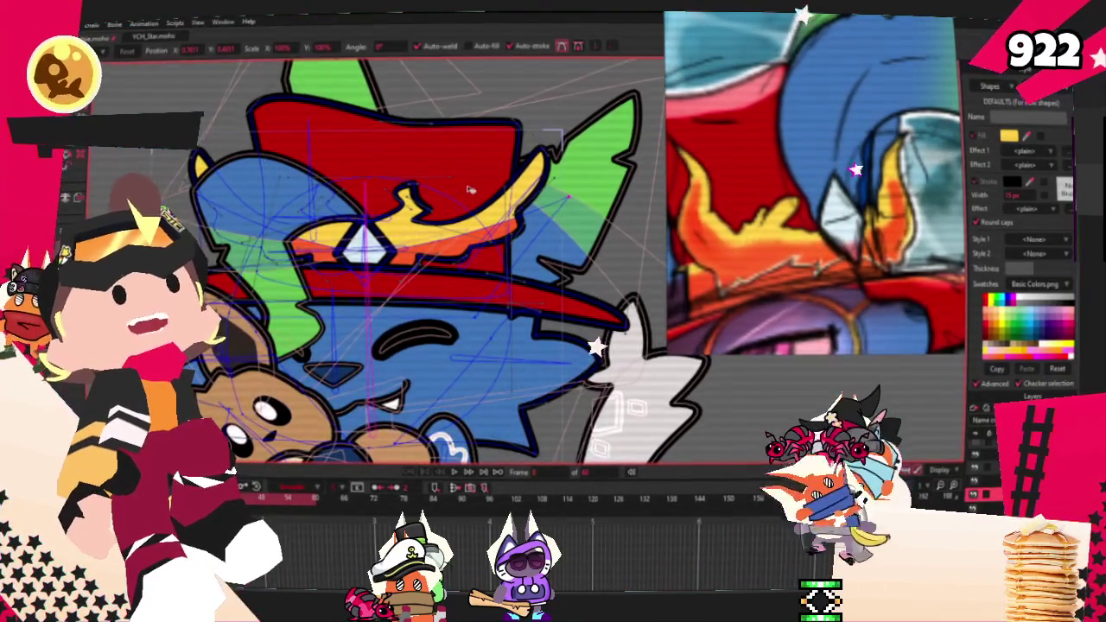
scroll(469, 207, "up", 2)
scroll(491, 358, "up", 1)
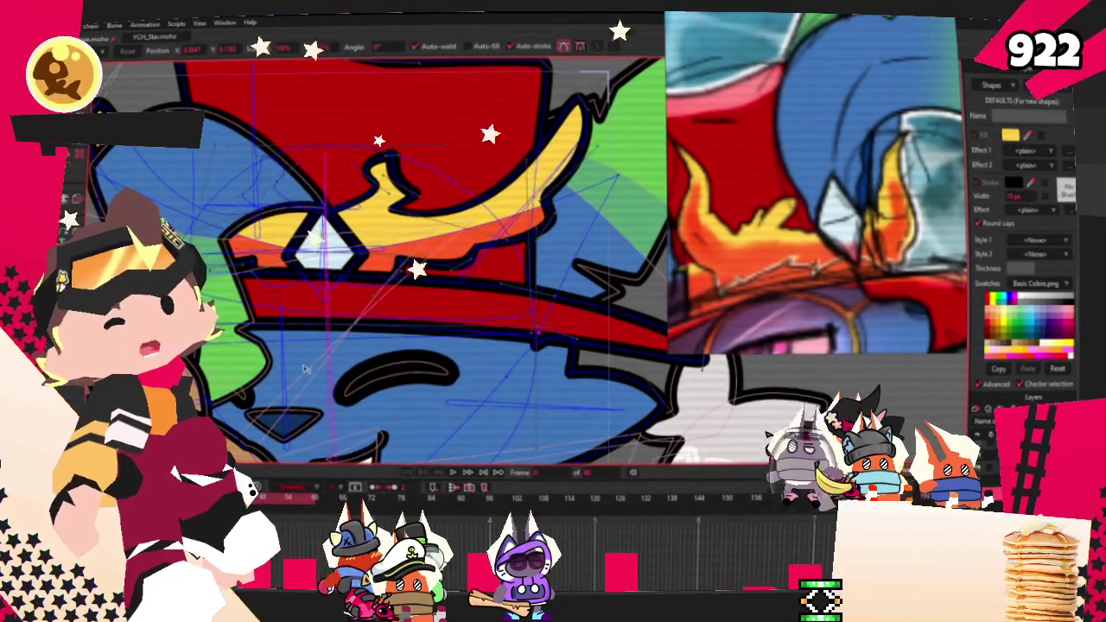
scroll(406, 346, "down", 3)
scroll(389, 384, "up", 2)
scroll(389, 383, "up", 2)
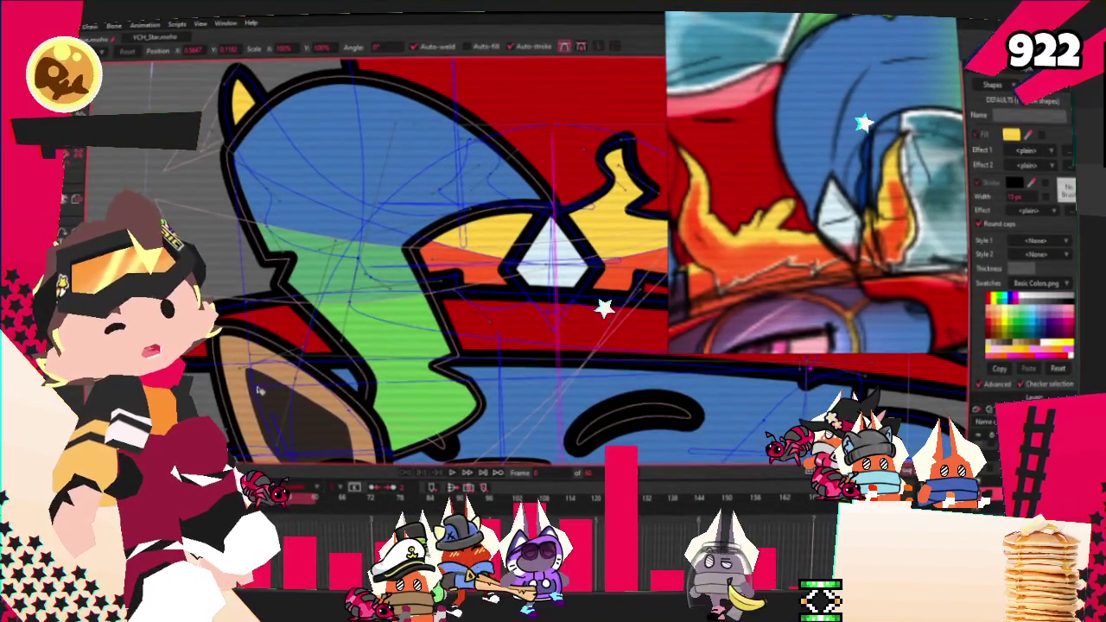
scroll(217, 172, "up", 1)
scroll(217, 173, "up", 1)
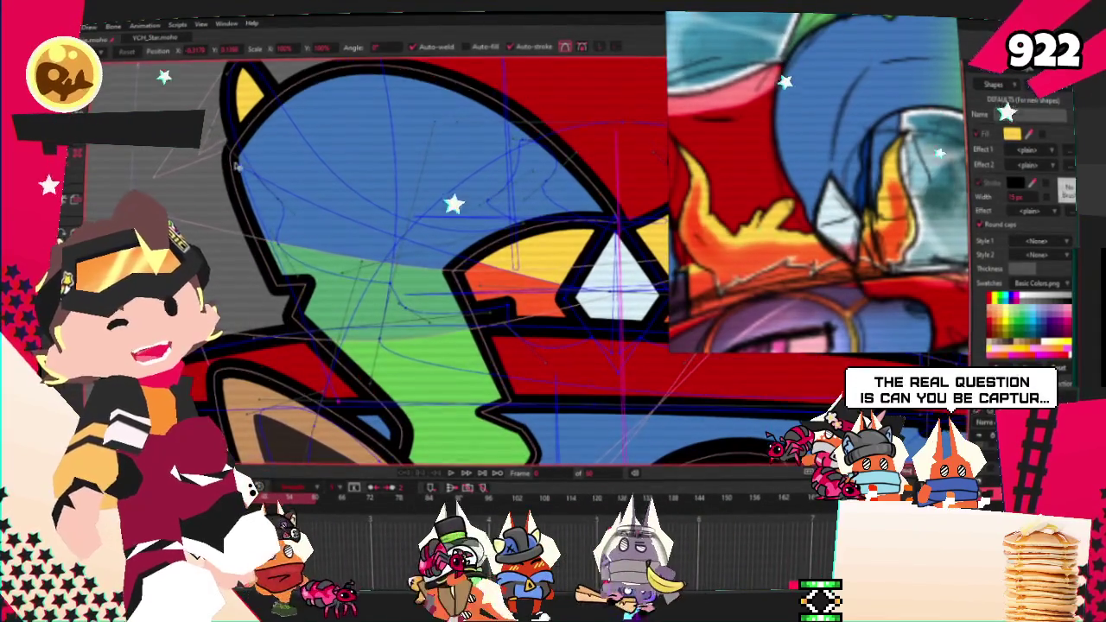
scroll(218, 173, "down", 1)
scroll(218, 173, "down", 1)
scroll(422, 255, "up", 1)
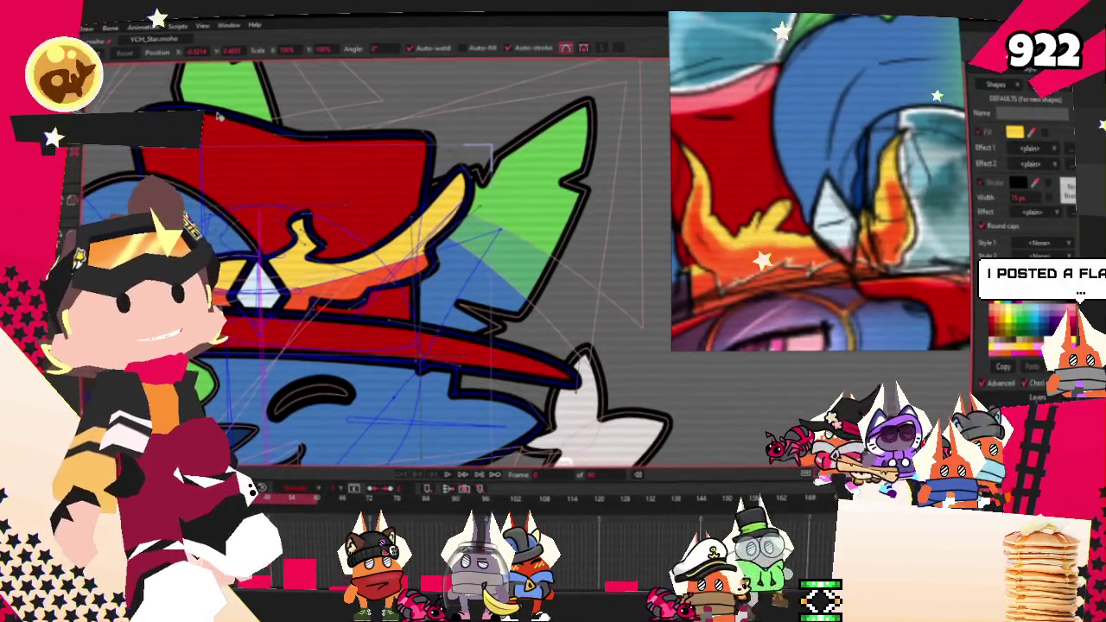
scroll(350, 289, "down", 1)
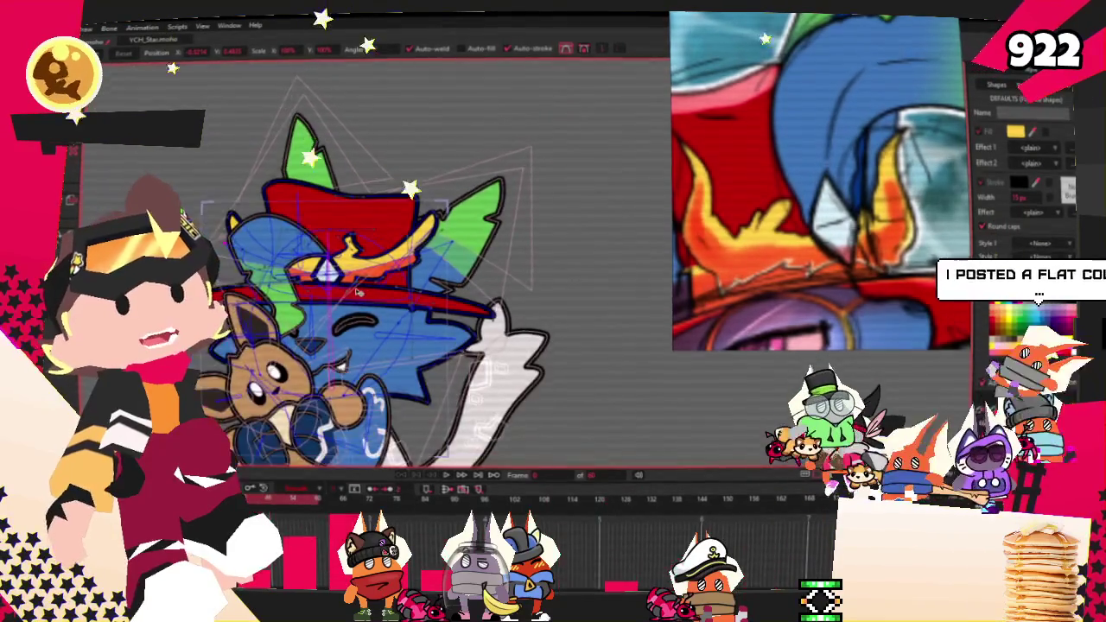
scroll(351, 288, "up", 1)
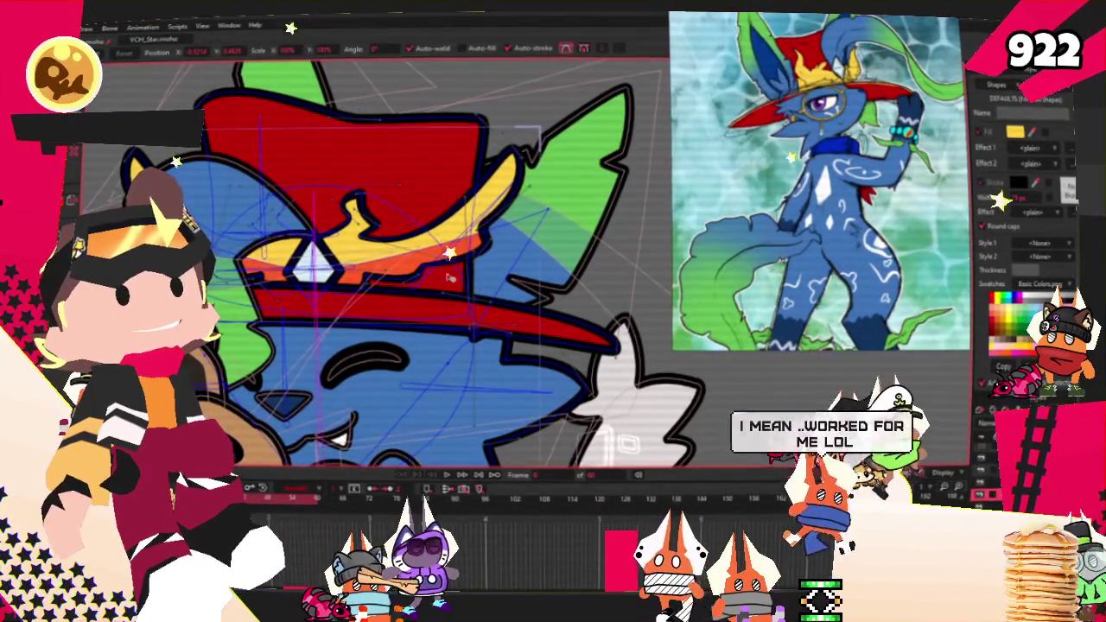
key("g")
scroll(372, 259, "down", 3)
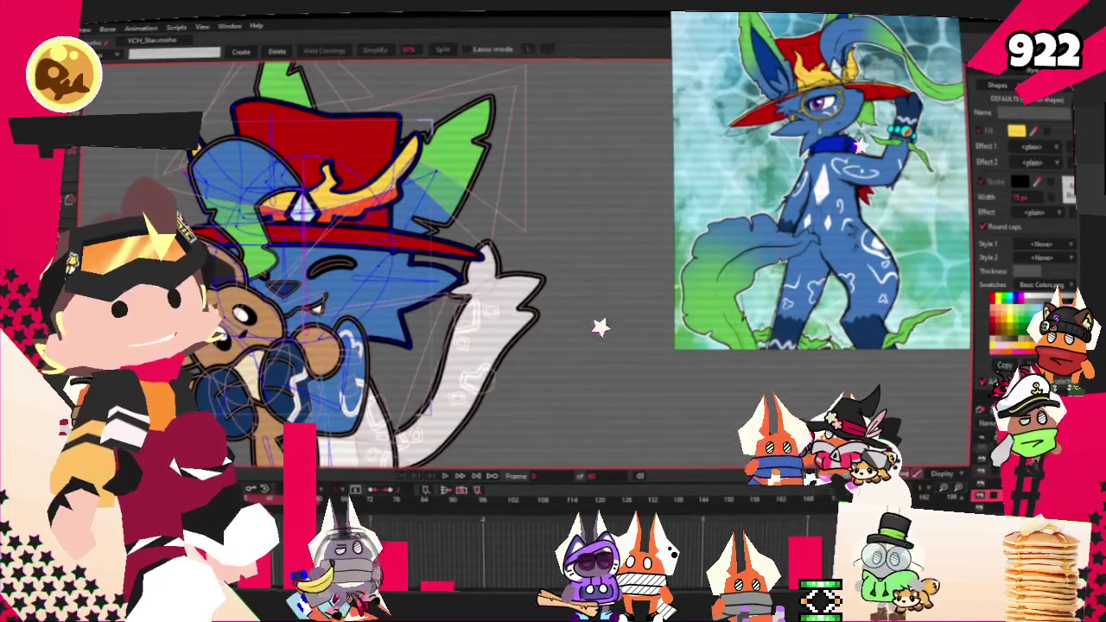
Step: Select all the character's points, then the green ear's outline points
key("q")
scroll(606, 270, "down", 2)
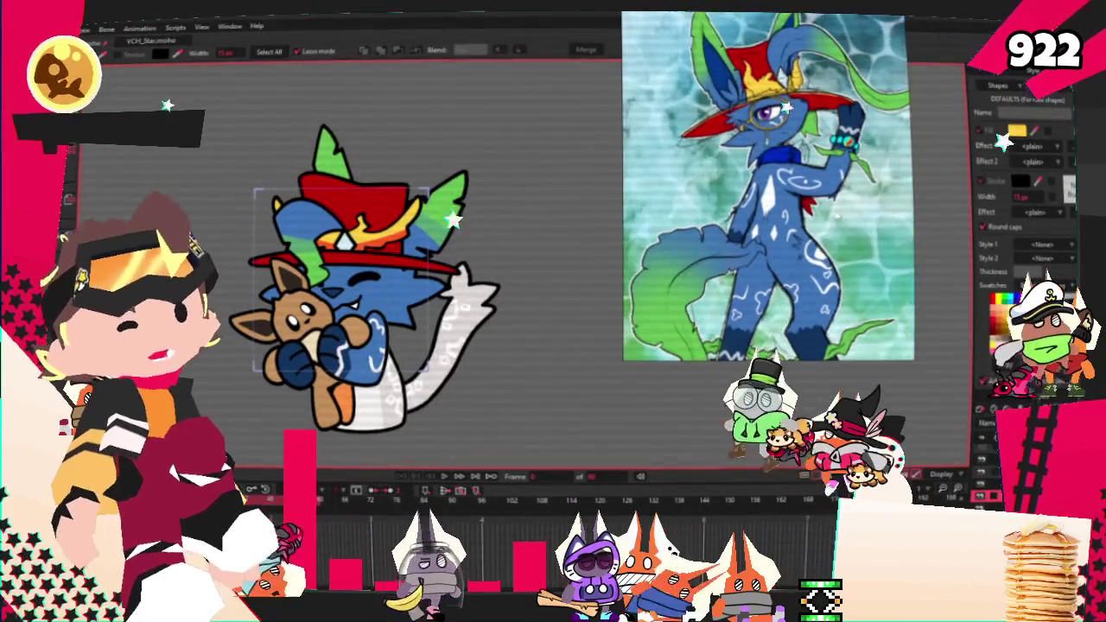
key("z")
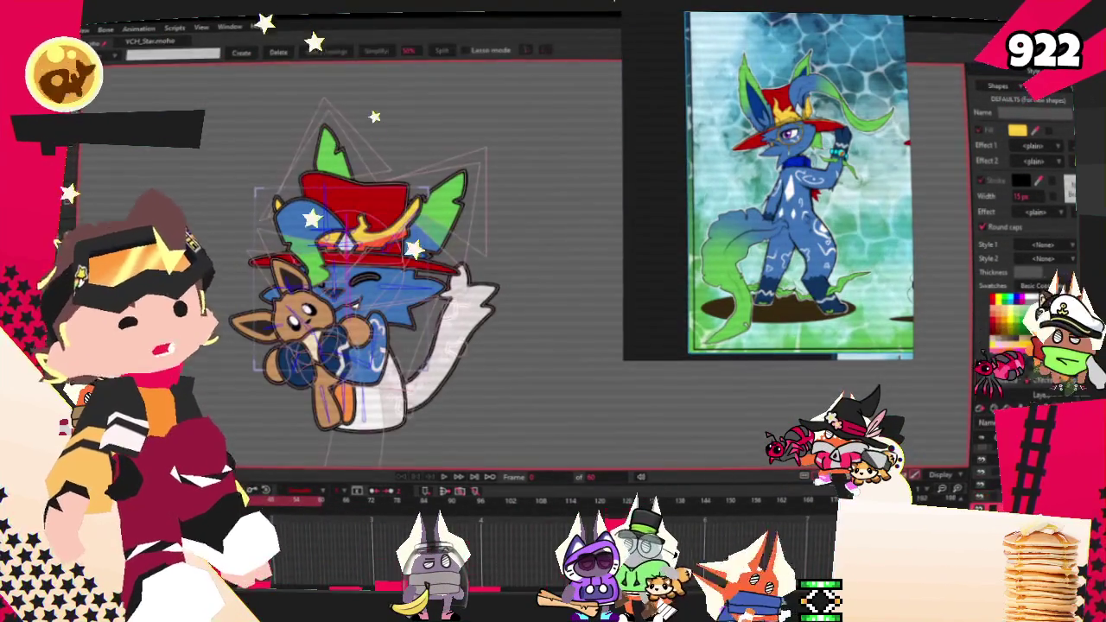
key("ctrl+a")
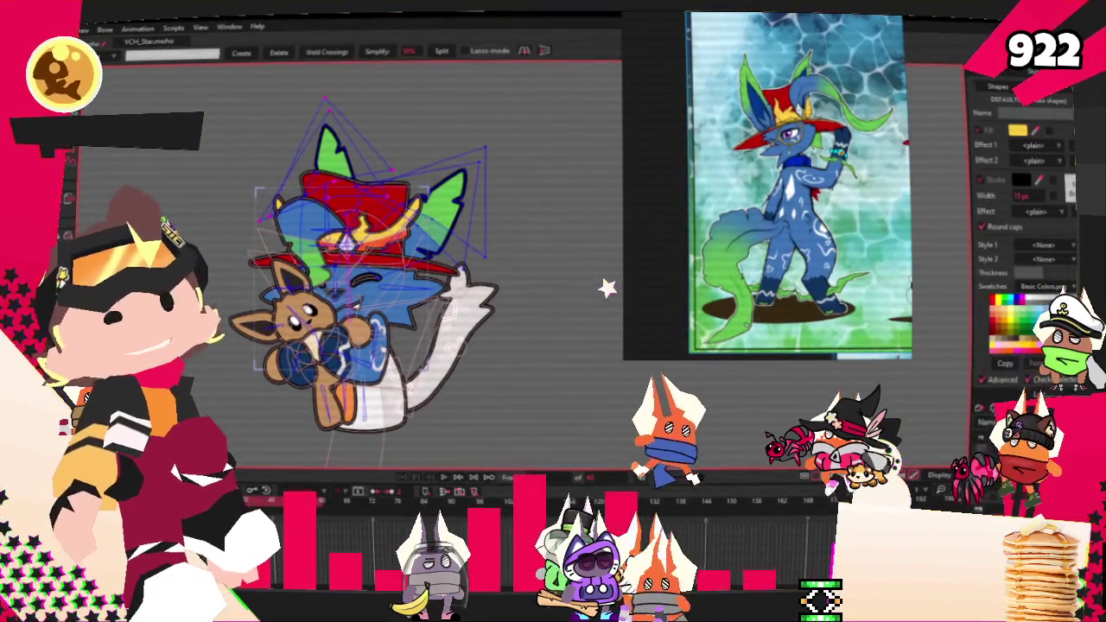
scroll(449, 191, "up", 2)
scroll(449, 190, "up", 2)
scroll(449, 190, "up", 1)
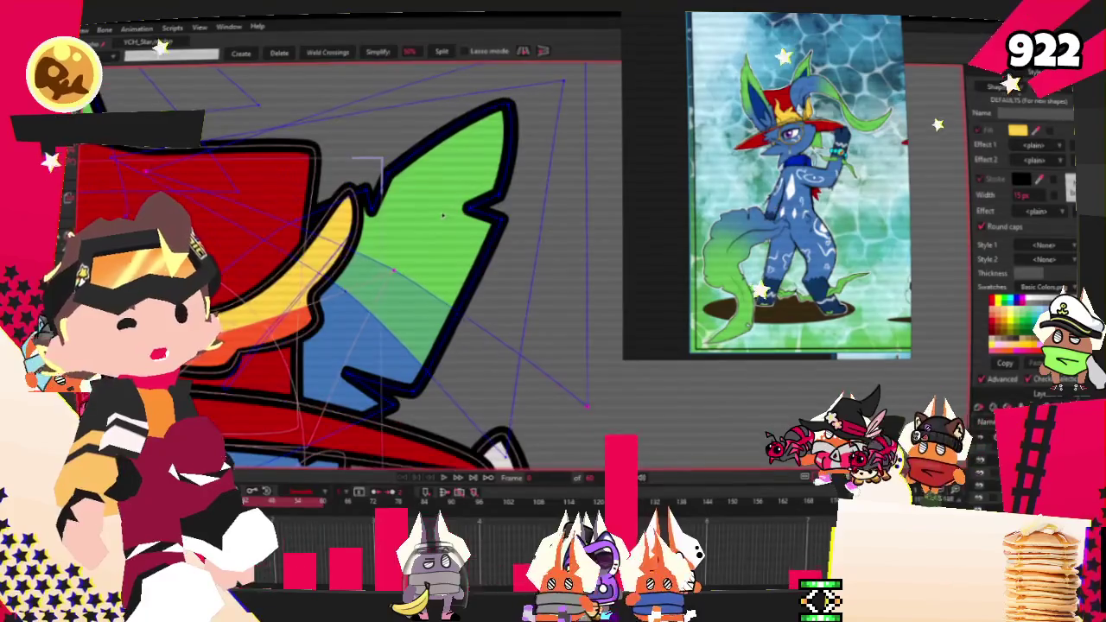
left_click(457, 294)
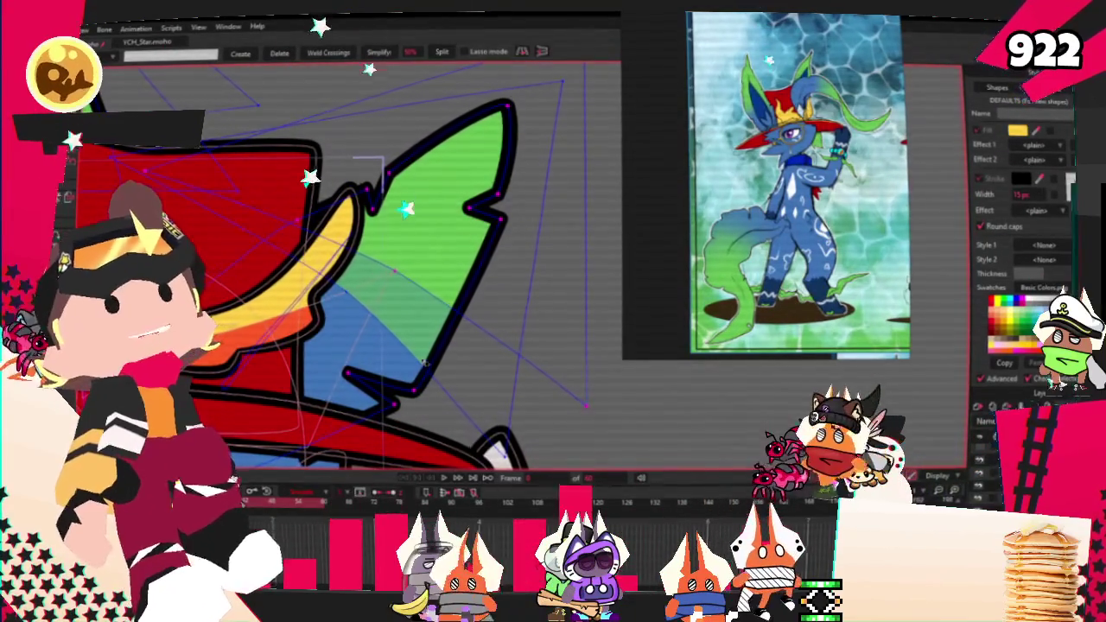
scroll(418, 368, "down", 3)
scroll(479, 359, "down", 1)
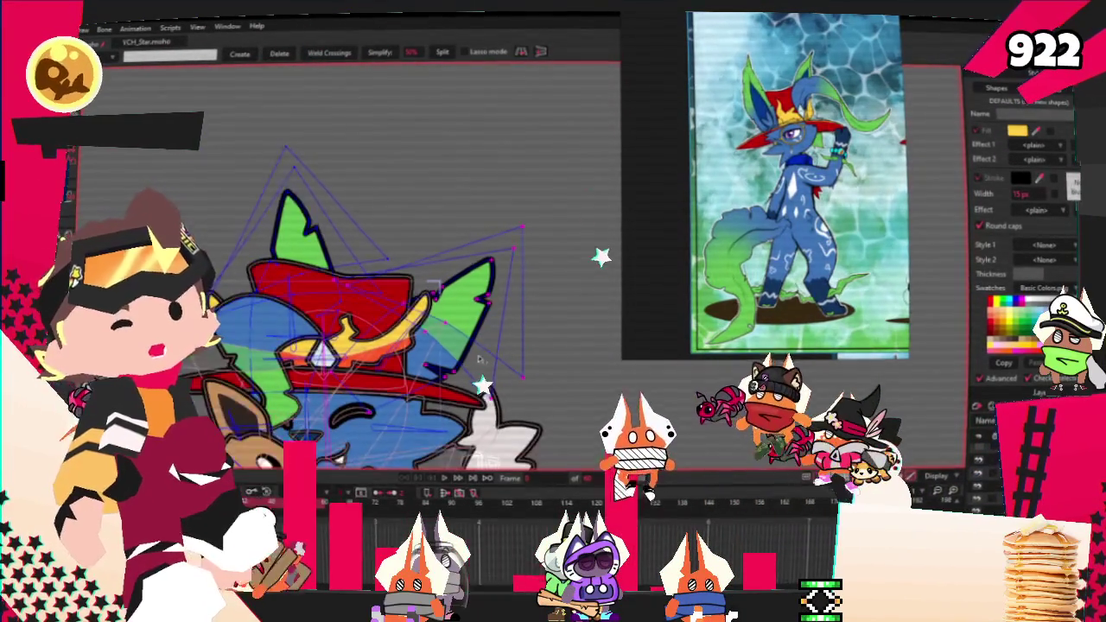
scroll(395, 236, "down", 4)
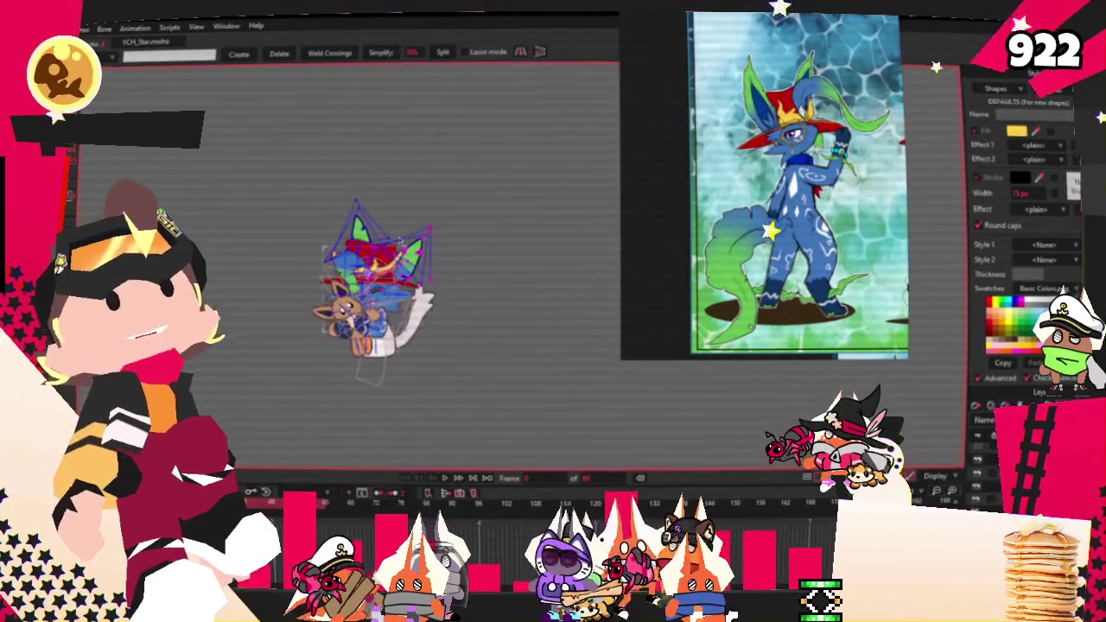
scroll(396, 237, "up", 2)
scroll(449, 285, "up", 2)
scroll(460, 296, "up", 3)
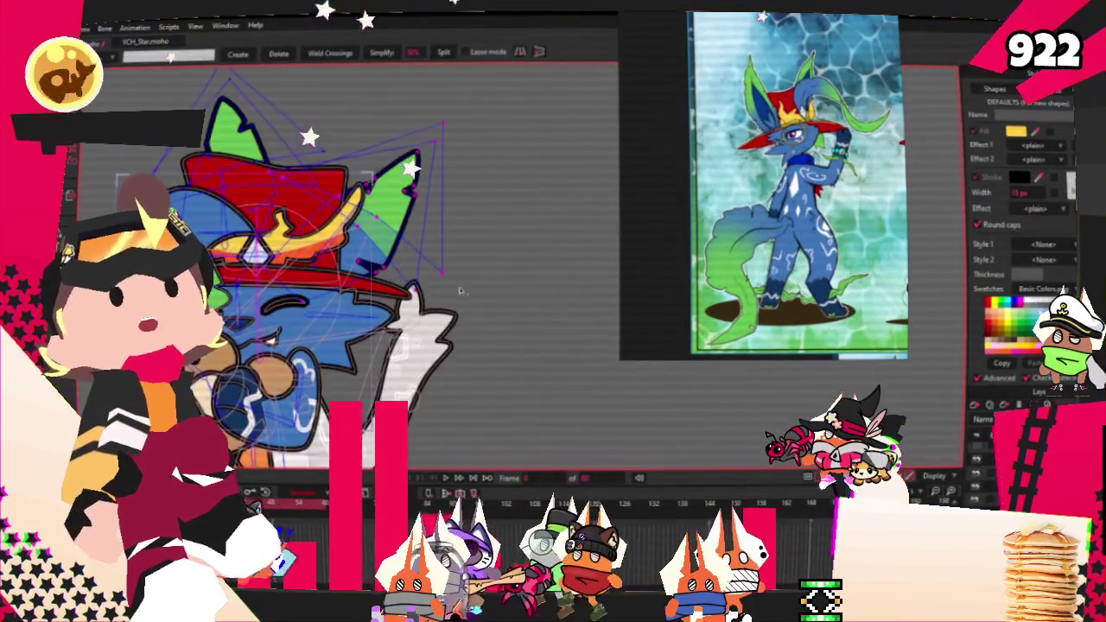
left_click_drag(459, 296, 492, 151)
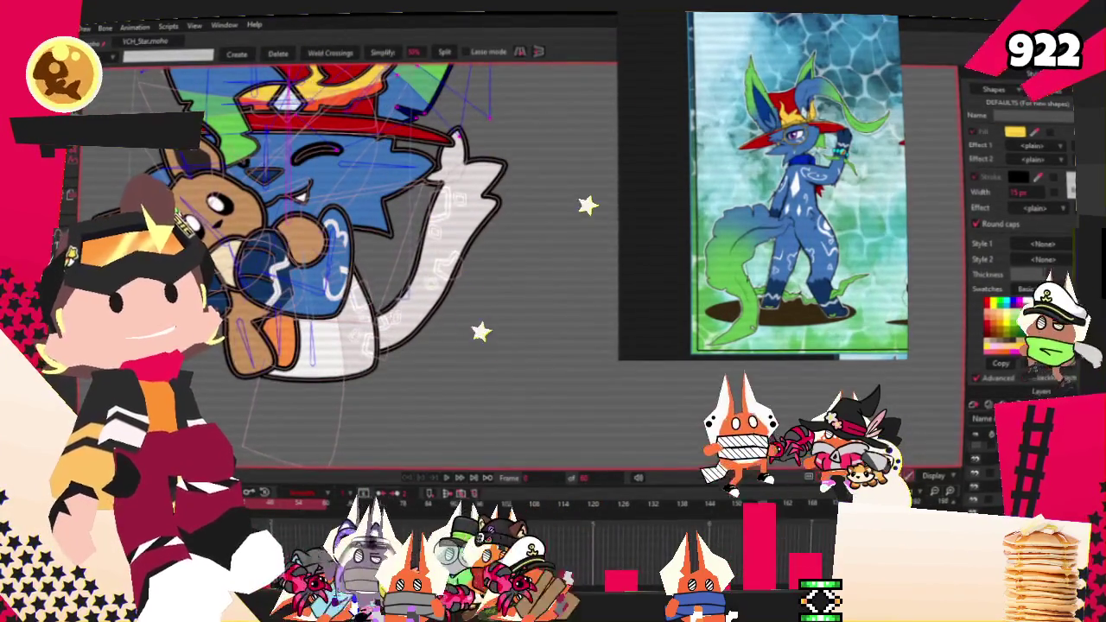
Step: Select the white tail shape and delete it
left_click_drag(484, 173, 337, 345)
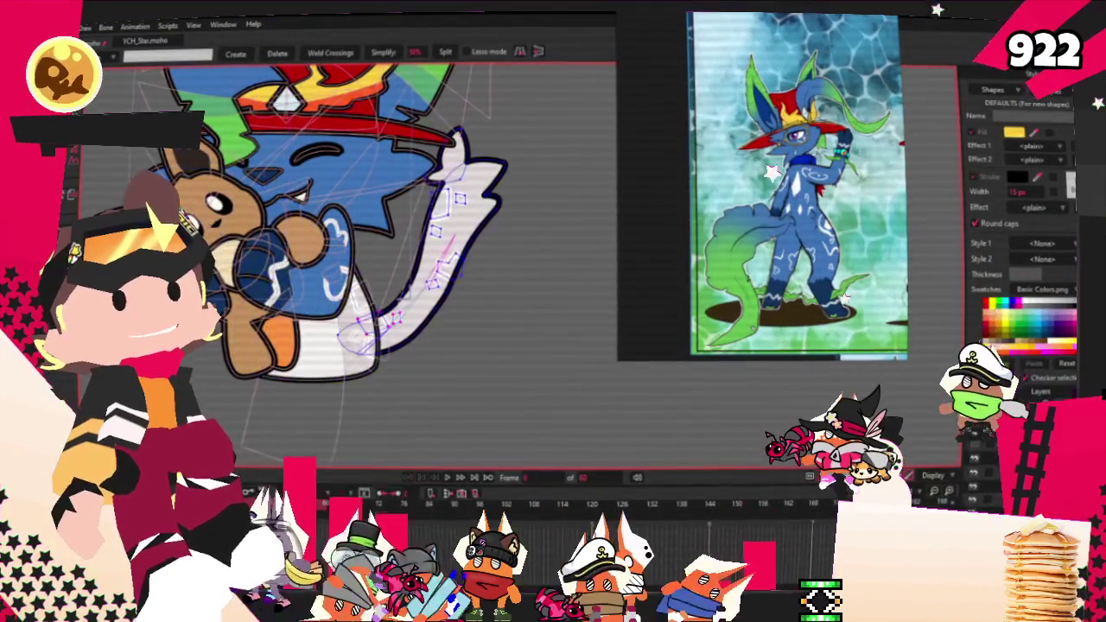
scroll(346, 129, "up", 1)
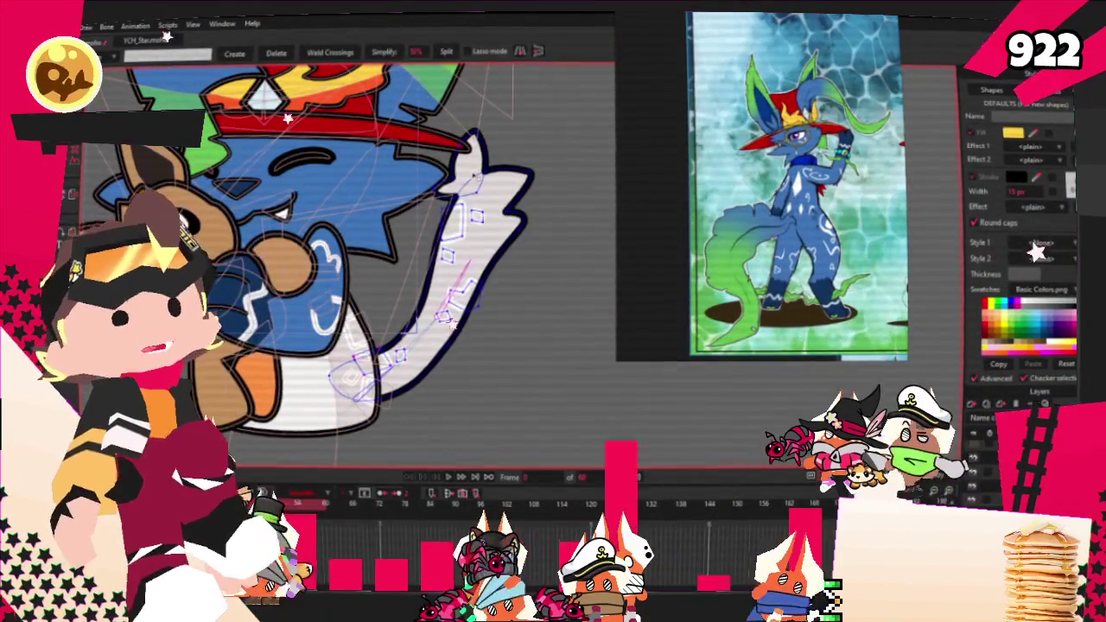
scroll(473, 238, "up", 2)
scroll(473, 239, "up", 2)
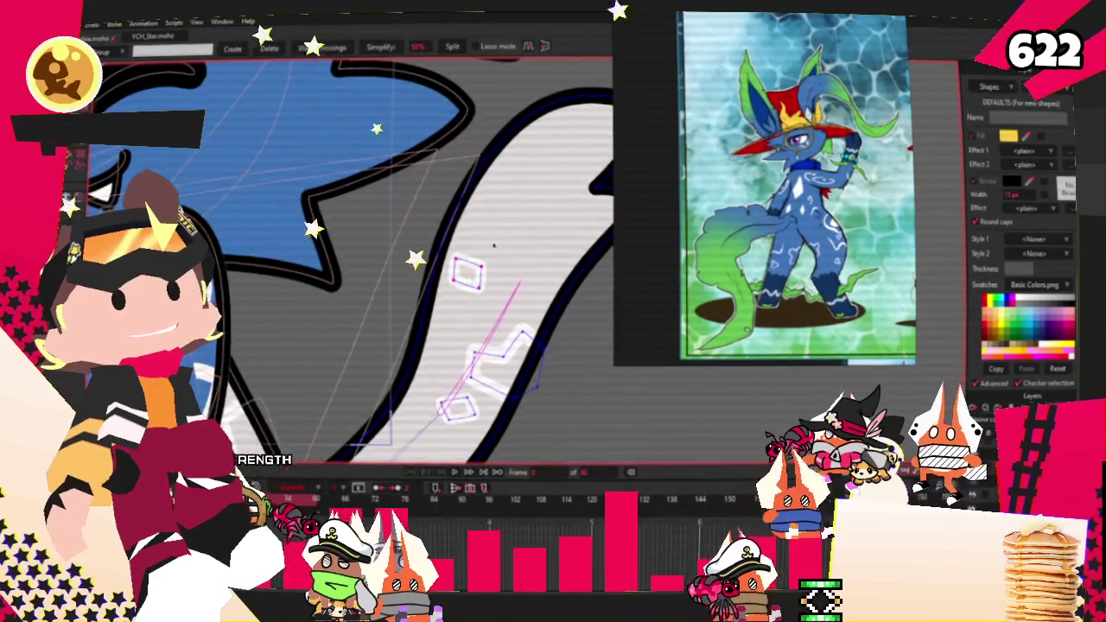
scroll(493, 309, "down", 2)
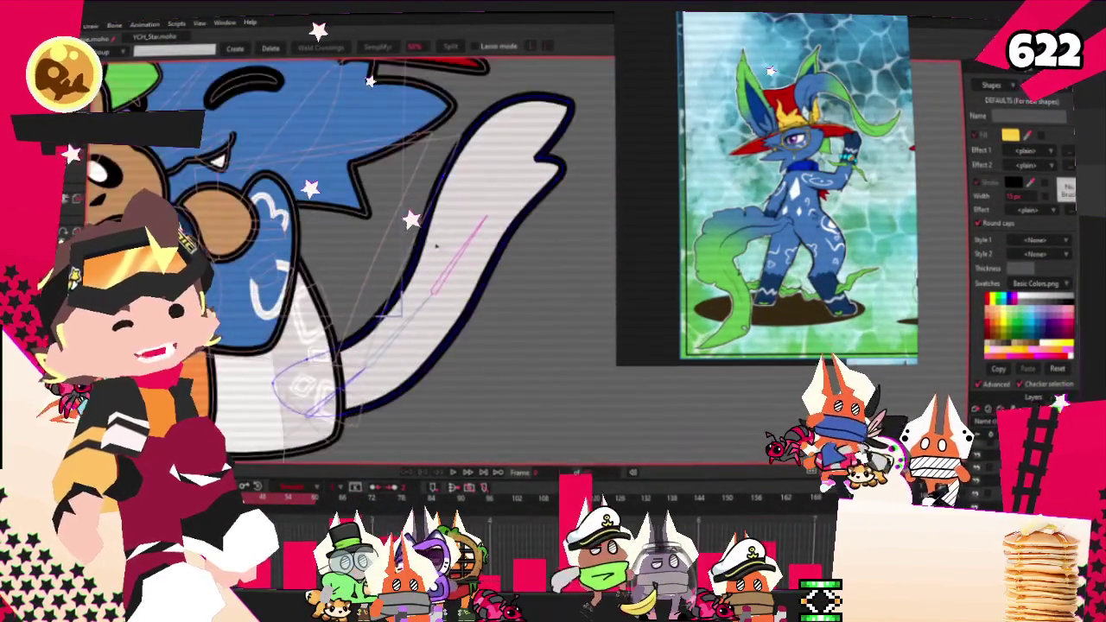
scroll(446, 315, "down", 2)
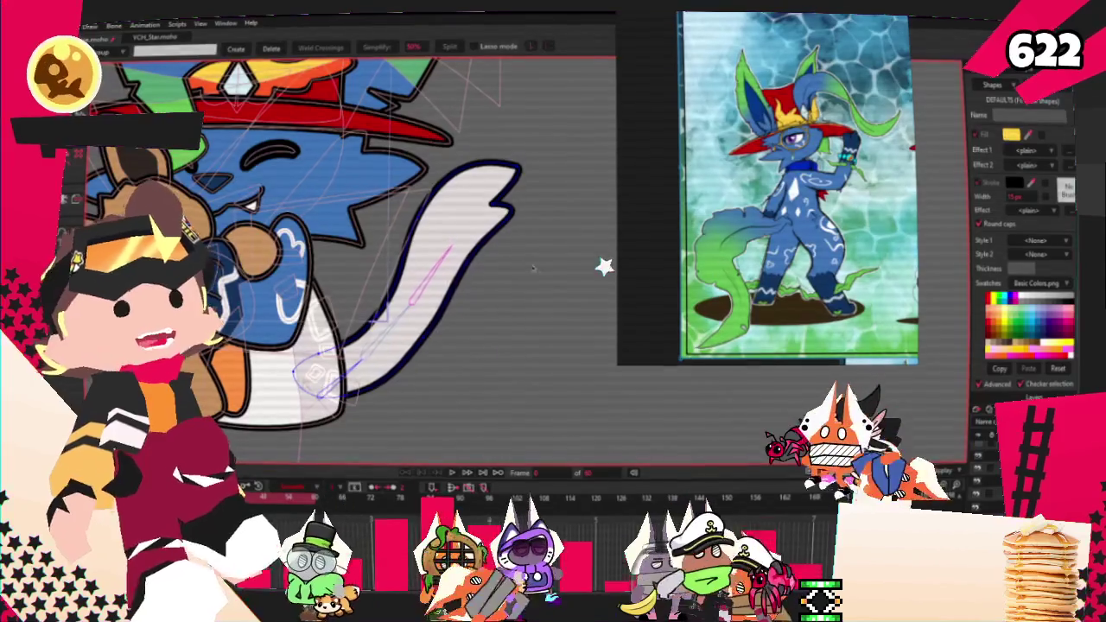
left_click(428, 253)
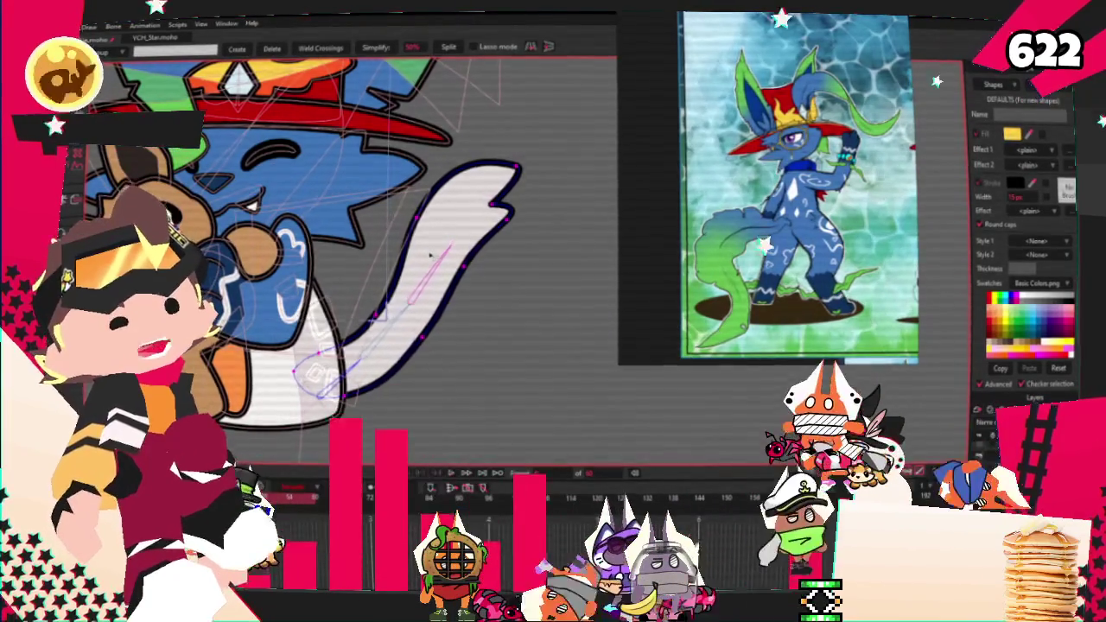
key("Delete")
scroll(432, 256, "down", 3)
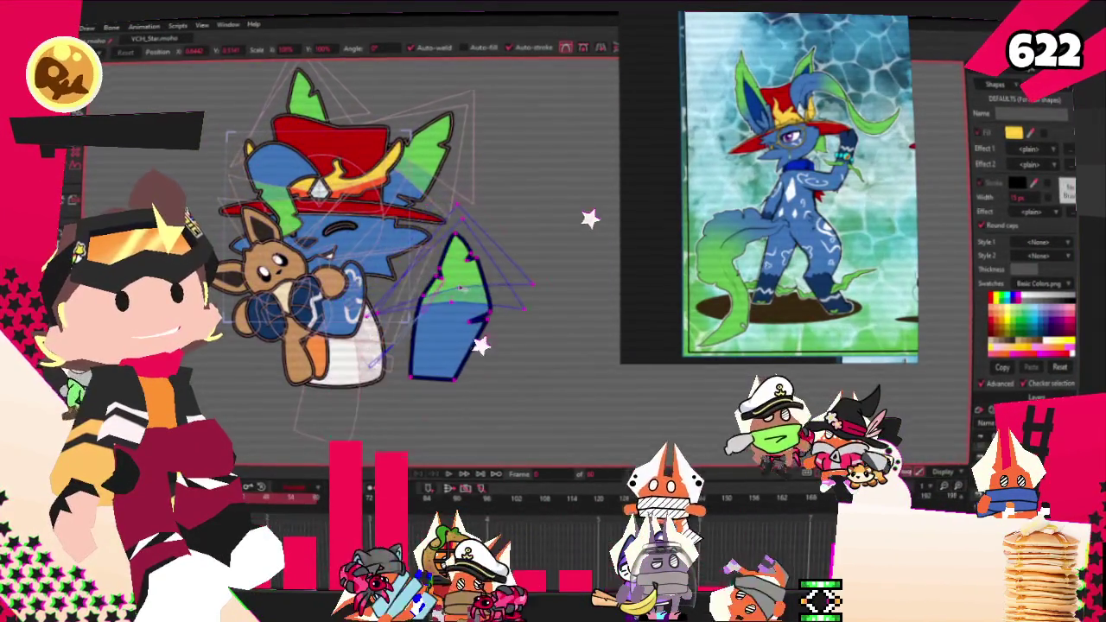
Step: Rotate the green-blue leafy shape clockwise and shift it up and right beside the cat
scroll(560, 328, "up", 3)
left_click_drag(521, 308, 366, 343)
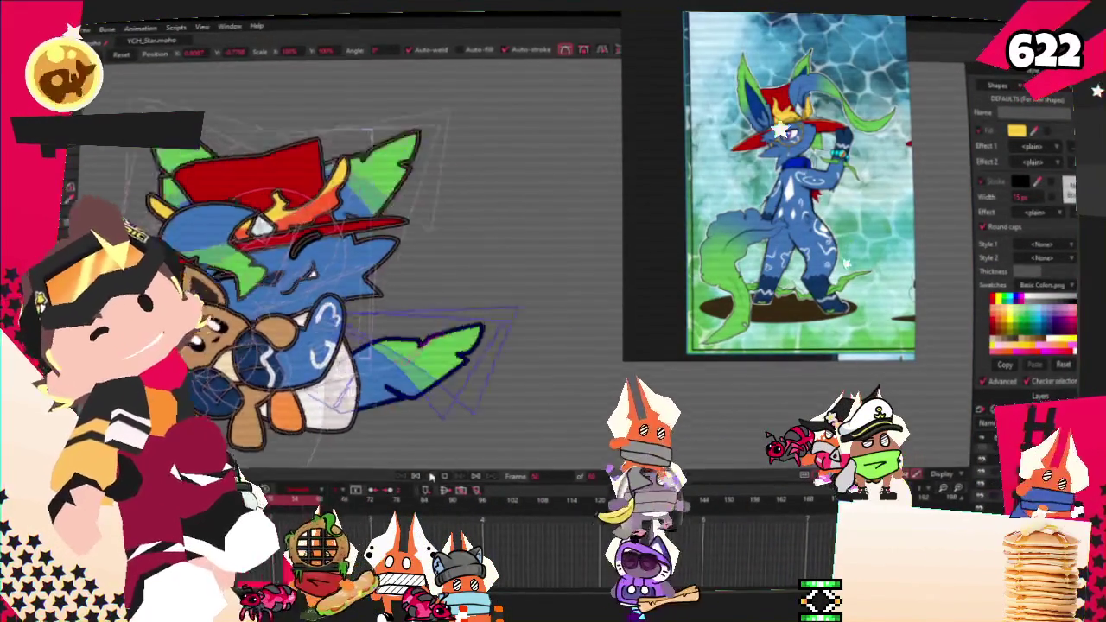
key("space")
scroll(353, 308, "down", 2)
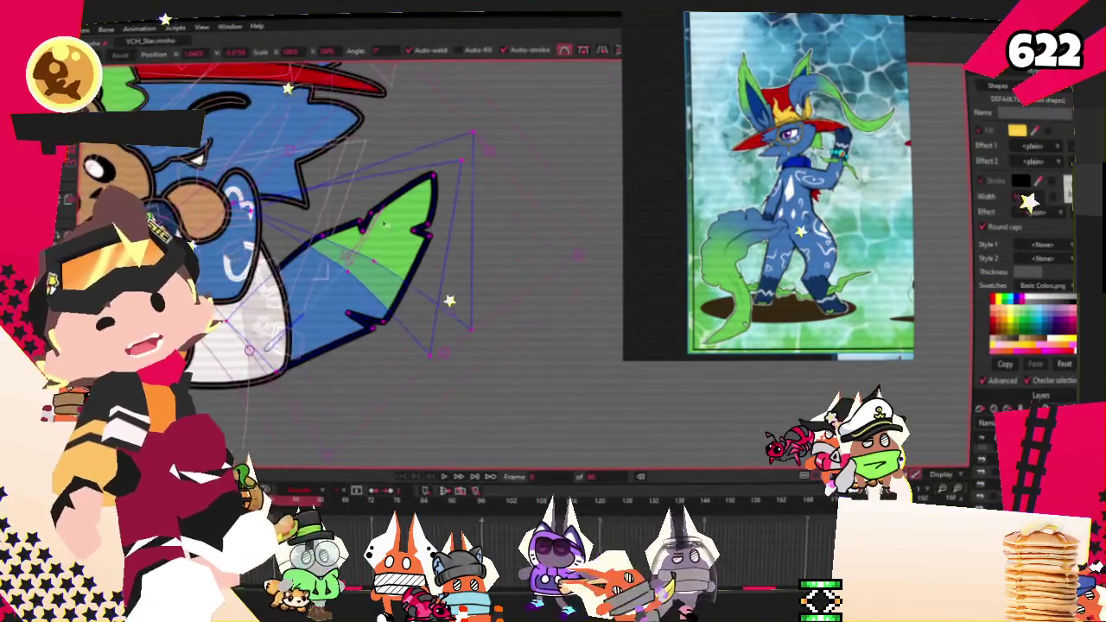
mouse_move(503, 127)
left_mouse_down()
mouse_move(521, 95)
mouse_move(524, 162)
mouse_move(492, 196)
left_mouse_up()
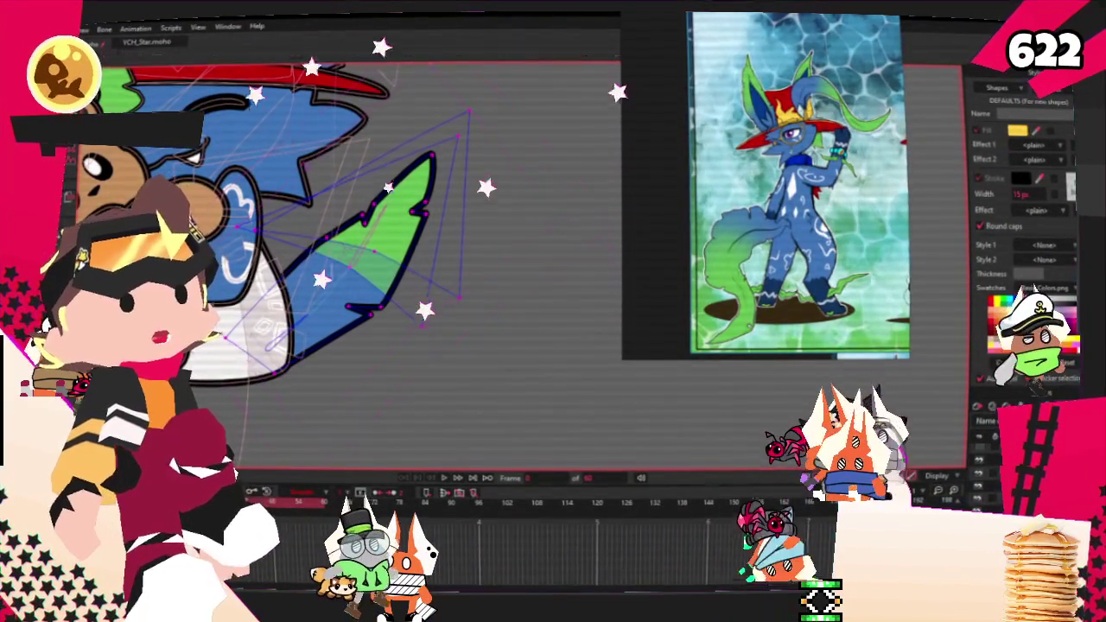
scroll(598, 342, "down", 2)
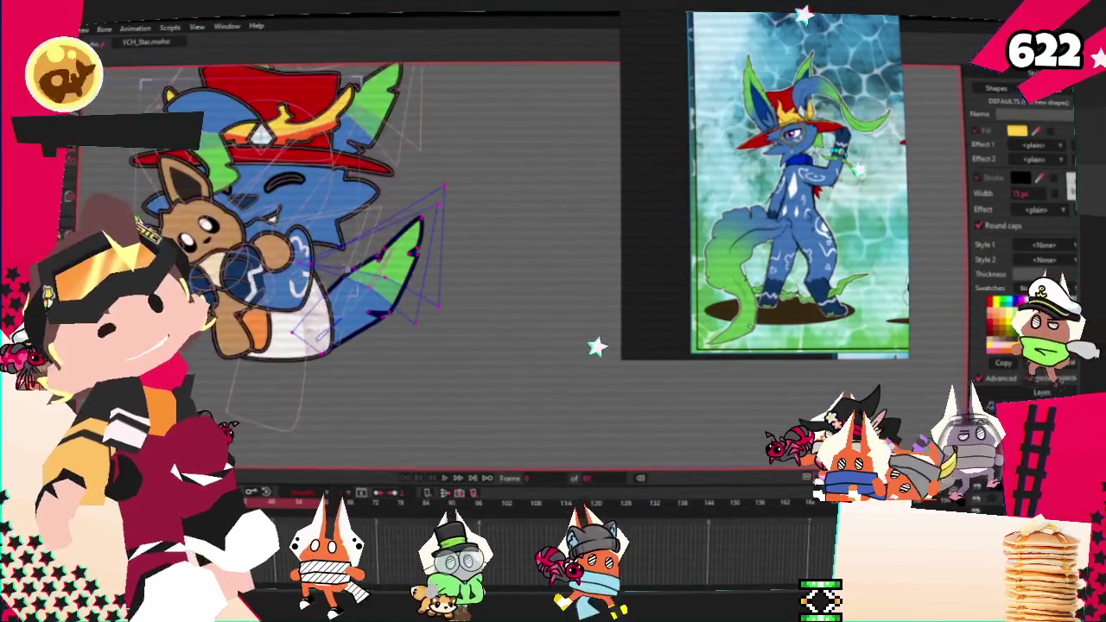
scroll(350, 294, "up", 3)
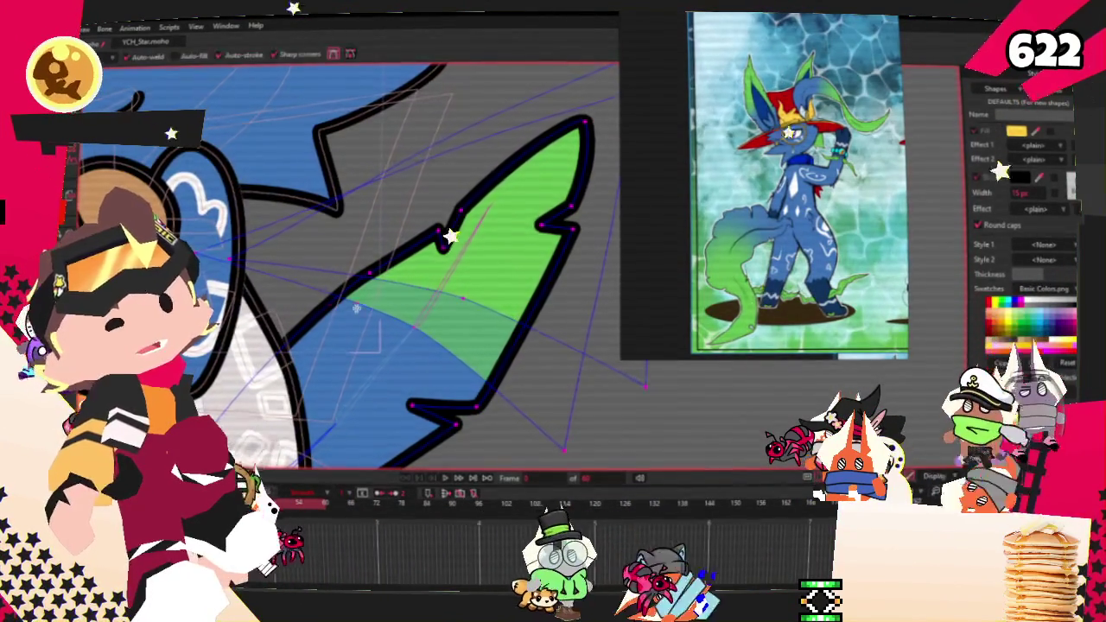
scroll(350, 307, "up", 2)
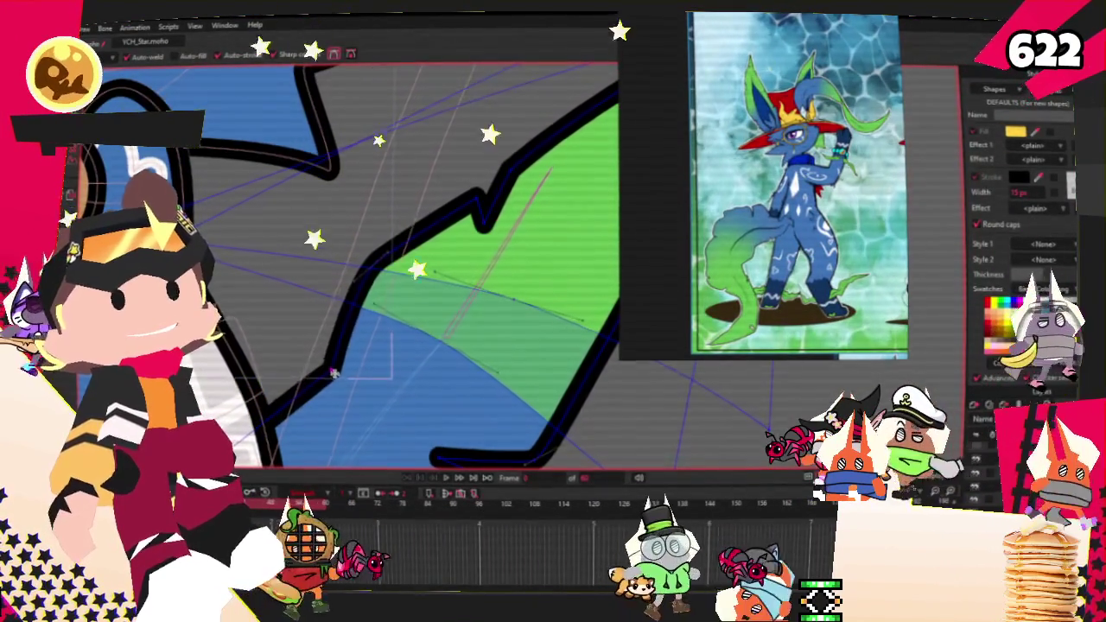
scroll(335, 371, "down", 2)
scroll(311, 432, "up", 2)
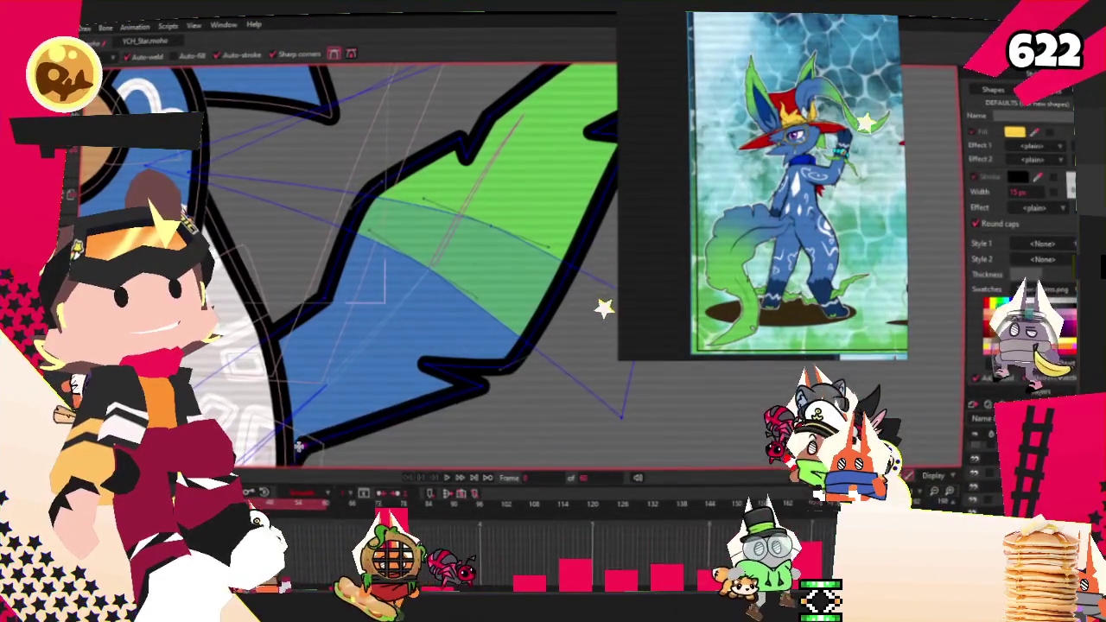
scroll(553, 337, "down", 2)
scroll(501, 294, "down", 2)
scroll(467, 268, "down", 1)
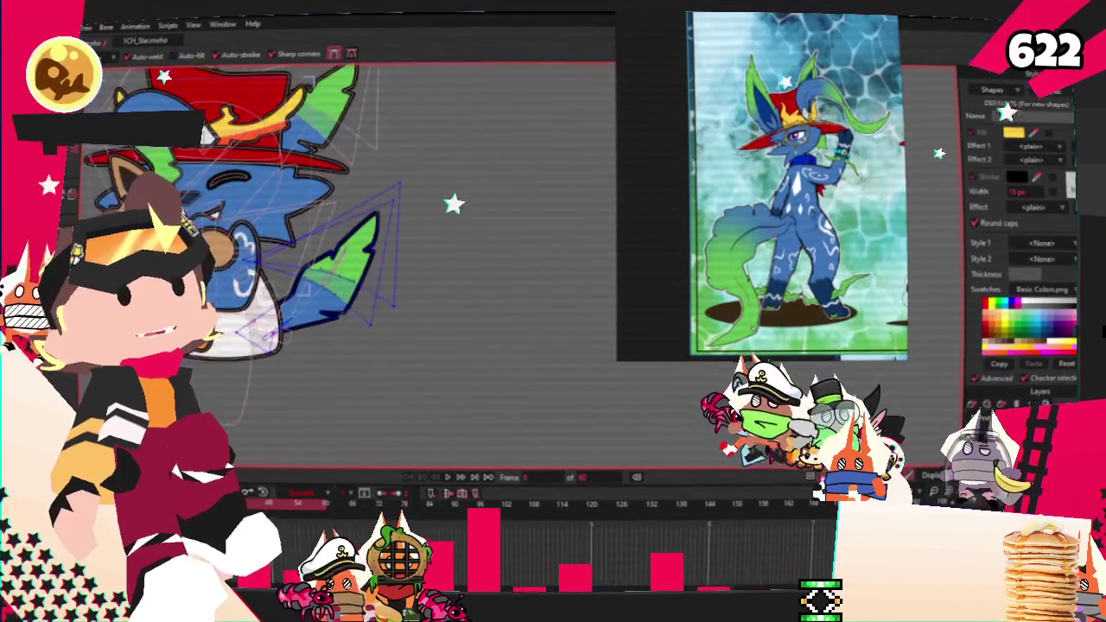
scroll(376, 459, "up", 1)
scroll(376, 459, "up", 2)
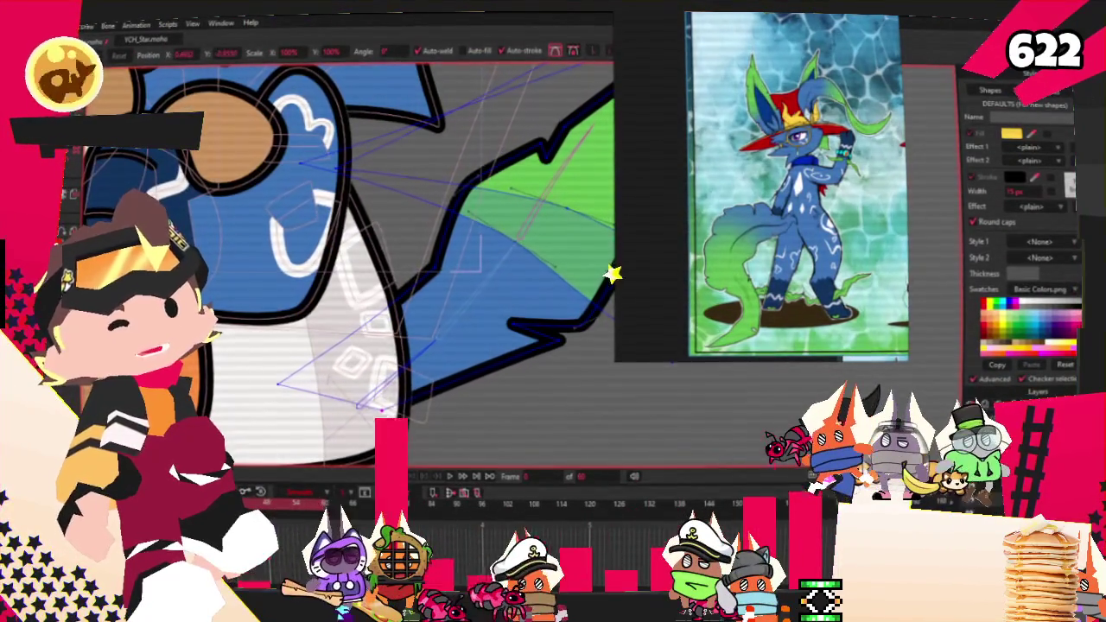
scroll(323, 377, "down", 3)
scroll(305, 273, "up", 2)
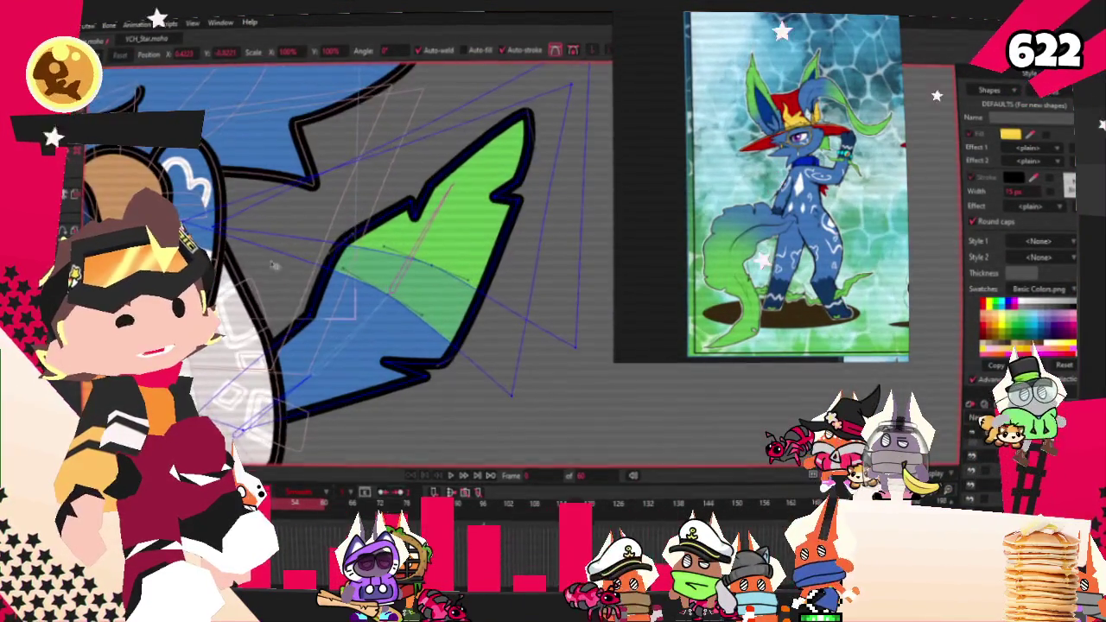
scroll(395, 286, "up", 1)
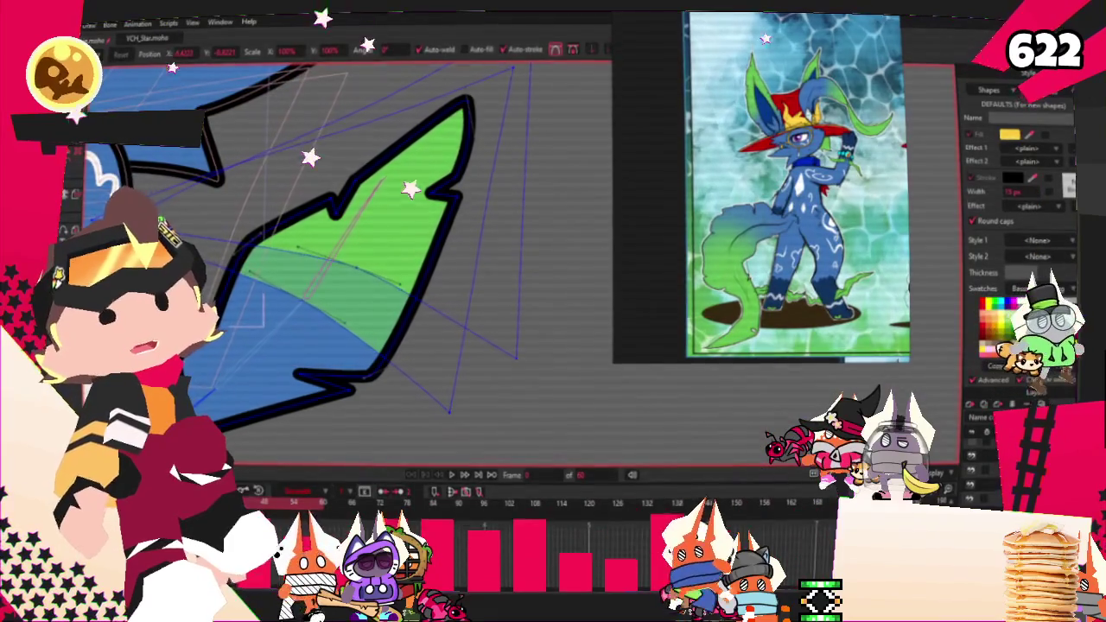
Step: Nudge the leafy tail further up and right, then play the animation to check it
key("a")
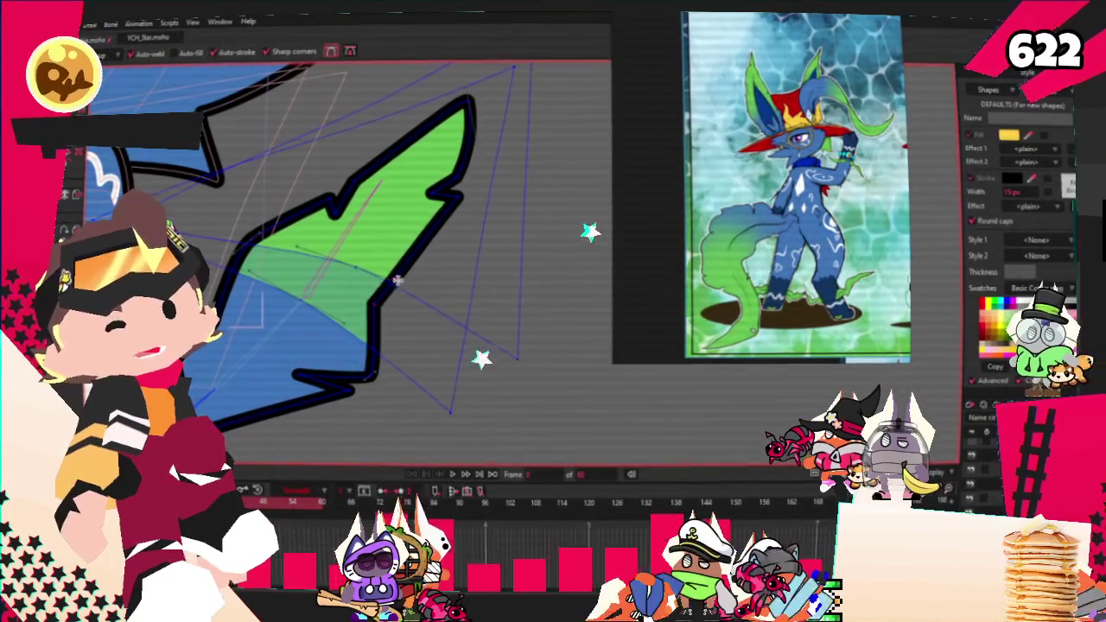
key("t")
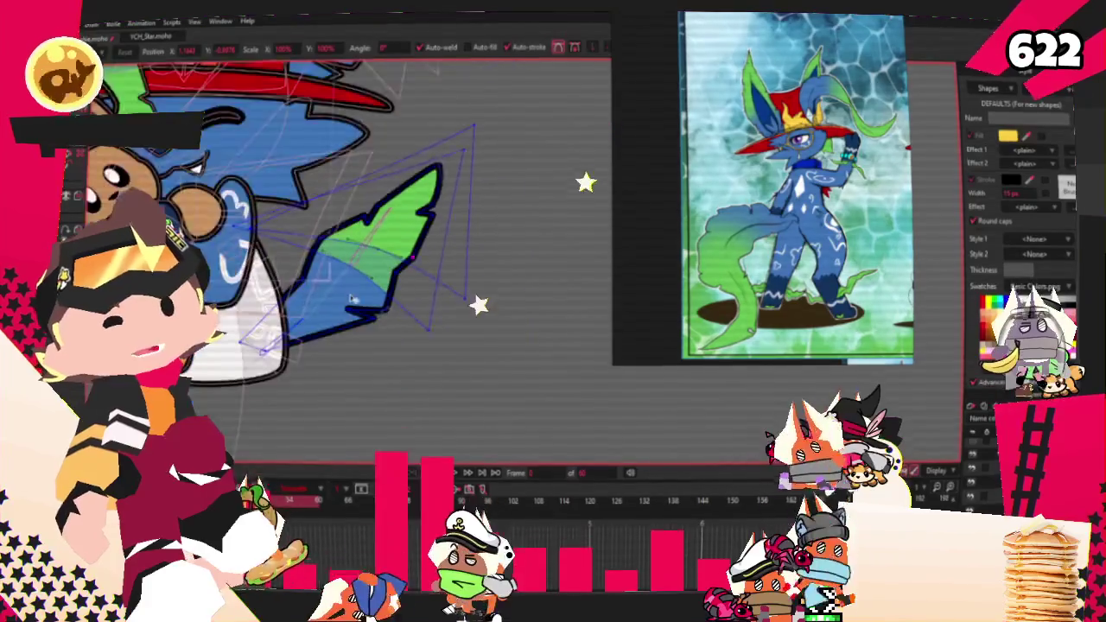
left_click_drag(421, 286, 463, 231)
key("a")
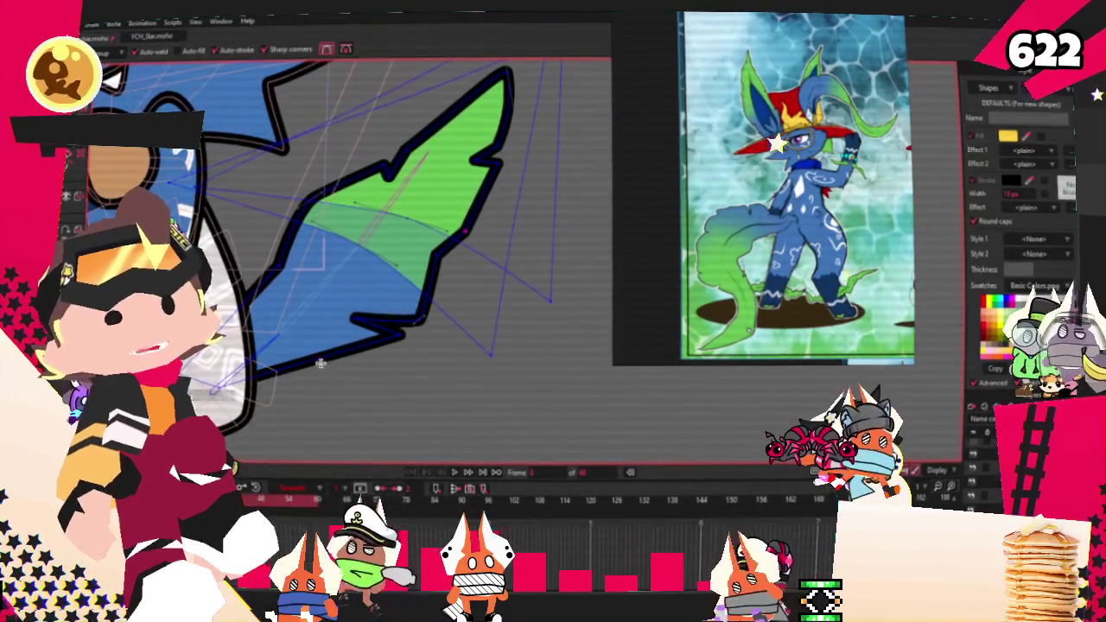
scroll(302, 374, "down", 3)
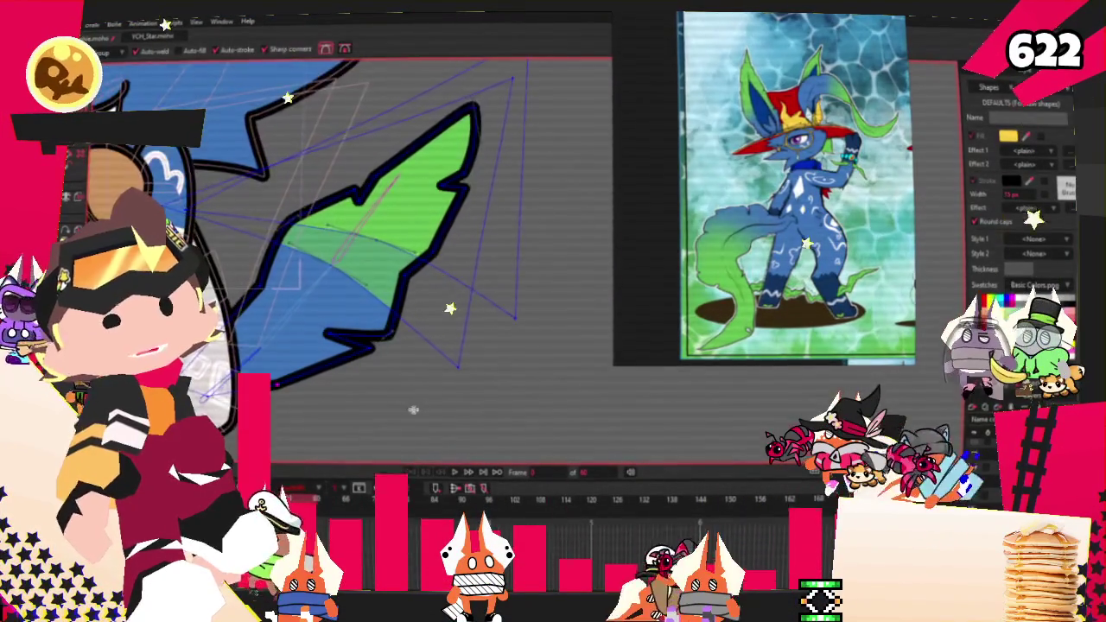
left_click(456, 472)
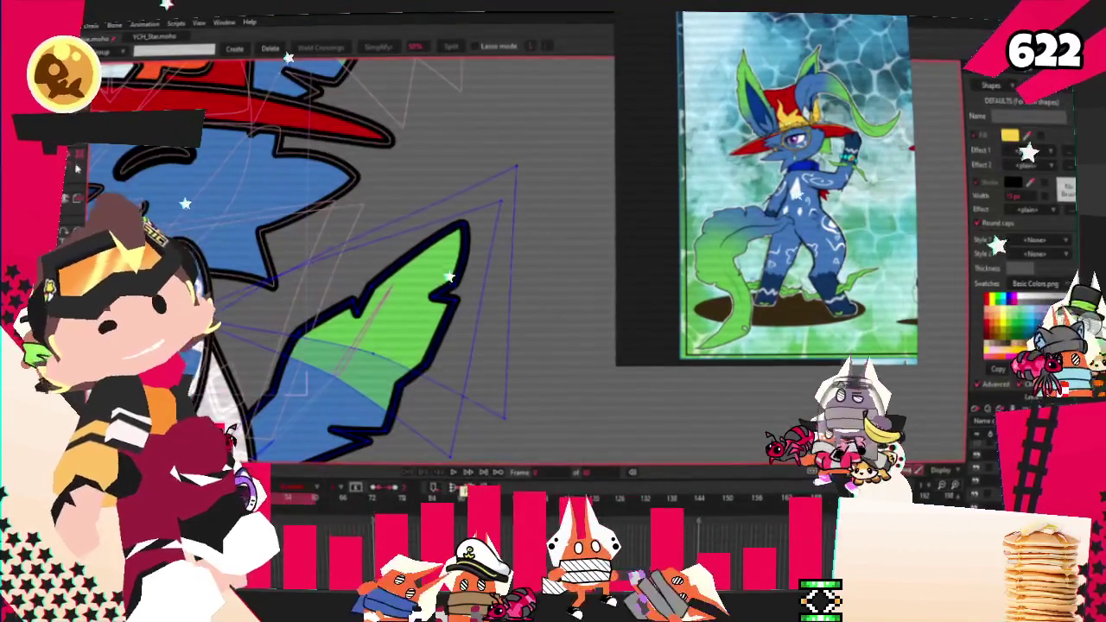
Step: Drag the tail outline's top-right point outward to reshape the tail
key("a")
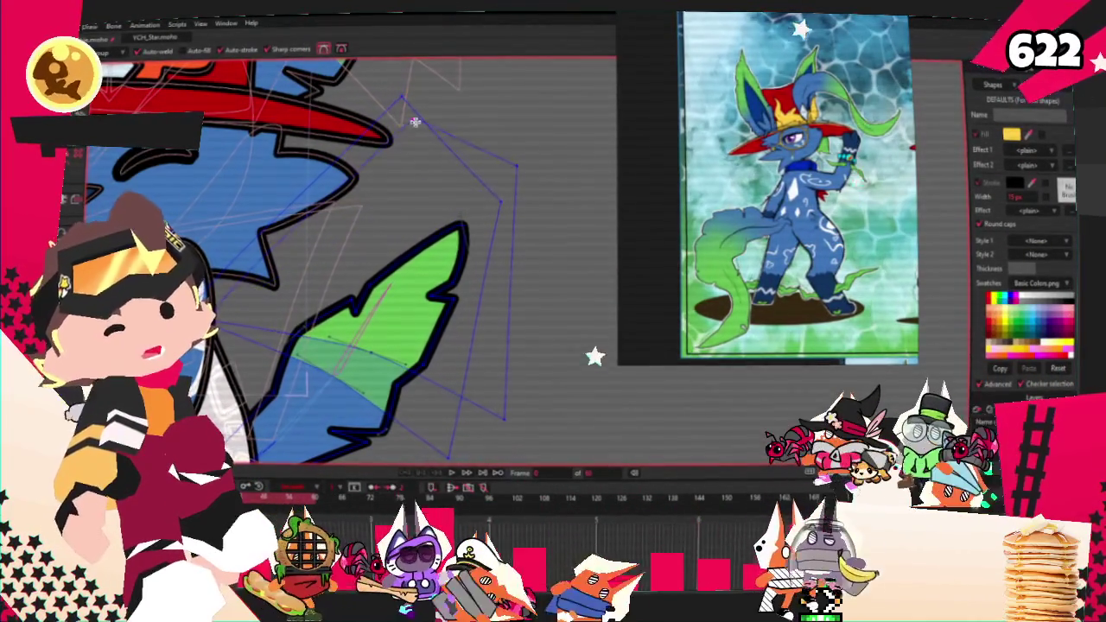
key("t")
left_click_drag(516, 165, 555, 185)
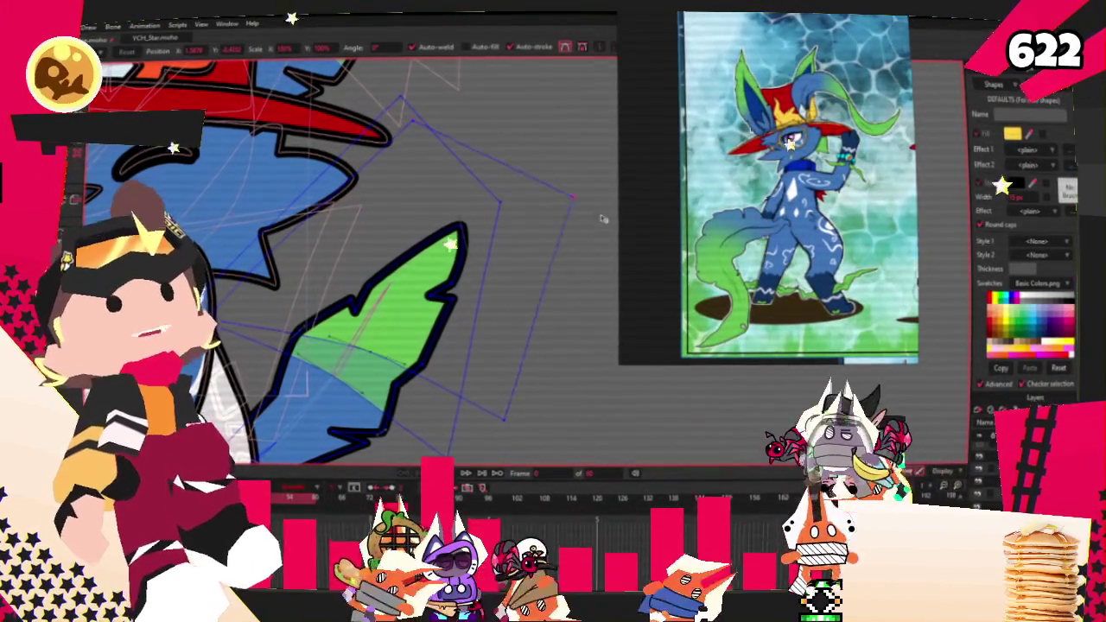
scroll(518, 233, "down", 5)
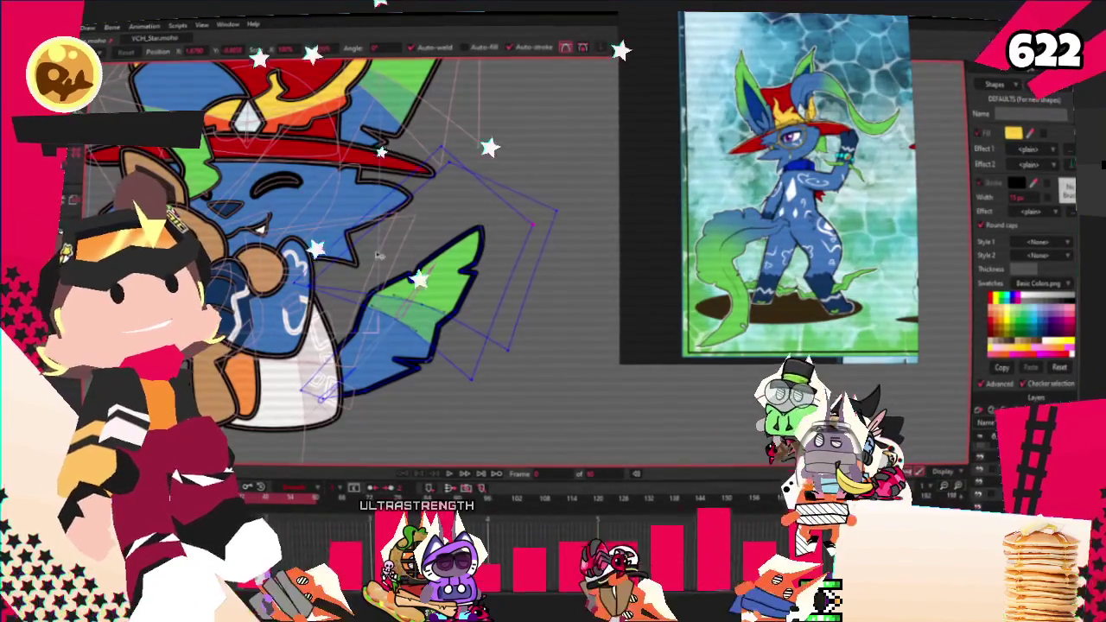
scroll(348, 269, "up", 3)
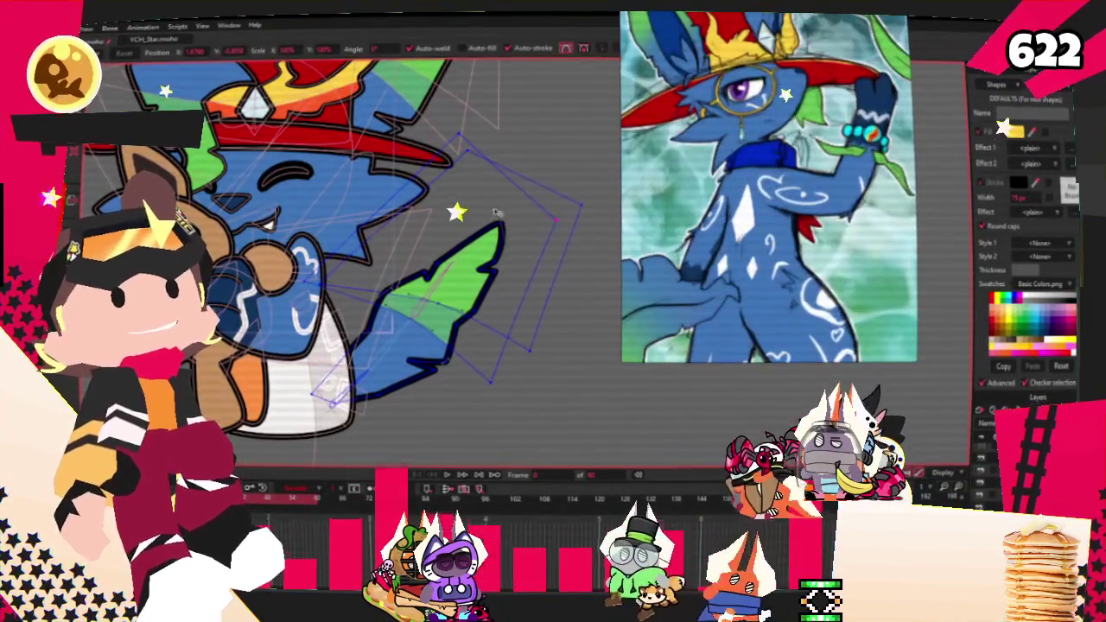
scroll(346, 311, "up", 2)
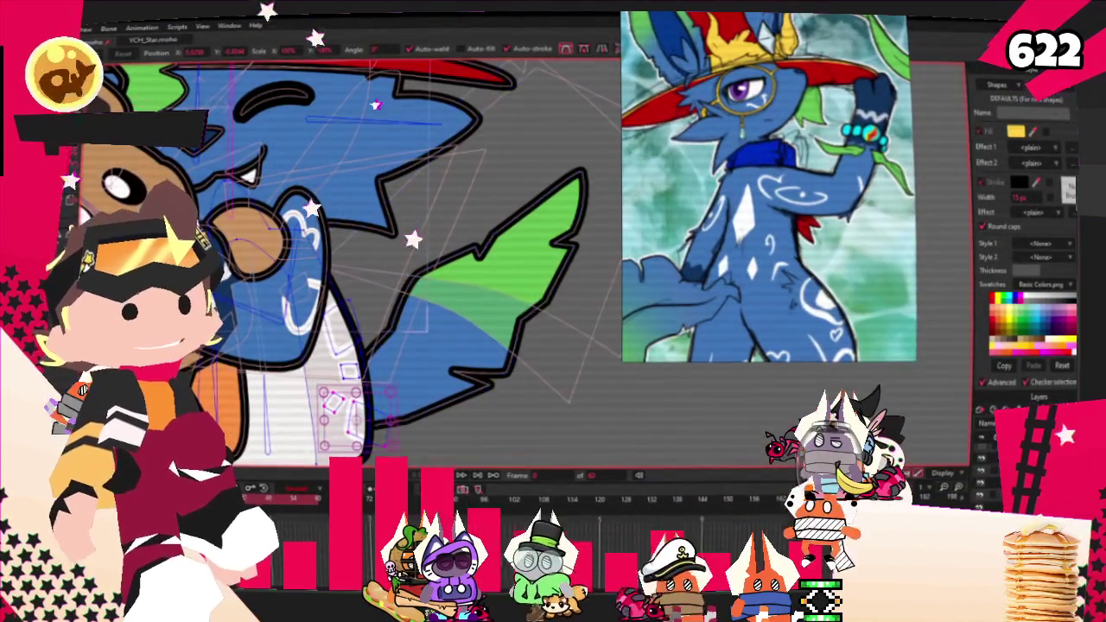
key("g")
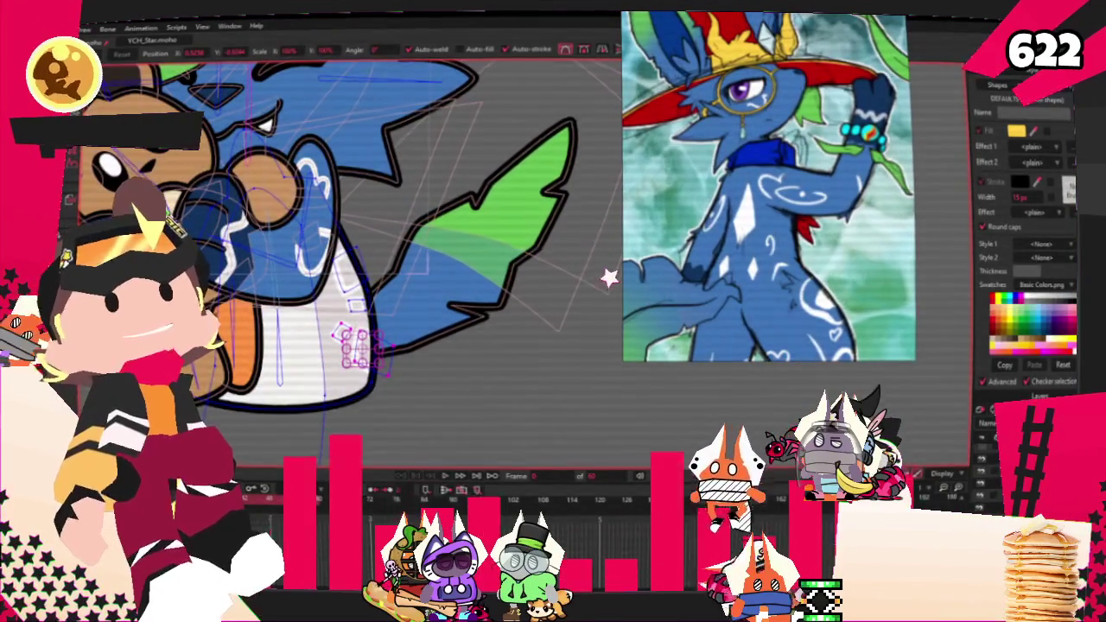
scroll(332, 305, "up", 2)
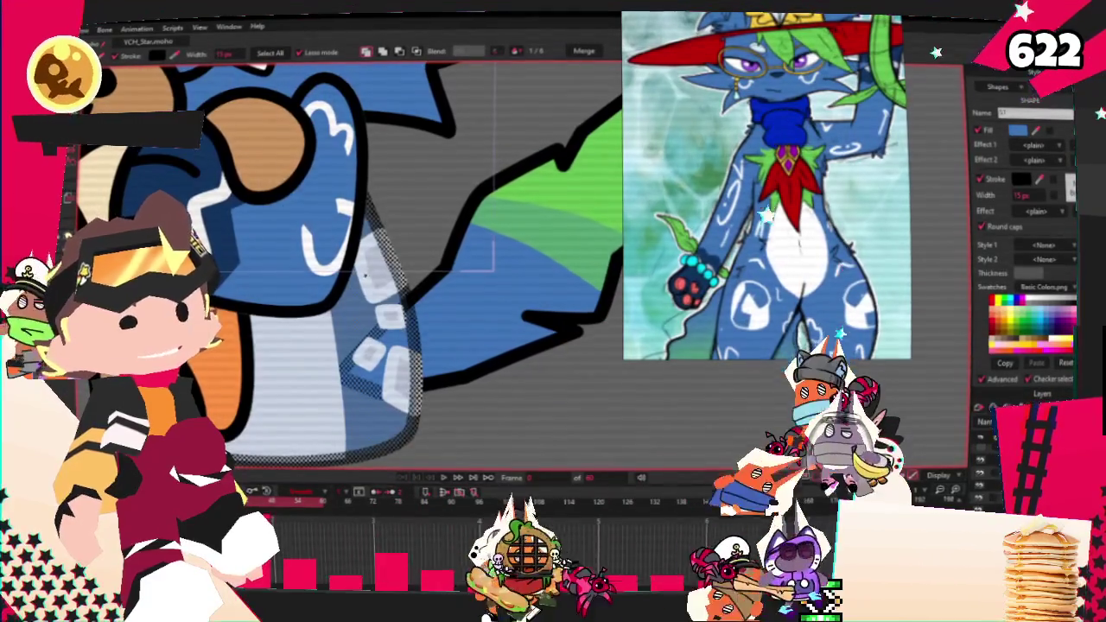
scroll(380, 309, "up", 1)
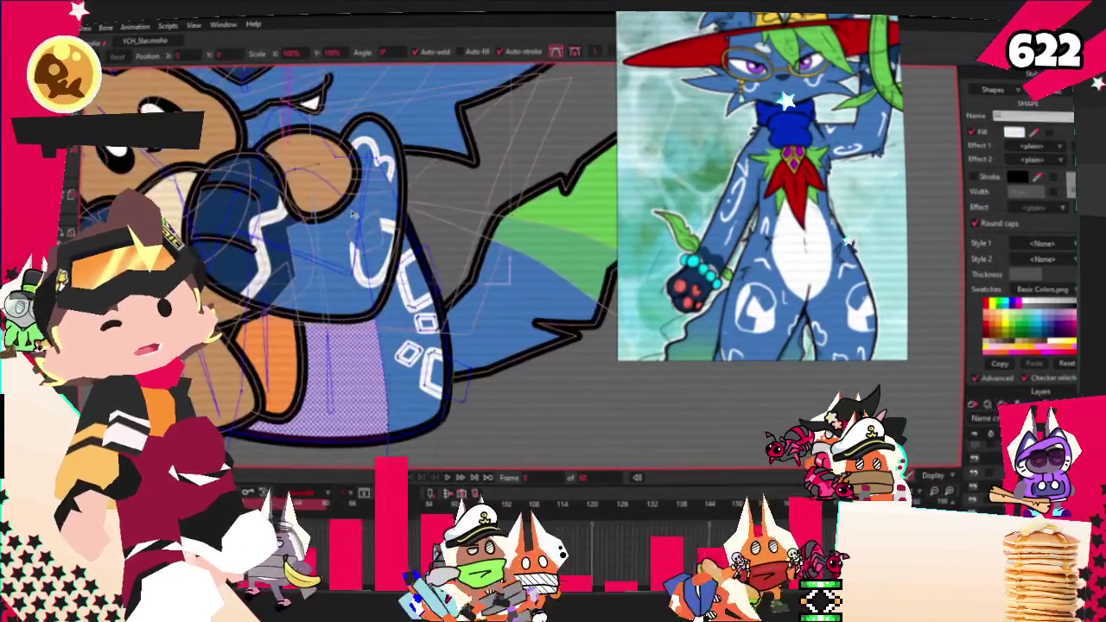
left_click(457, 331)
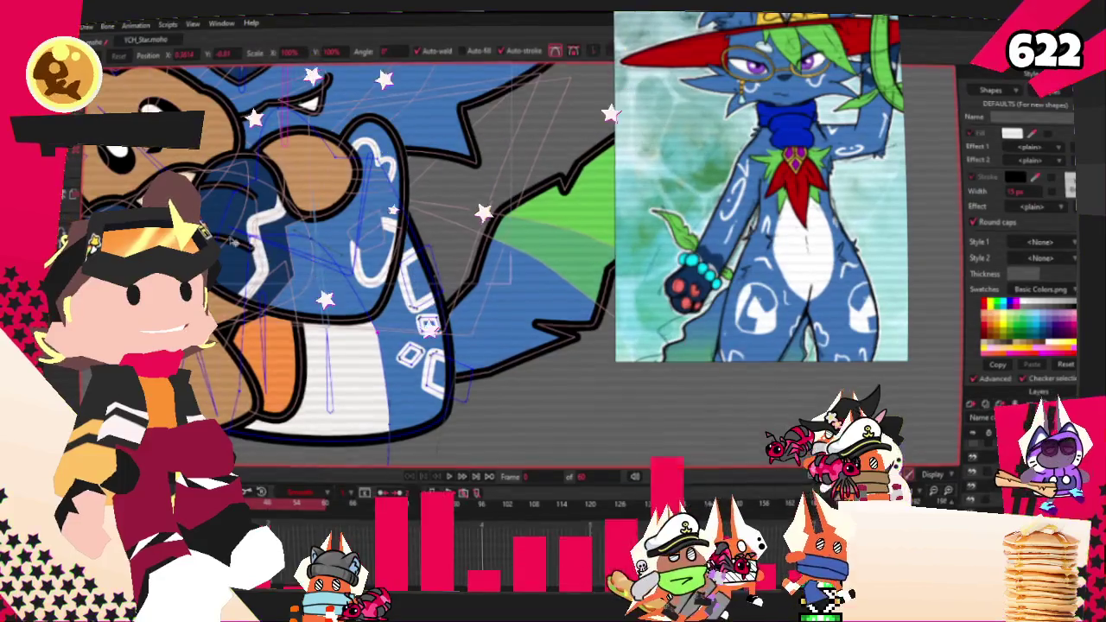
scroll(229, 241, "up", 3)
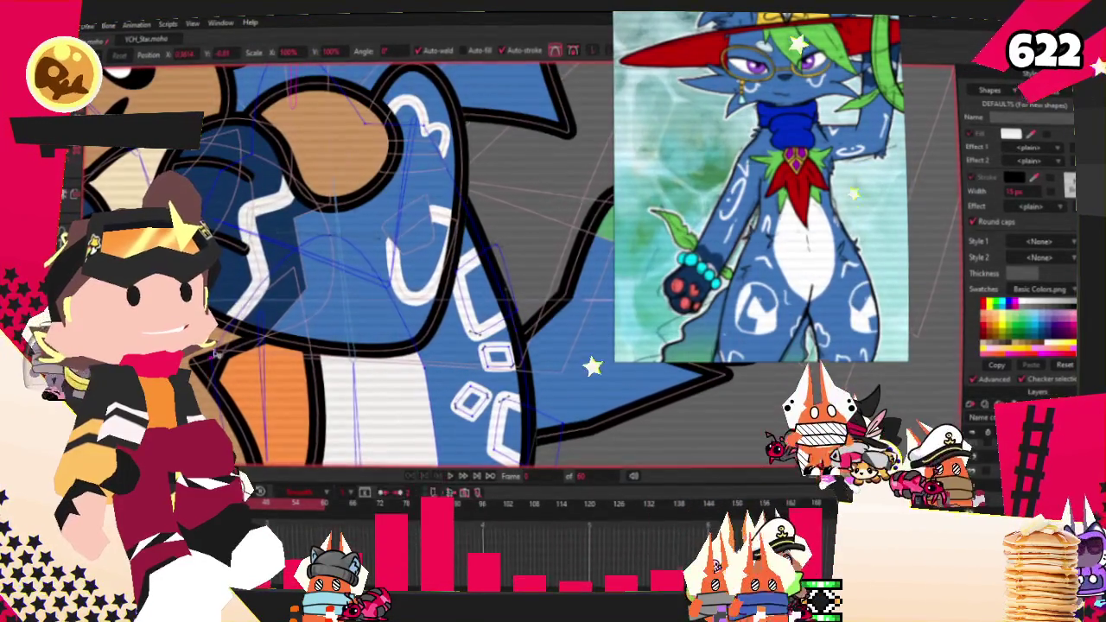
scroll(417, 366, "down", 2)
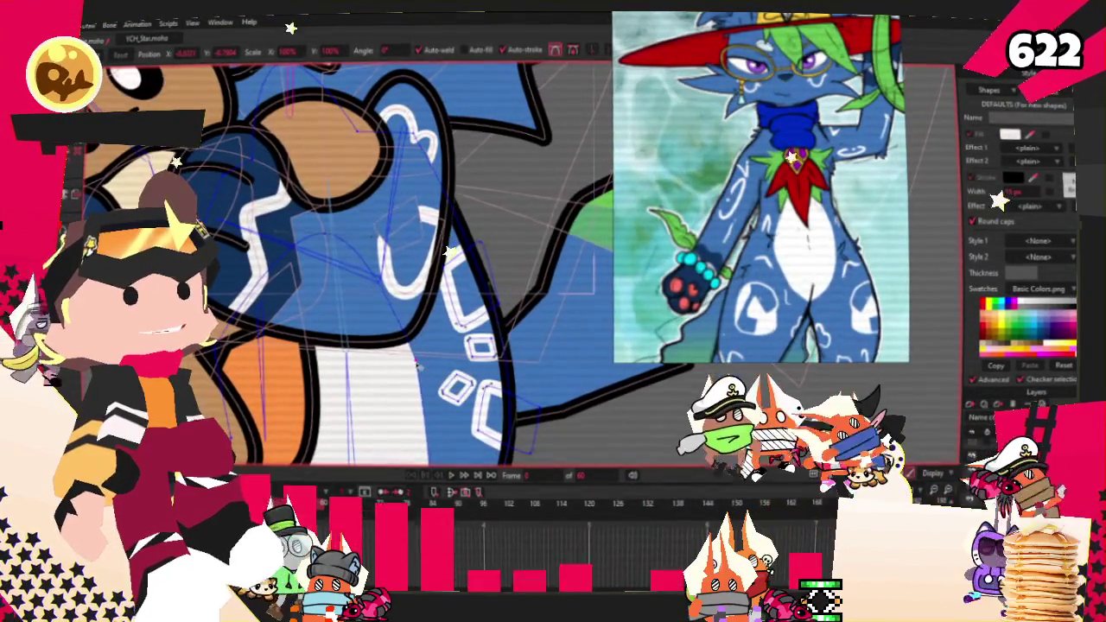
scroll(251, 156, "down", 1)
key("c")
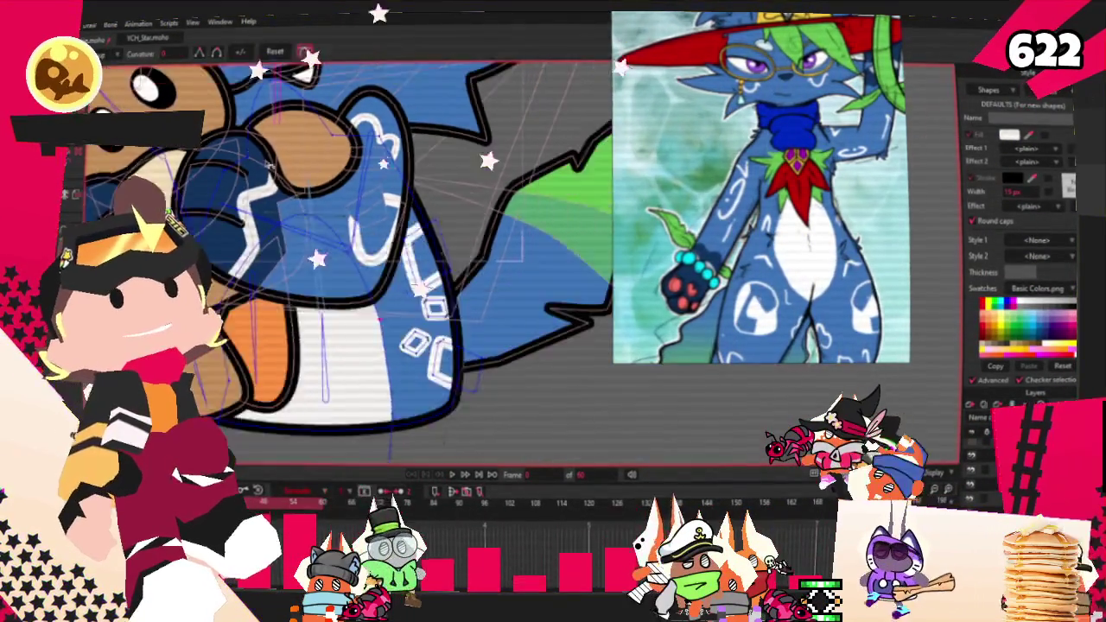
scroll(389, 345, "up", 2)
scroll(388, 345, "up", 1)
scroll(389, 346, "up", 1)
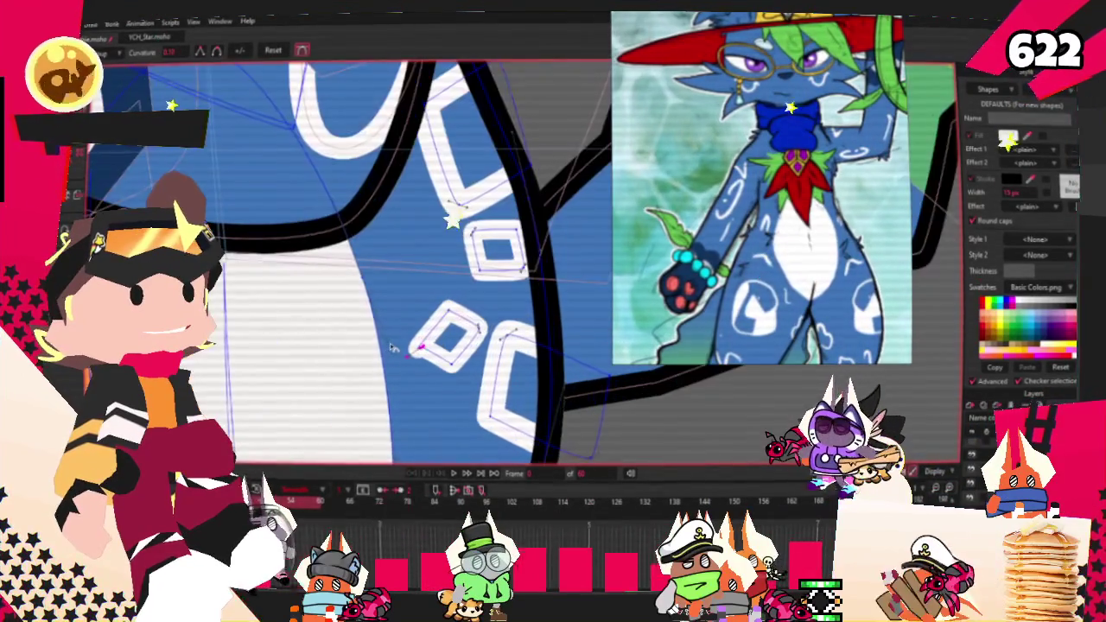
scroll(394, 352, "down", 2)
scroll(152, 325, "up", 1)
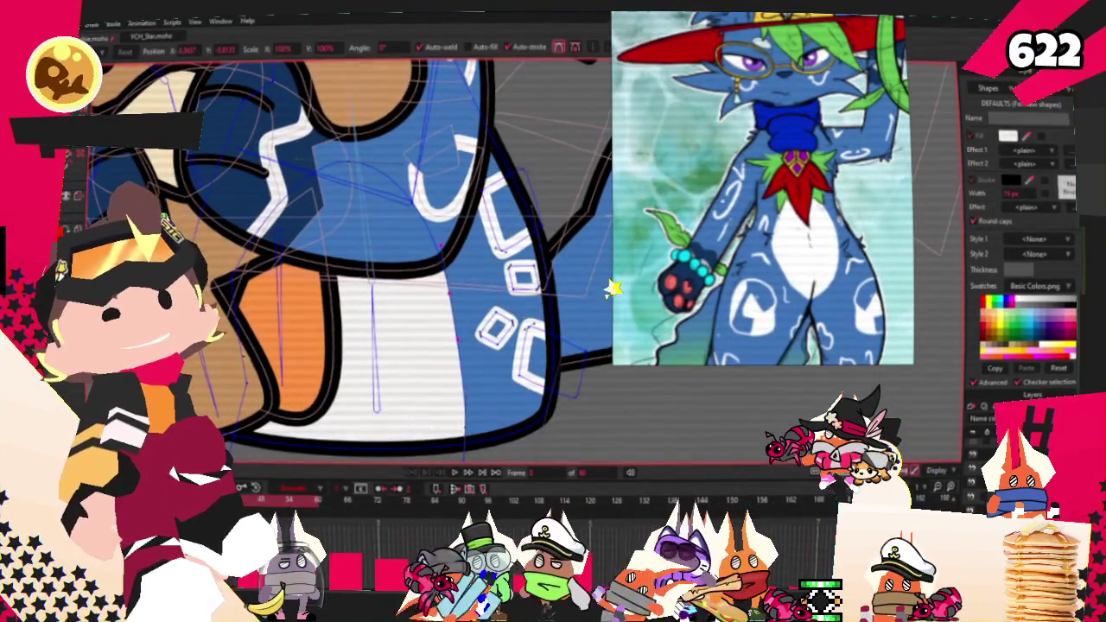
scroll(259, 320, "down", 2)
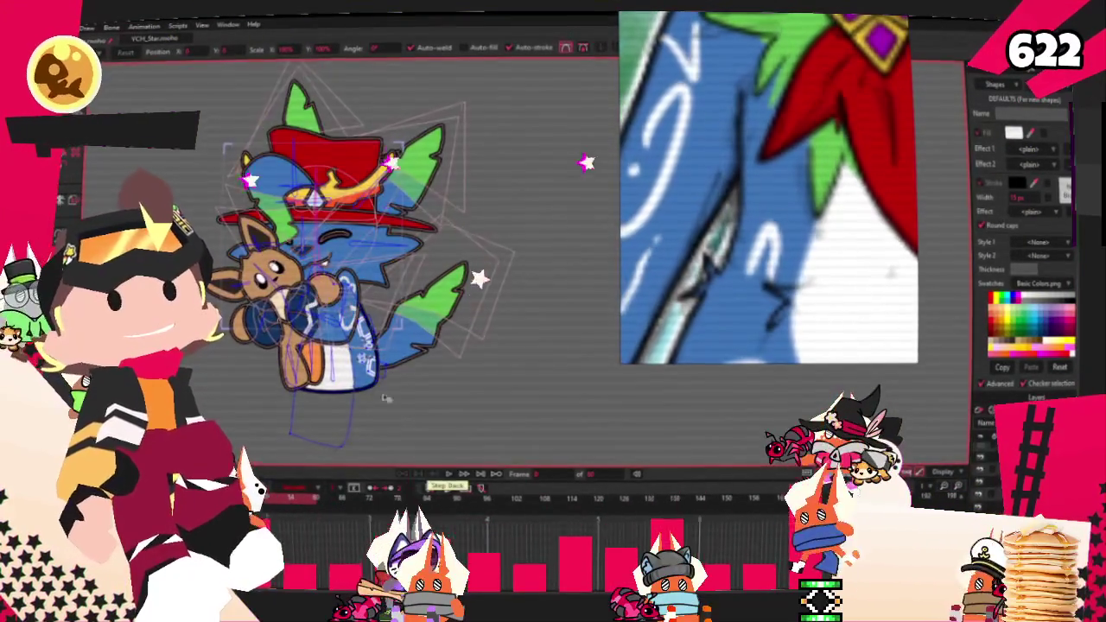
Step: Delete the white rectangle marking from the cat's body and deselect the blue diamond shape
scroll(377, 412, "up", 5)
scroll(346, 259, "up", 3)
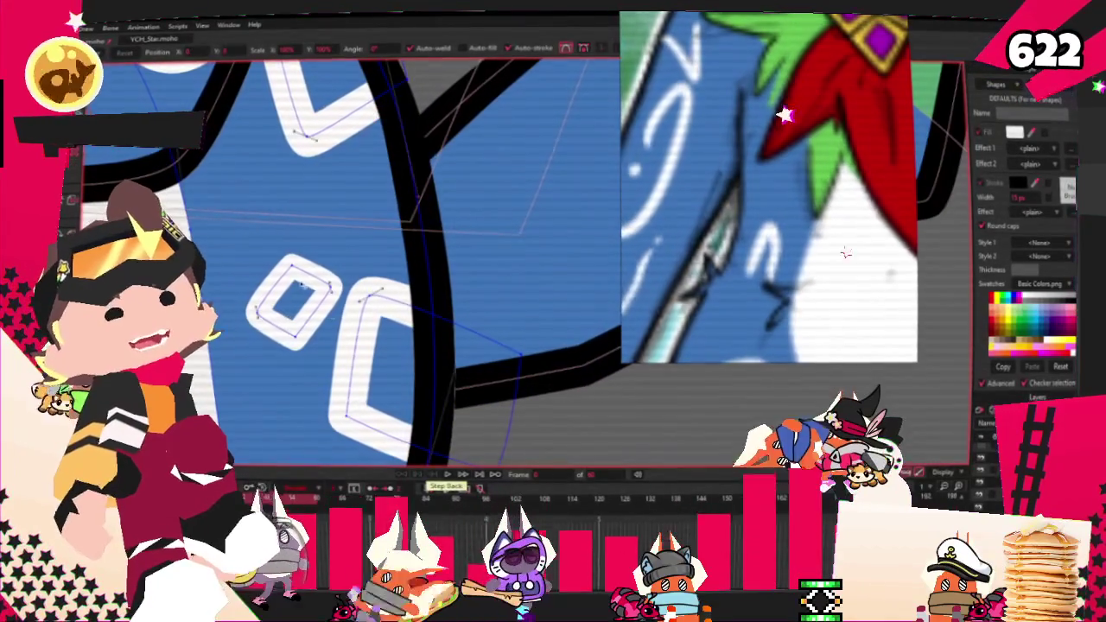
key("Delete")
key("q")
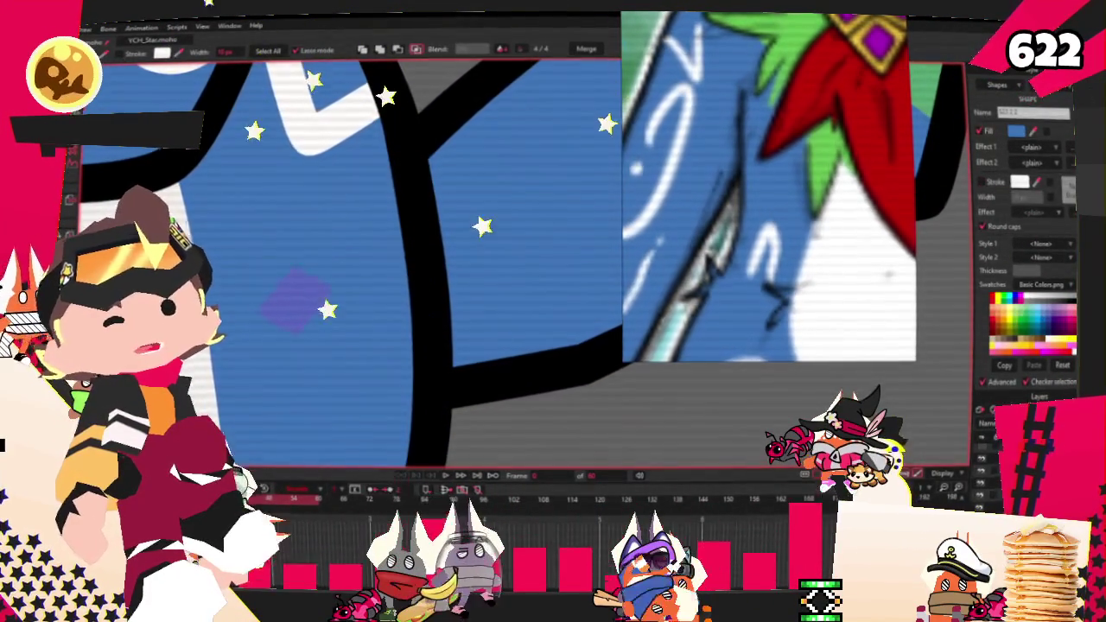
scroll(264, 257, "up", 2)
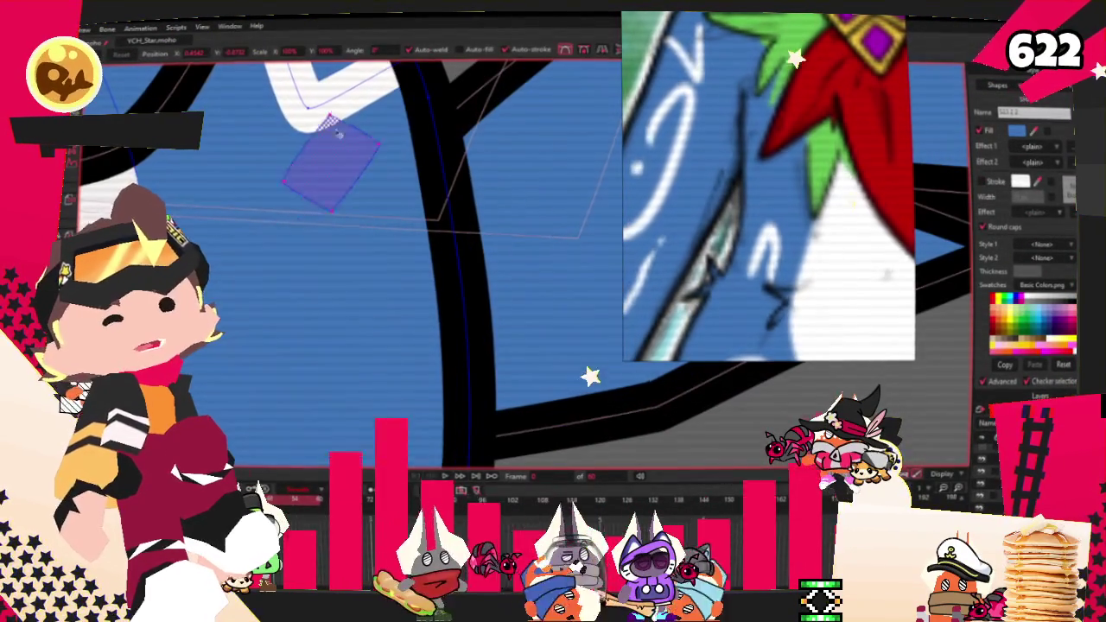
scroll(359, 197, "down", 3)
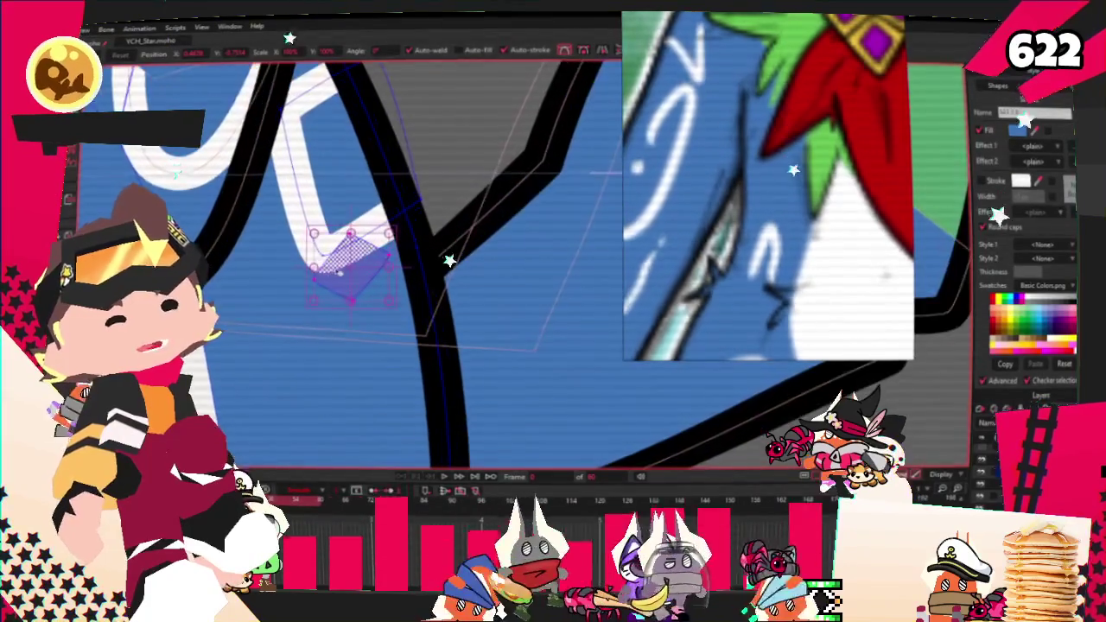
left_click(316, 278)
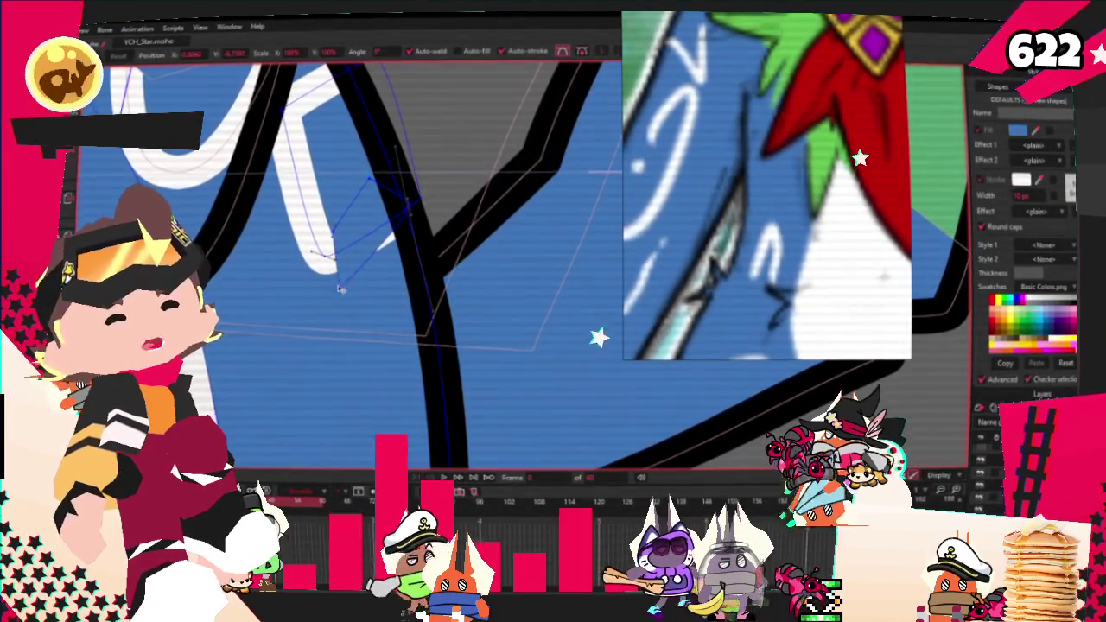
Step: Drag the top point of the white curved marking outward into a rounded swirl
scroll(410, 212, "up", 2)
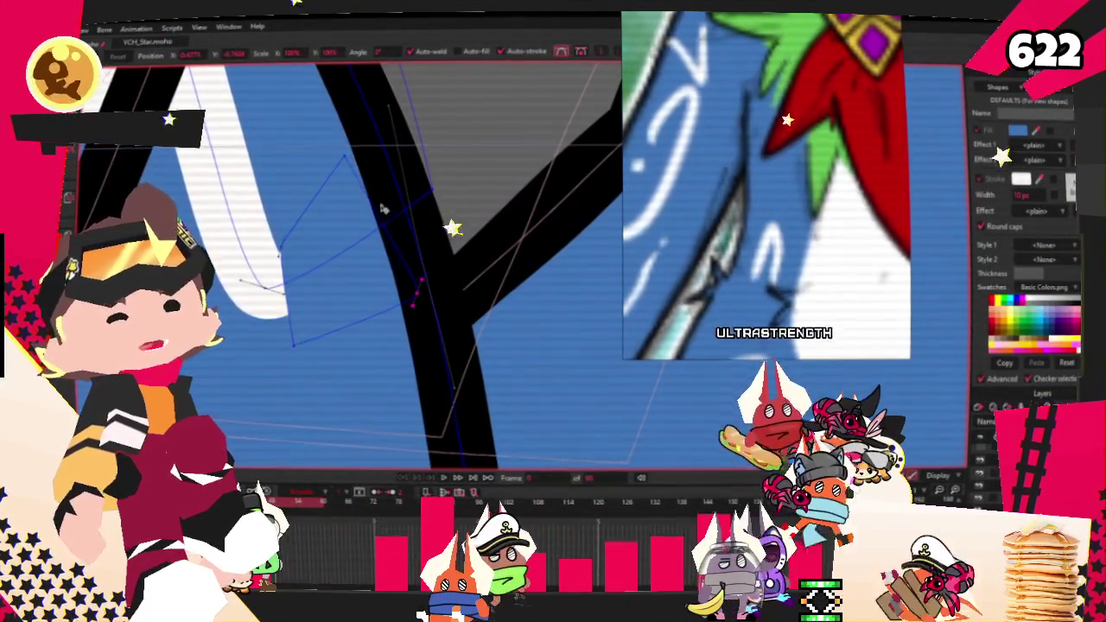
scroll(313, 101, "up", 2)
key("c")
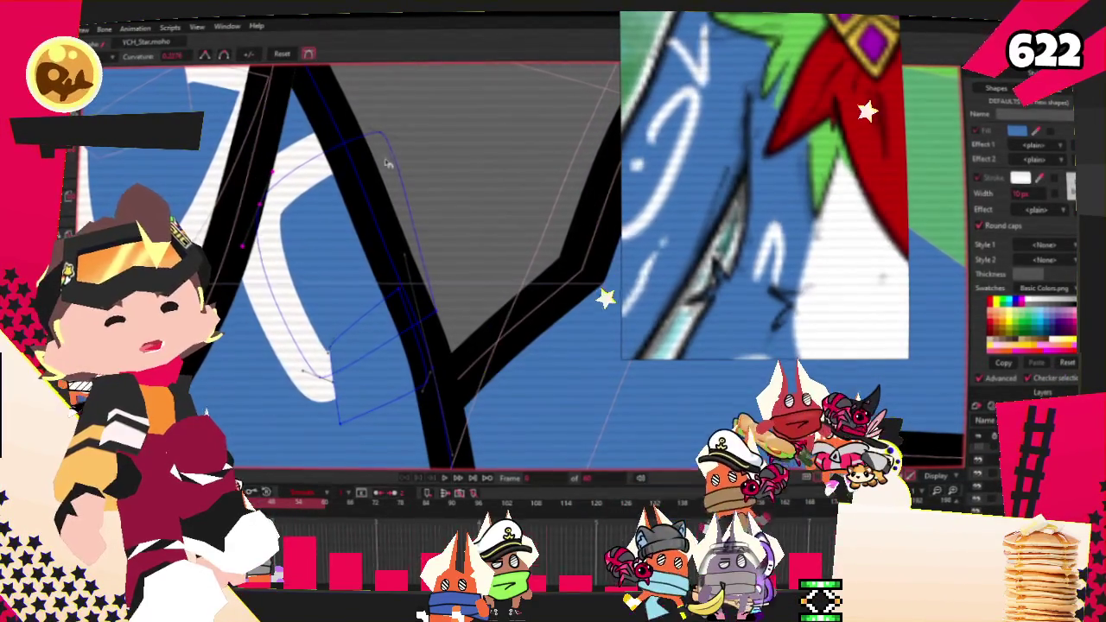
key("t")
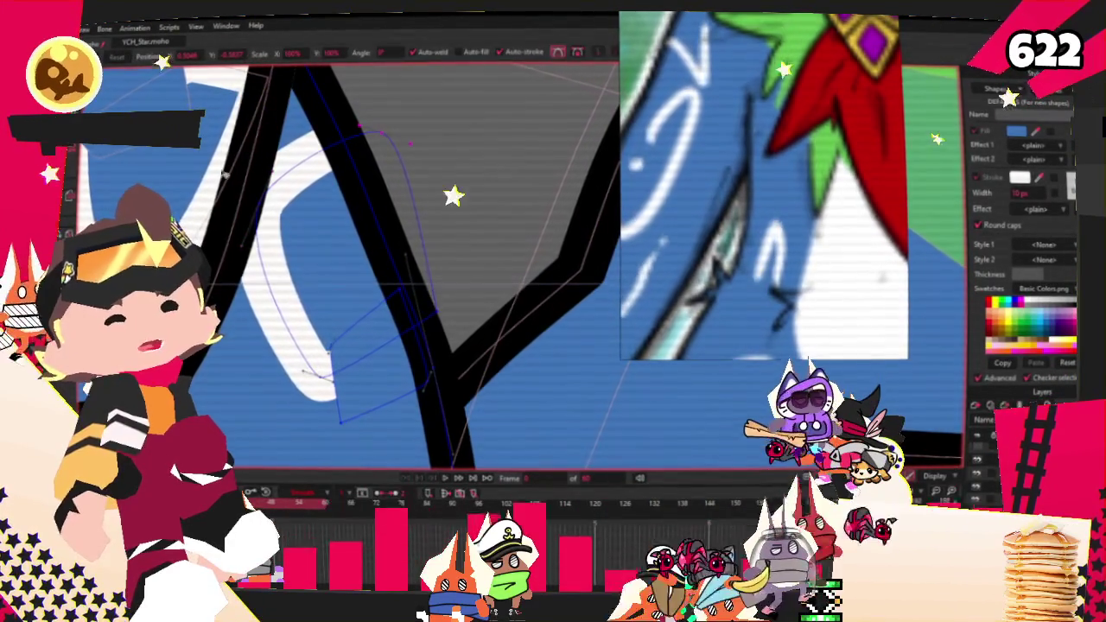
mouse_move(319, 168)
left_mouse_down()
mouse_move(405, 188)
mouse_move(383, 140)
left_mouse_up()
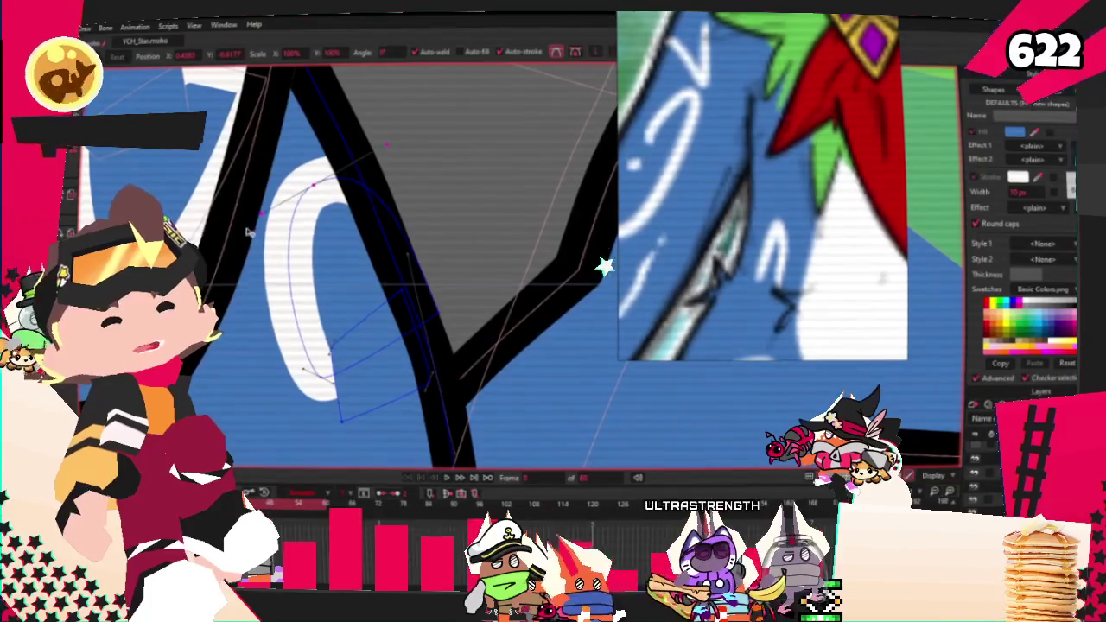
scroll(380, 354, "down", 2)
scroll(413, 299, "up", 2)
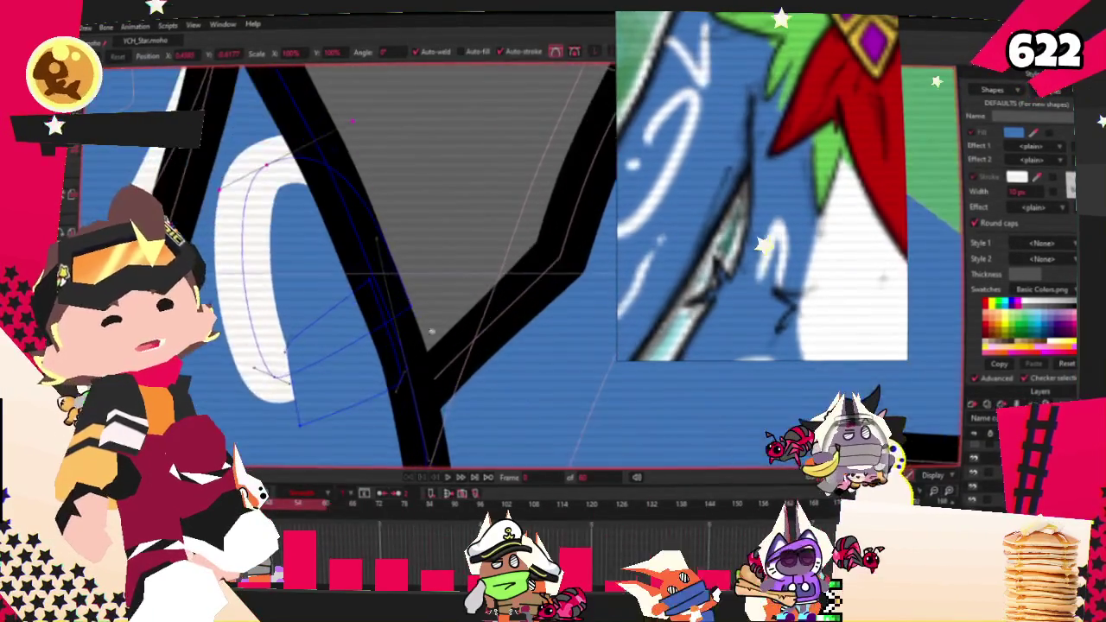
scroll(412, 299, "up", 2)
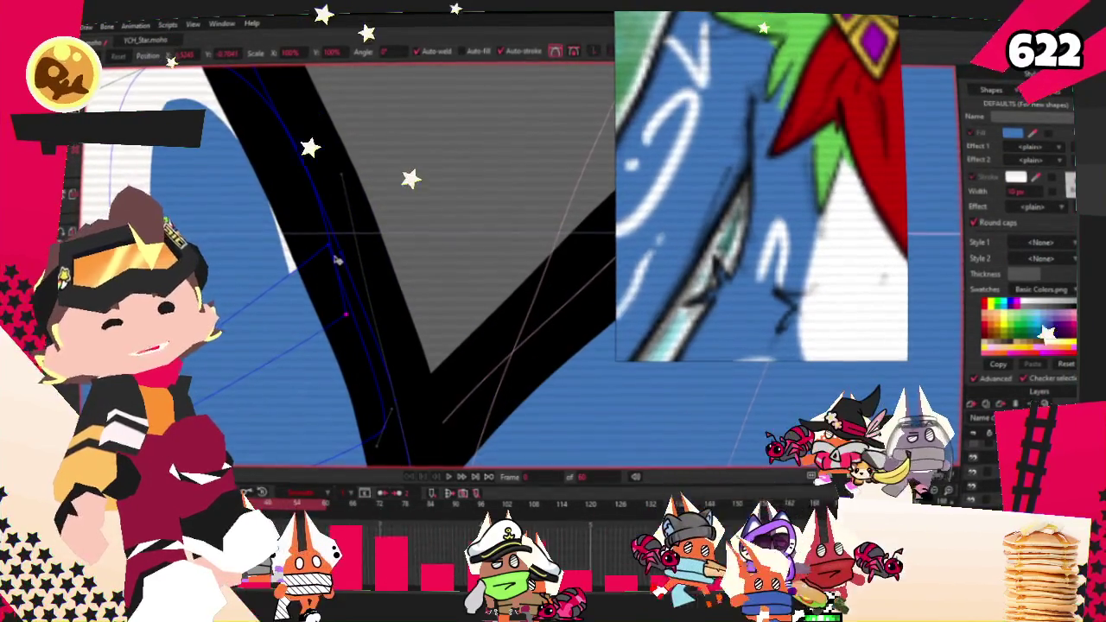
scroll(331, 290, "down", 2)
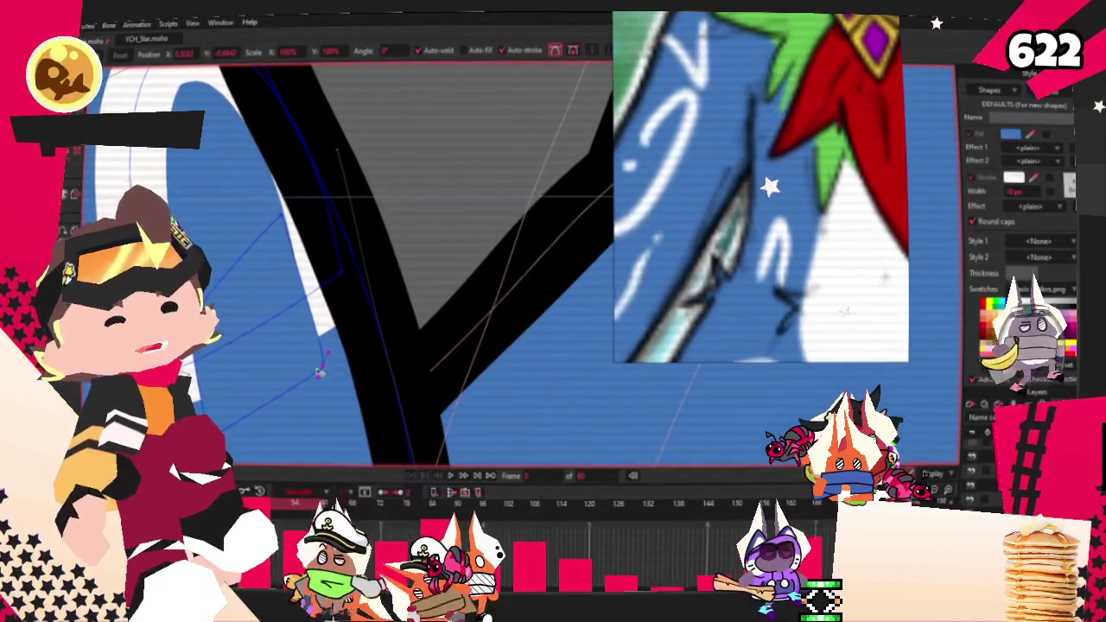
scroll(315, 363, "down", 1)
left_click(209, 242)
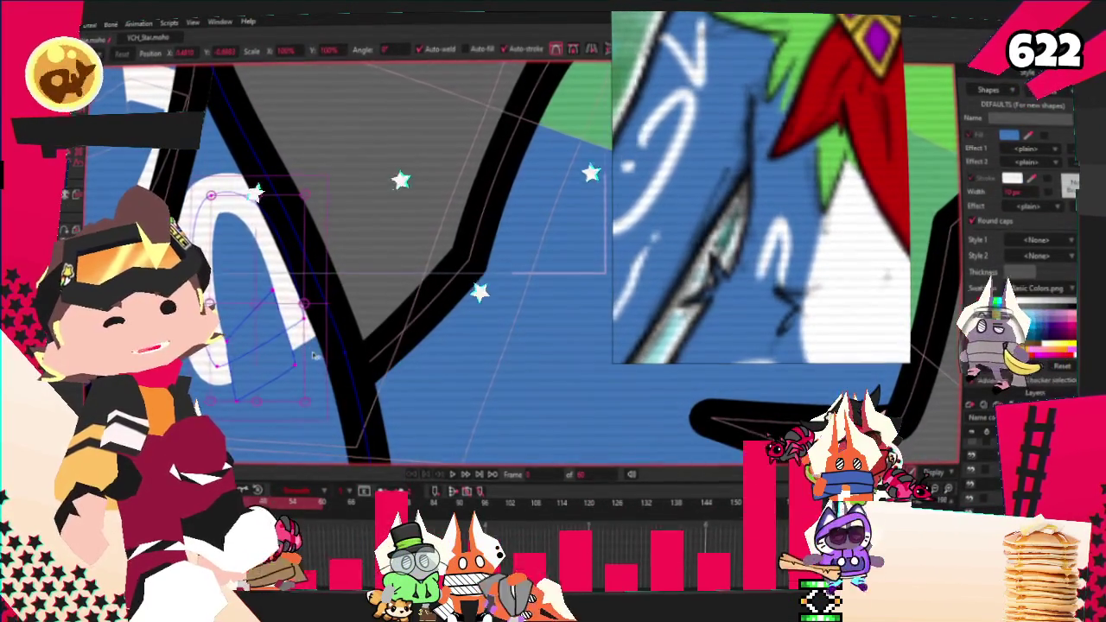
Step: Play and stop the animation a few times to preview the reshaped marking
scroll(294, 354, "up", 2)
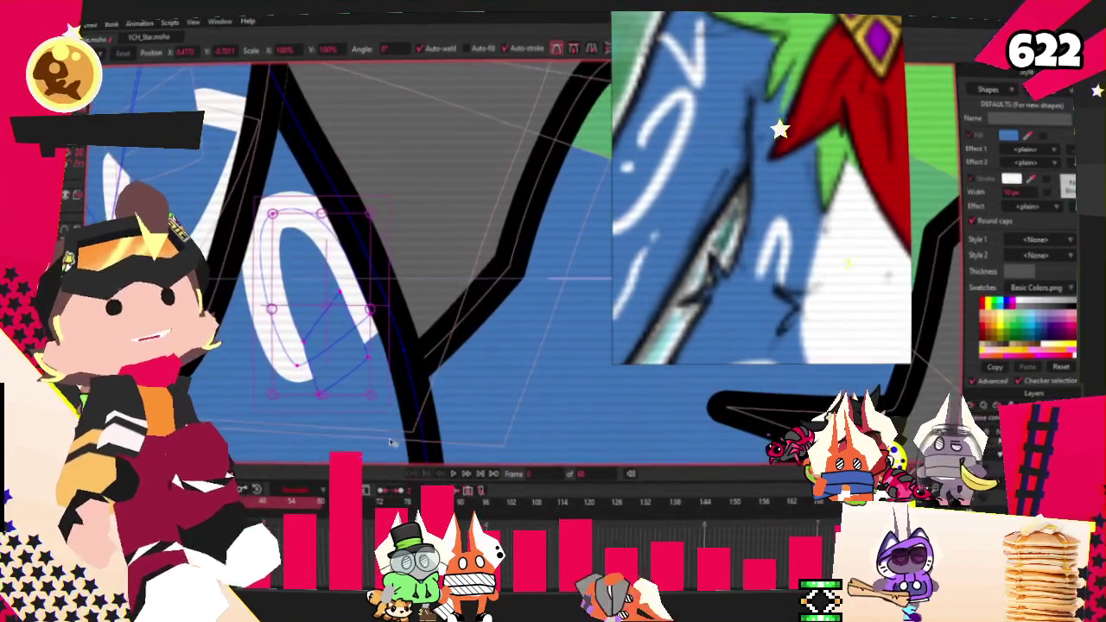
left_click(455, 475)
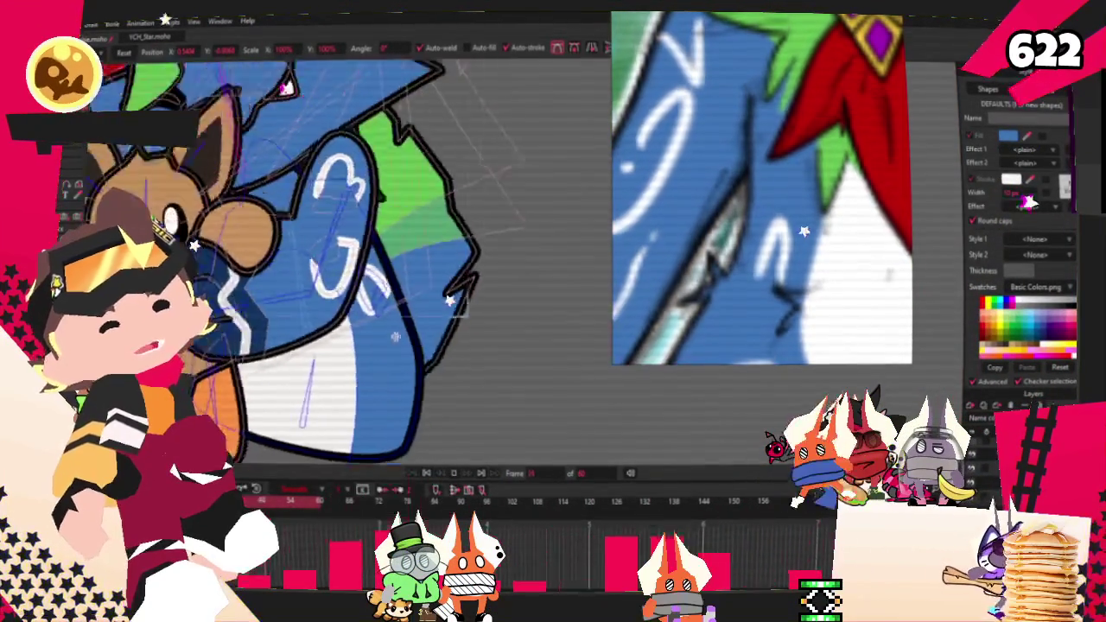
left_click(427, 474)
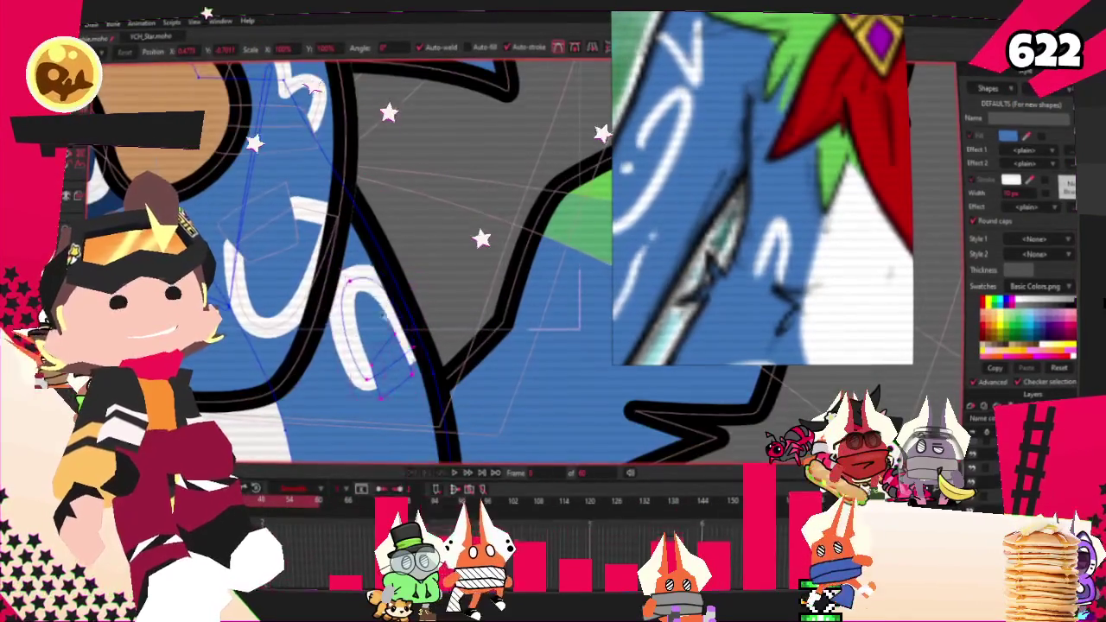
left_click(457, 473)
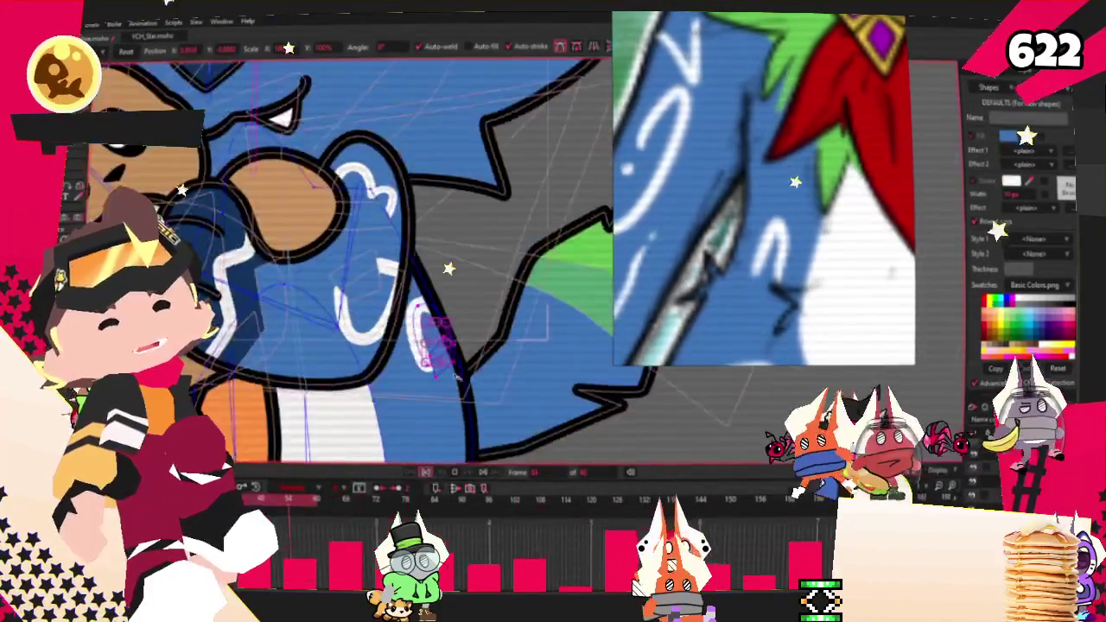
left_click(427, 474)
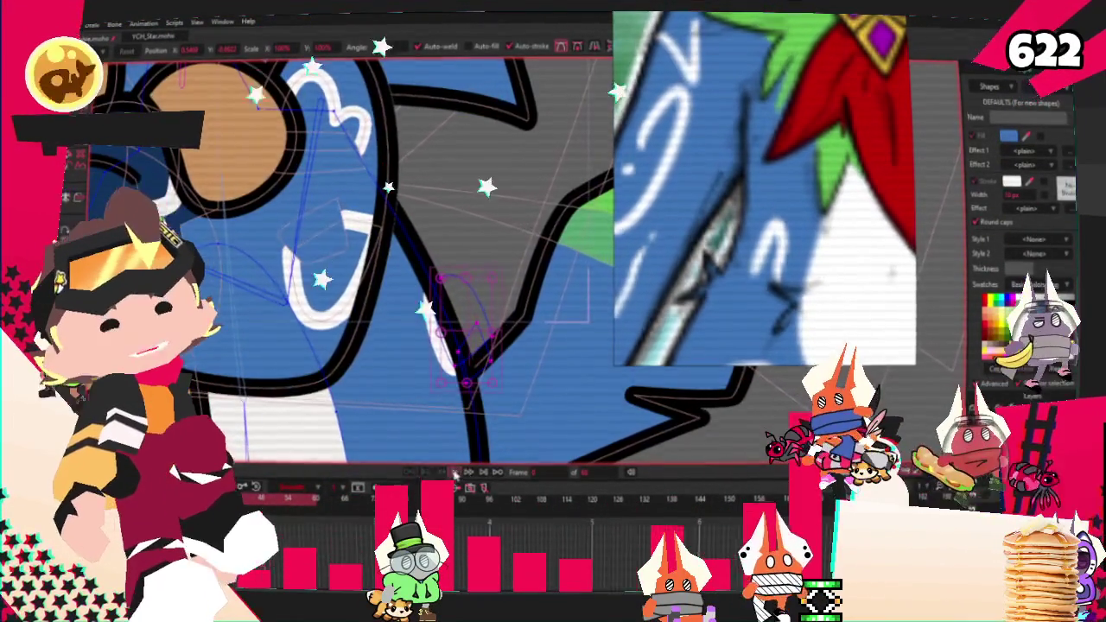
left_click(456, 473)
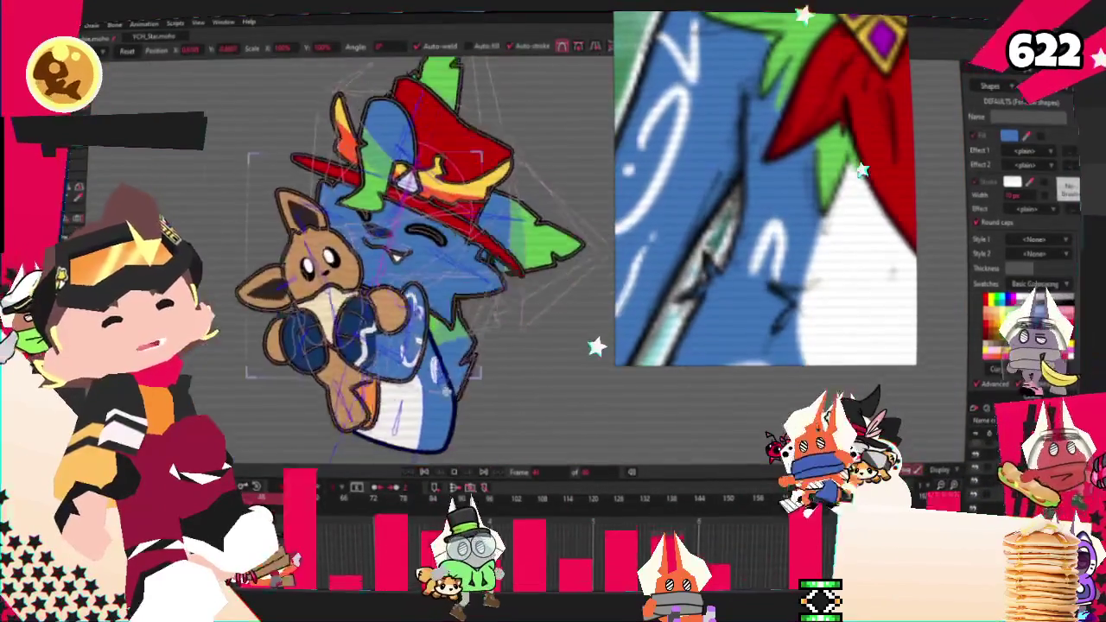
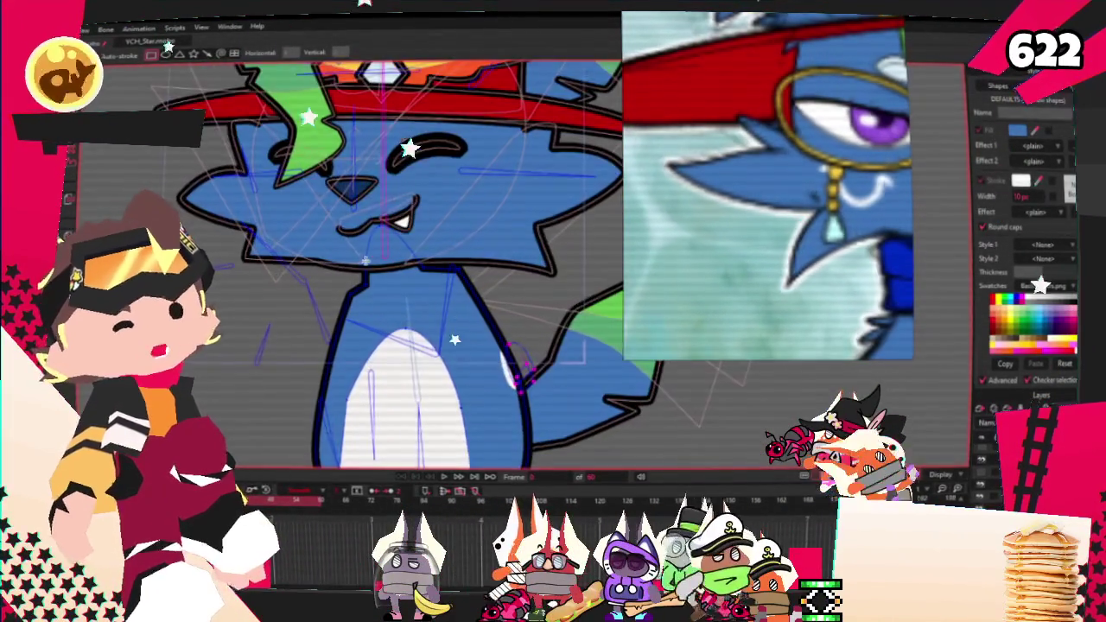
Step: Fill the band around the cat's neck with deep blue and a black outline to form a collar
key("u")
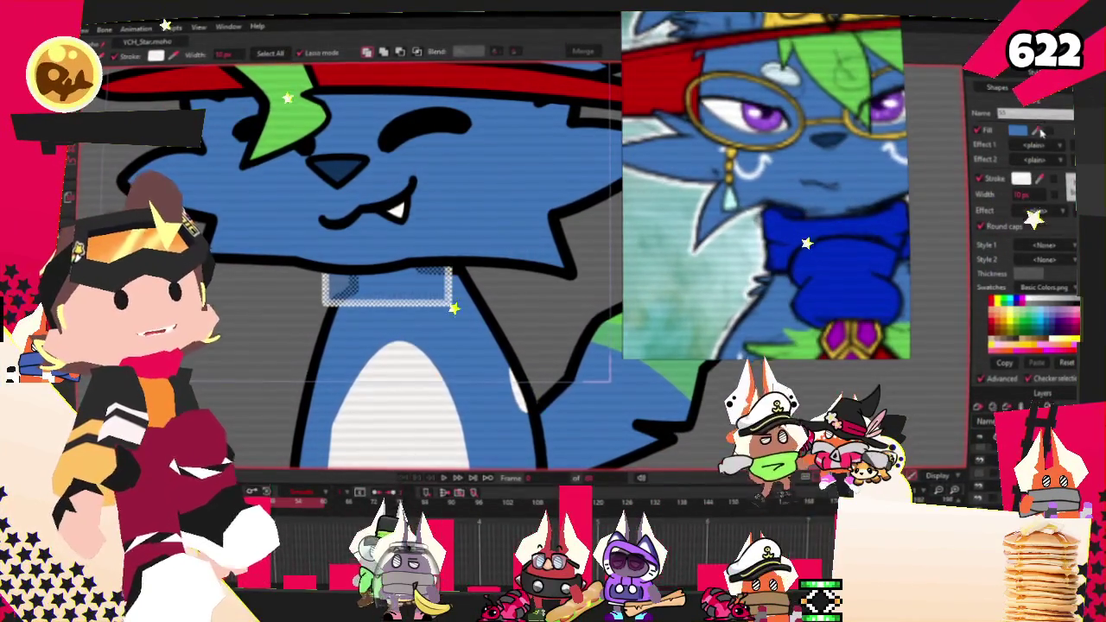
left_click(1019, 129)
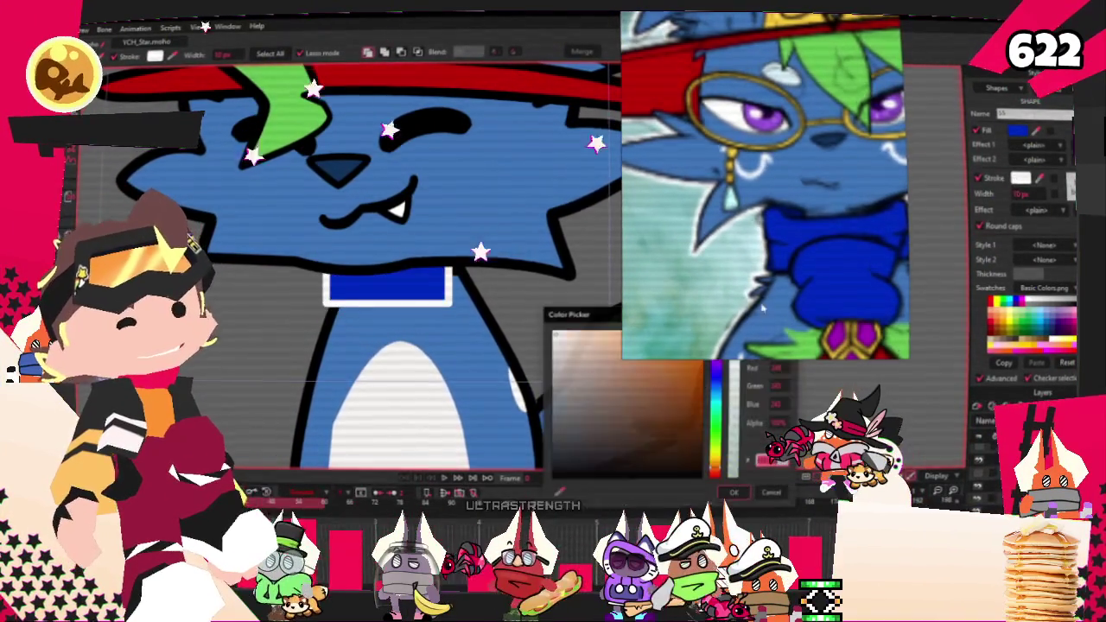
left_click(734, 492)
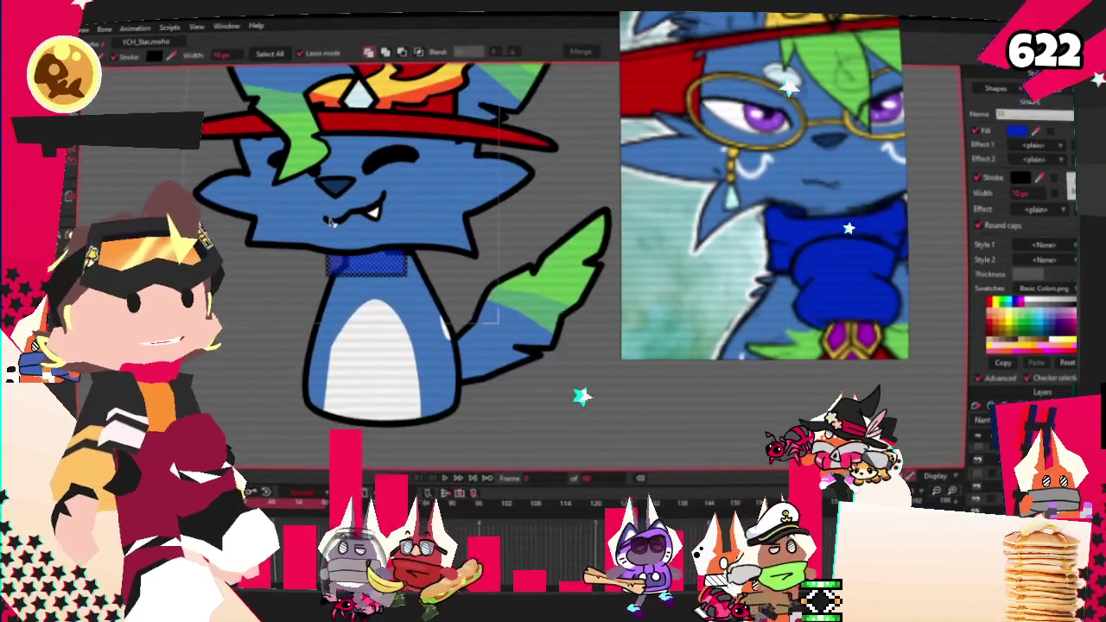
scroll(458, 301, "up", 2)
scroll(458, 301, "up", 2)
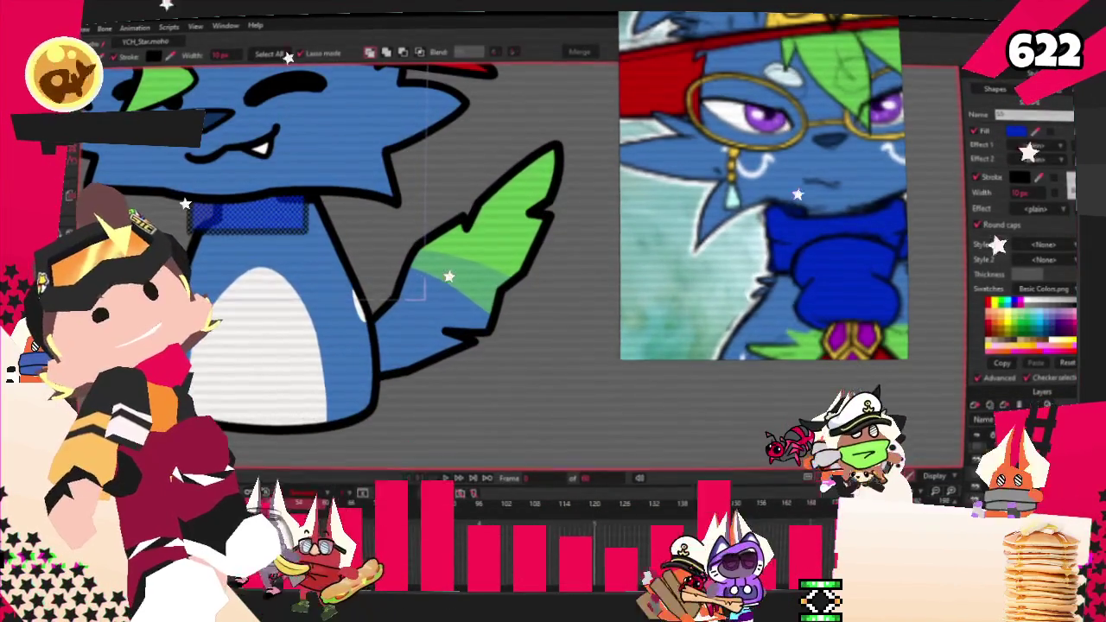
scroll(346, 259, "up", 2)
scroll(345, 259, "up", 2)
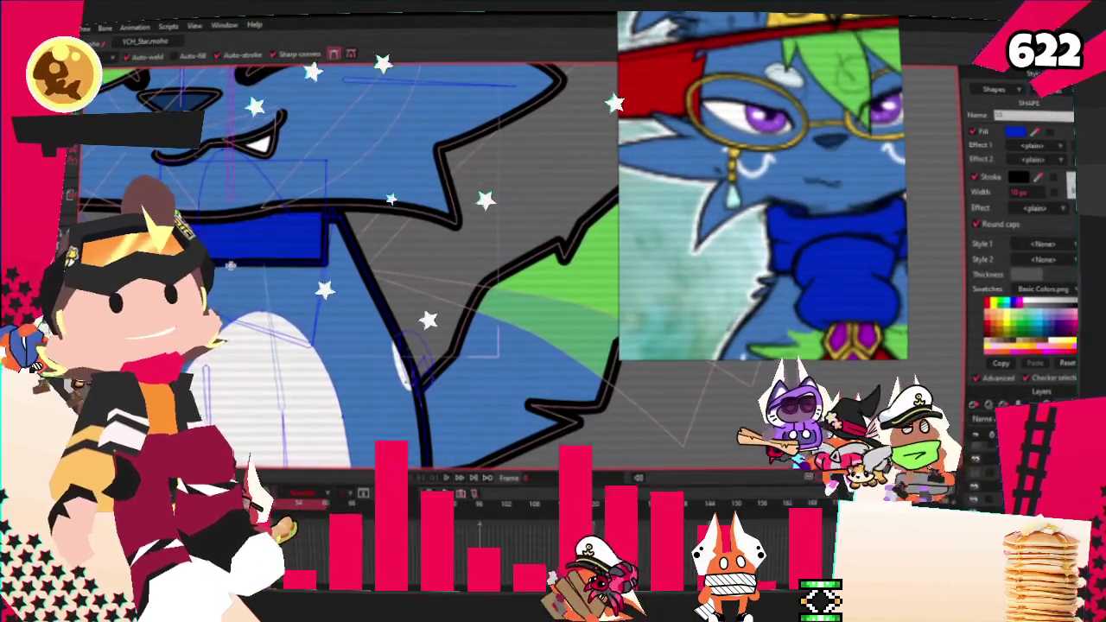
key("a")
key("t")
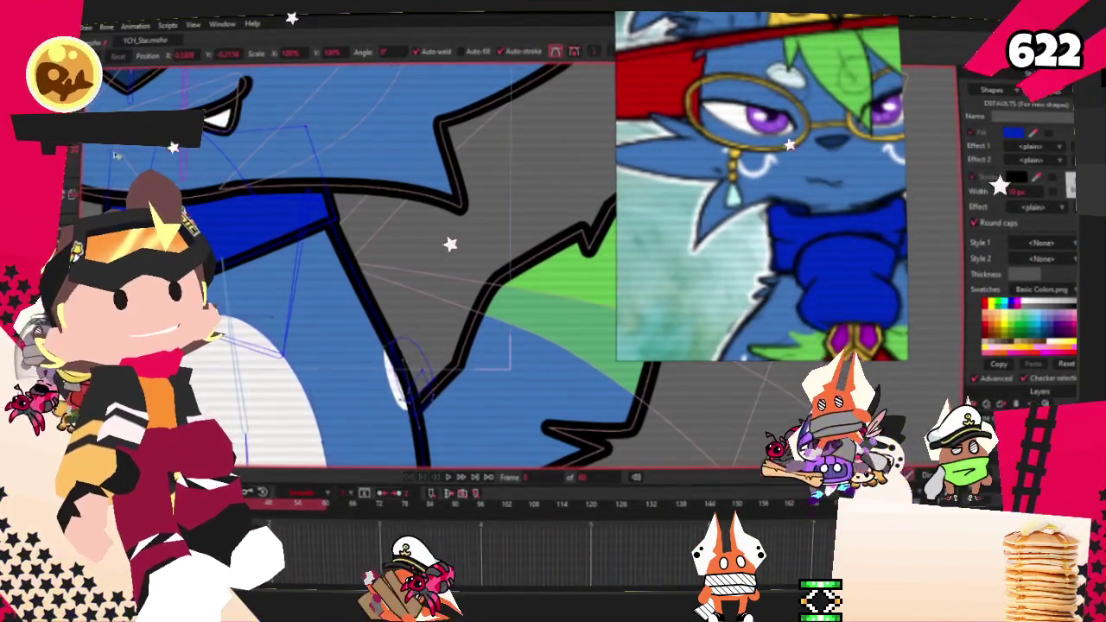
Step: Drag the blue collar's front points down into a tab over the cat's chest
key("c")
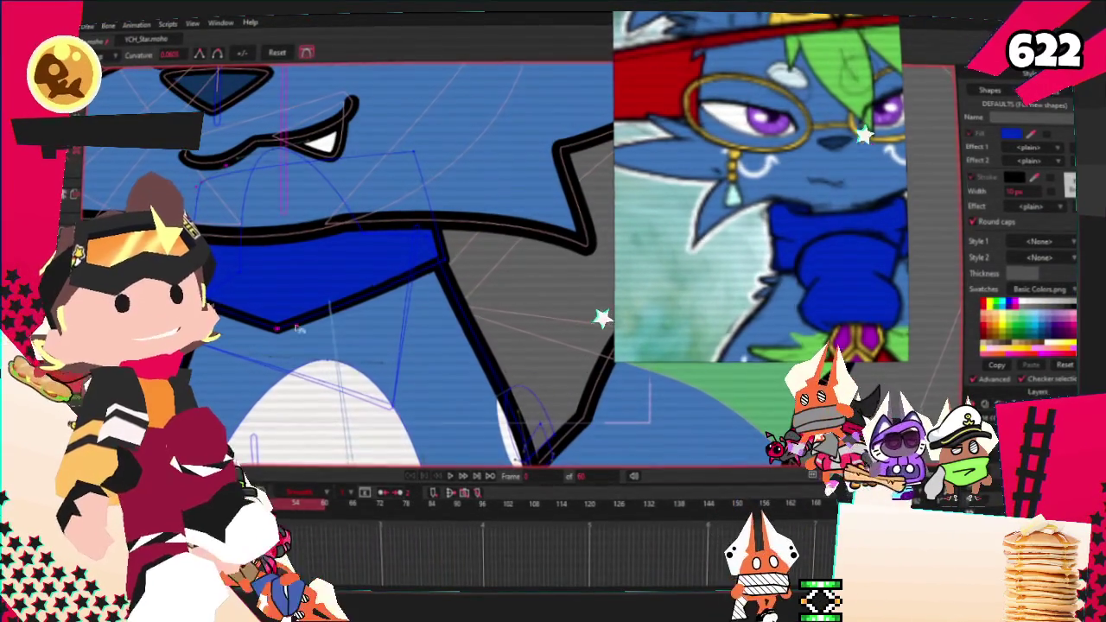
key("t")
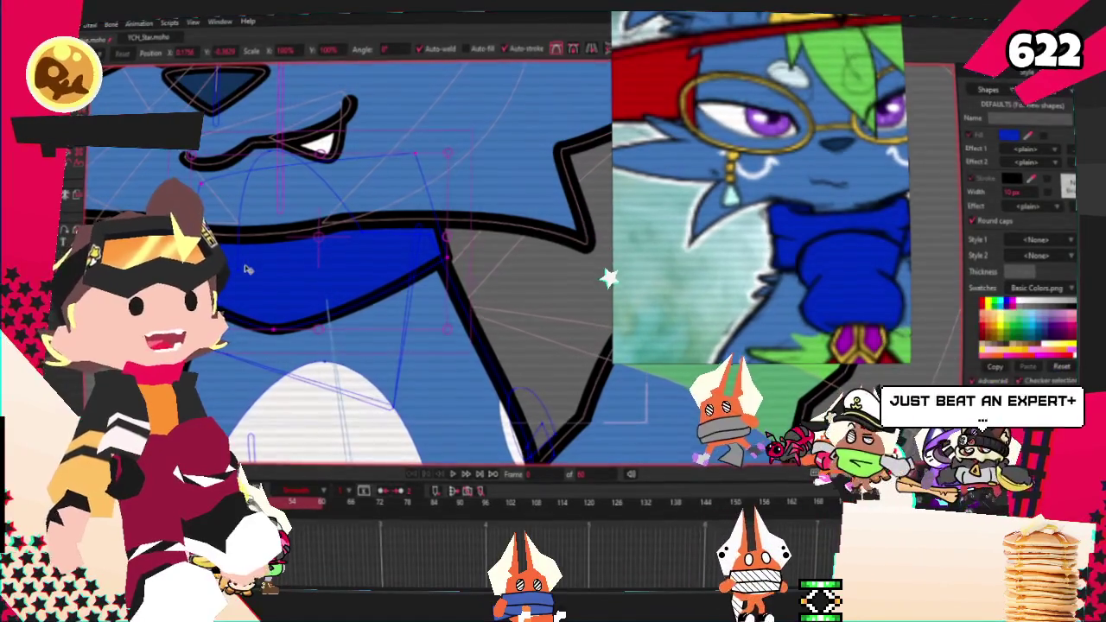
scroll(246, 270, "down", 5)
scroll(444, 217, "up", 2)
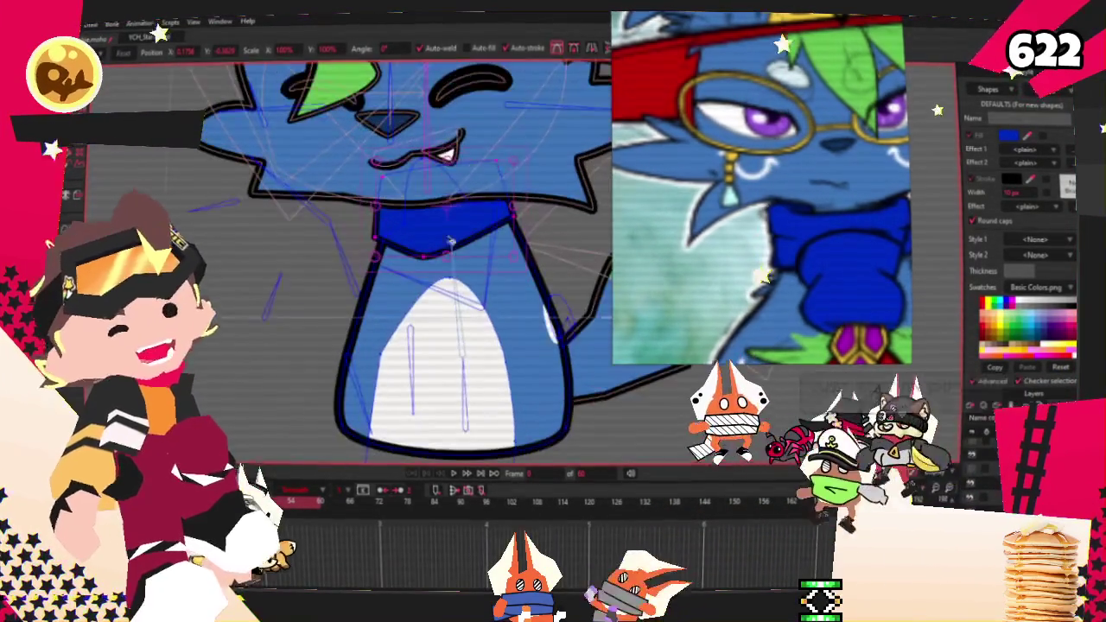
left_click_drag(495, 202, 498, 218)
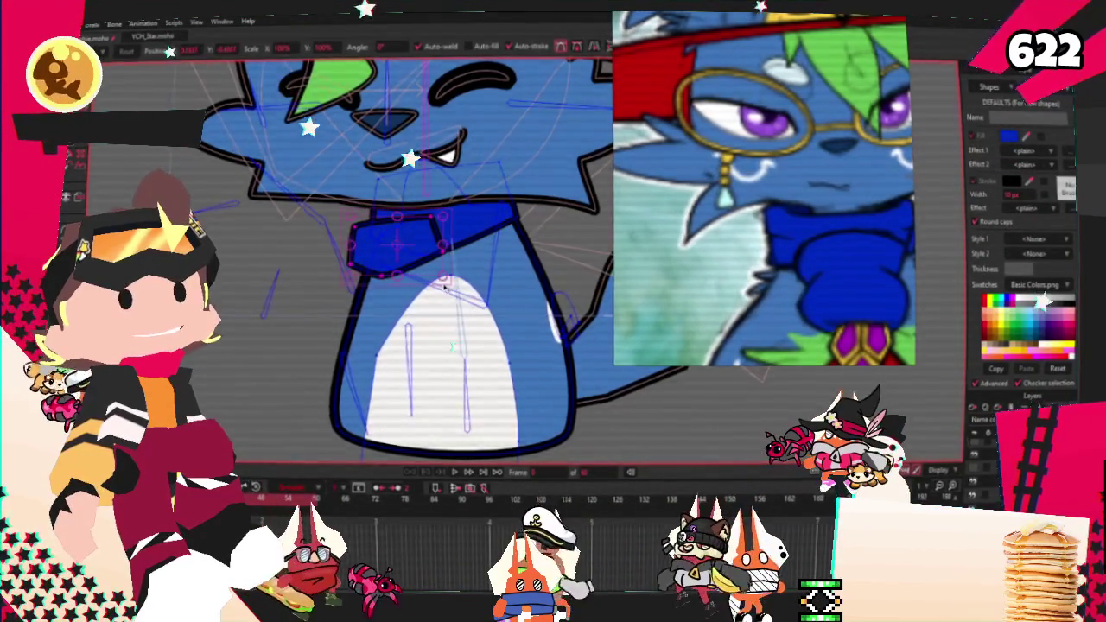
Step: Stretch the collar tab tall and move its top corners down and outward
scroll(316, 129, "up", 2)
scroll(316, 128, "up", 1)
left_click_drag(315, 130, 385, 181)
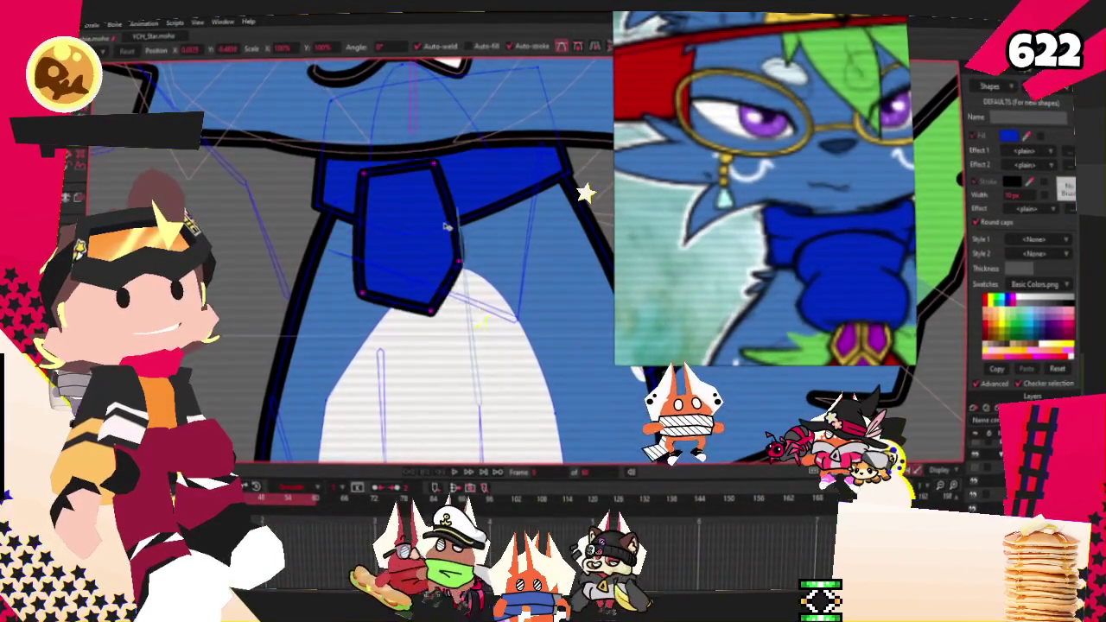
left_click(377, 172)
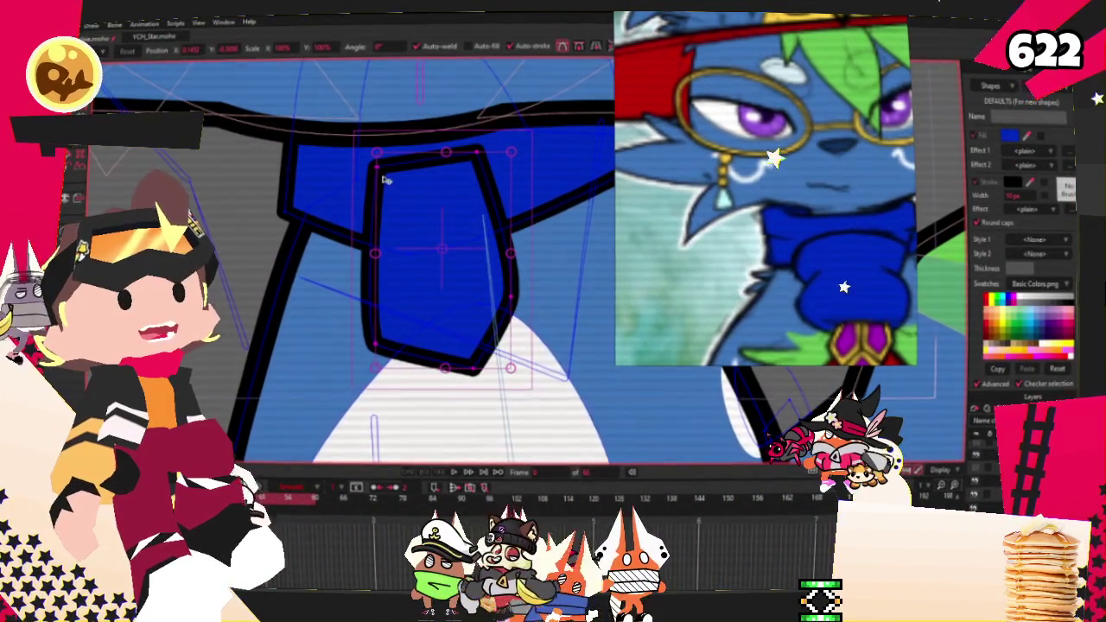
left_click_drag(377, 172, 406, 182)
left_click_drag(475, 178, 486, 194)
Step: Round off the tab's top corners and pull its lower-left corner outward
key("a")
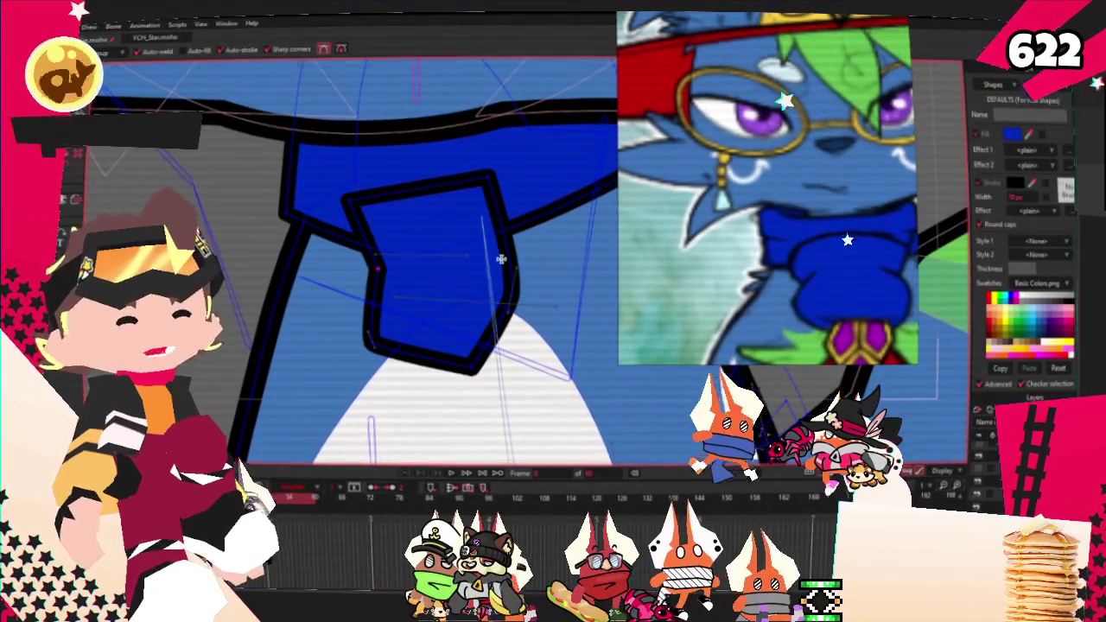
key("c")
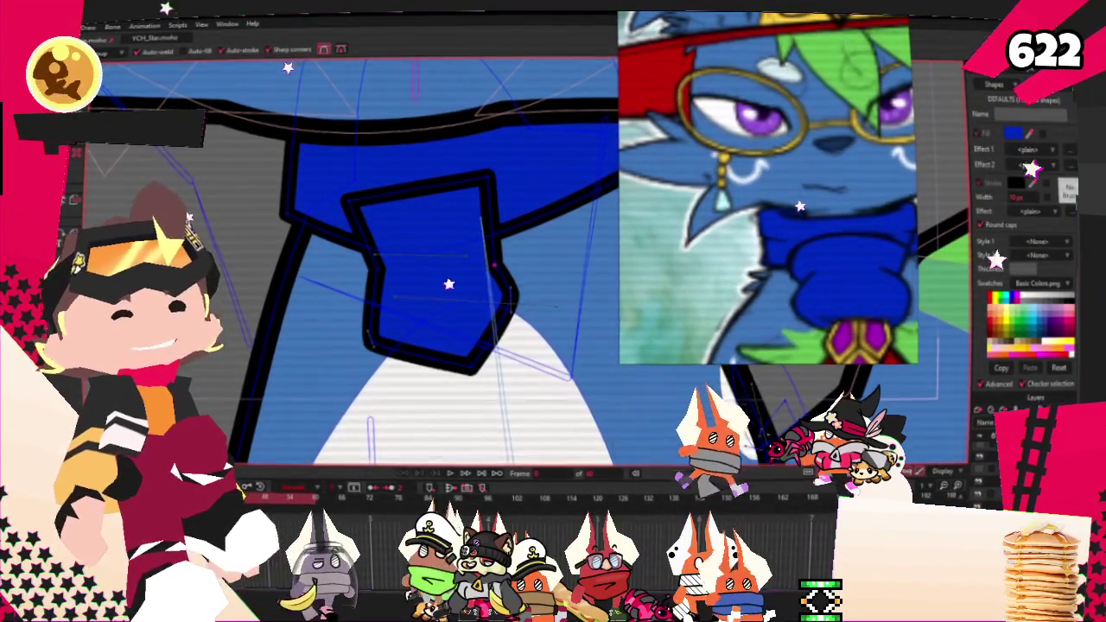
scroll(487, 174, "up", 2)
left_click_drag(487, 175, 518, 174)
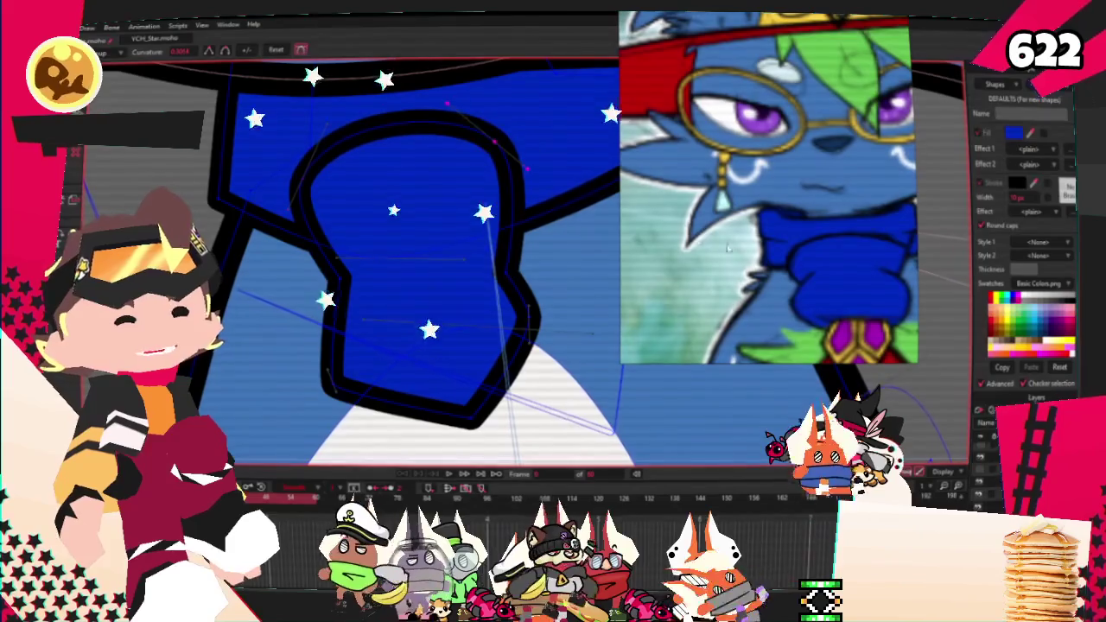
key("t")
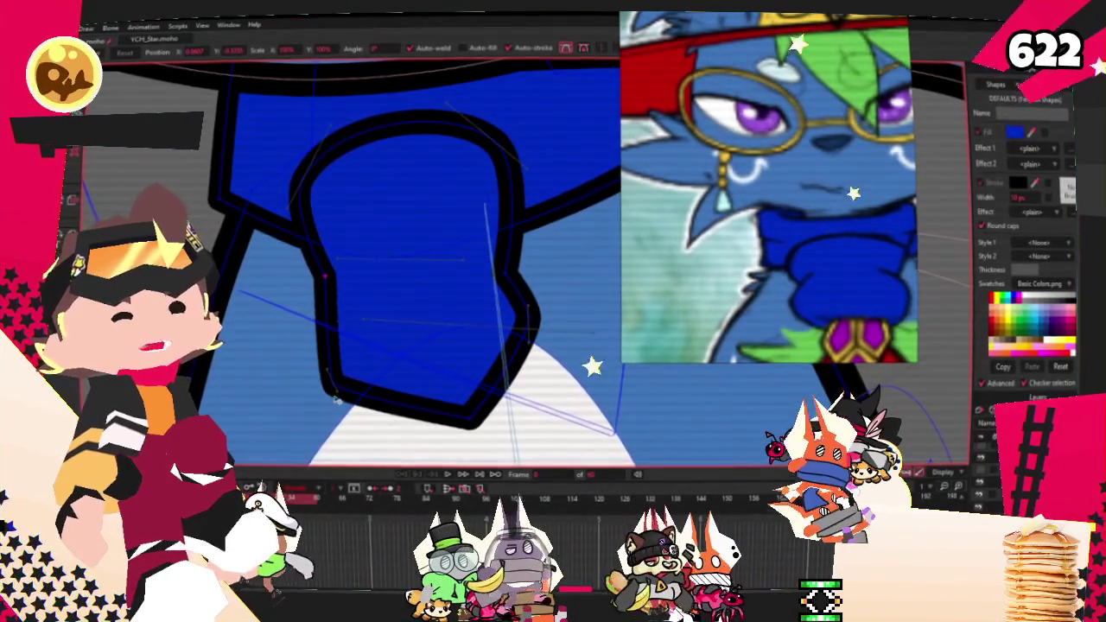
left_click_drag(329, 379, 298, 380)
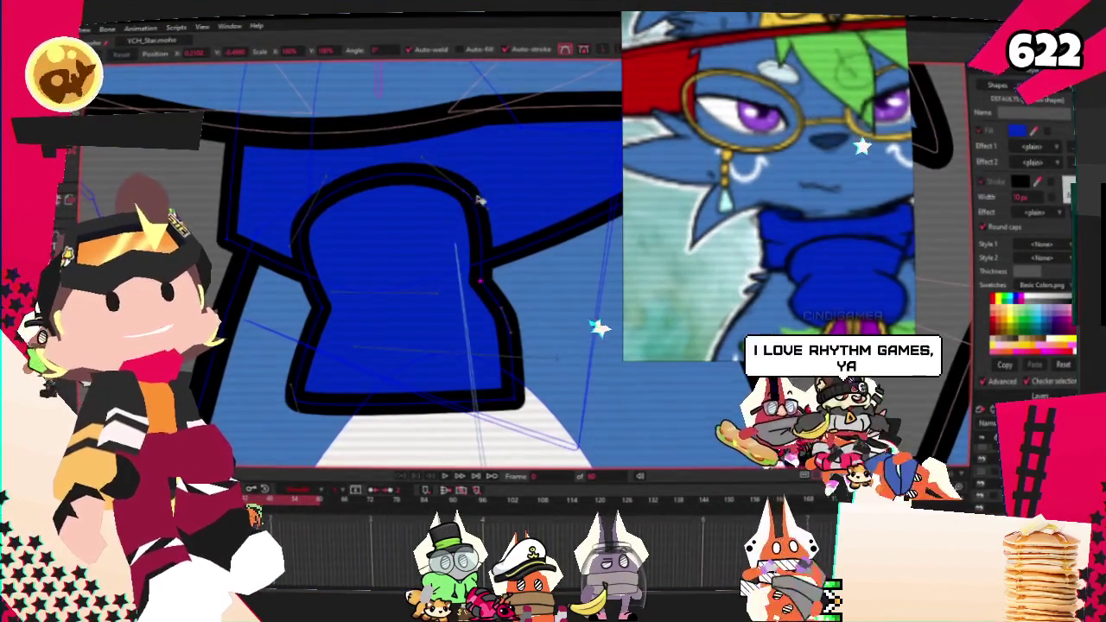
left_click_drag(475, 202, 460, 264)
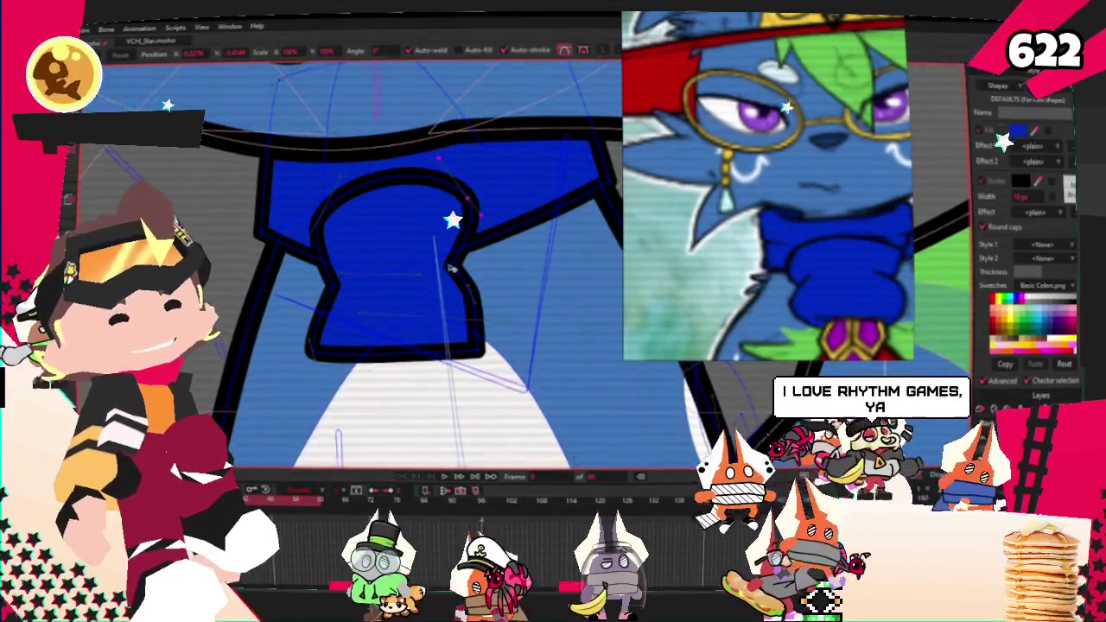
Step: Move and tilt the whole tab, undo a bad edit, and pull its top-right corner left
scroll(460, 264, "up", 2)
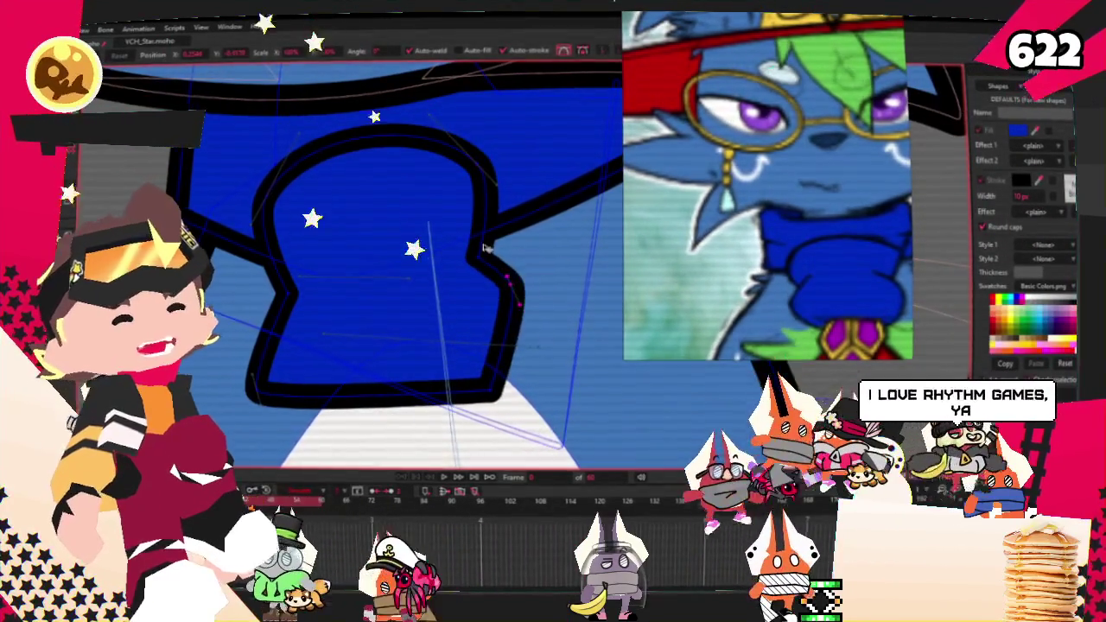
key("ctrl+a")
mouse_move(487, 255)
left_mouse_down()
mouse_move(501, 259)
mouse_move(493, 271)
left_mouse_up()
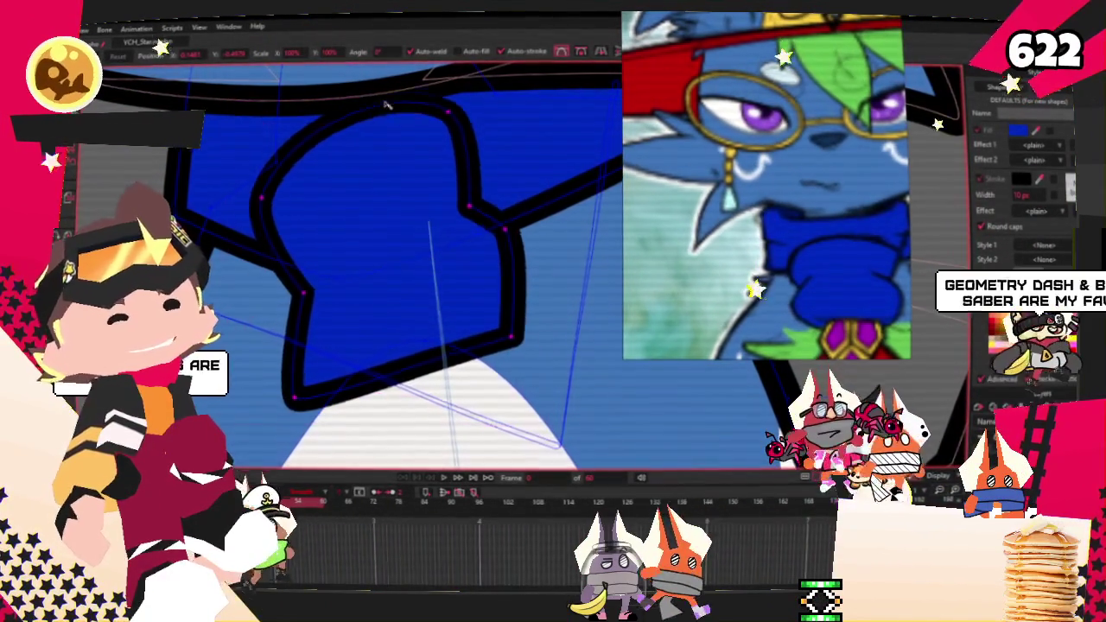
left_click_drag(387, 113, 366, 208)
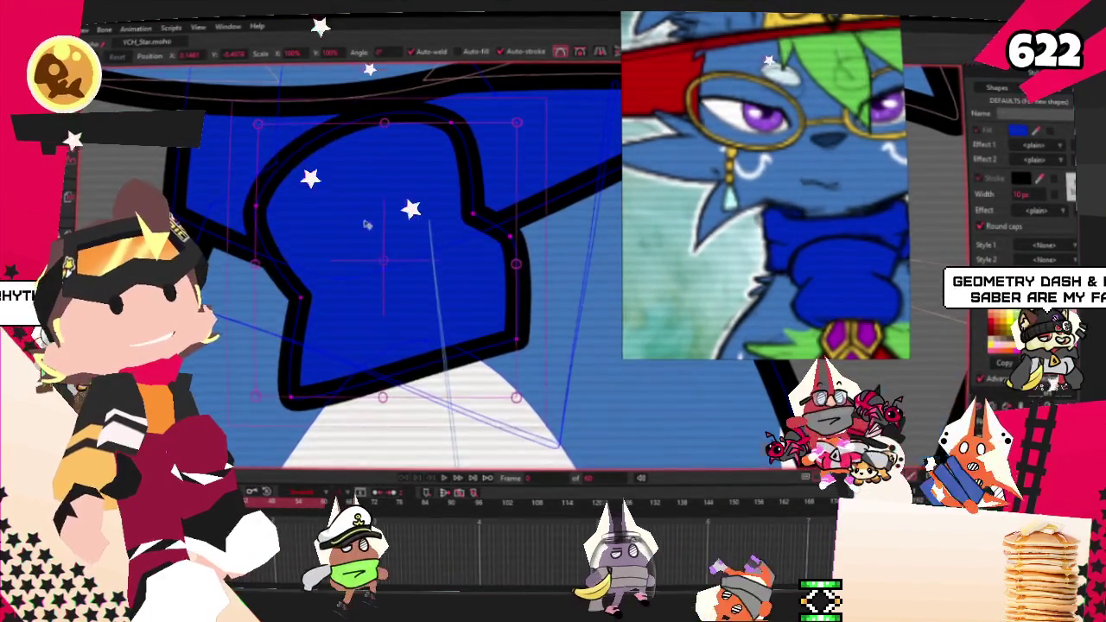
key("ctrl+z")
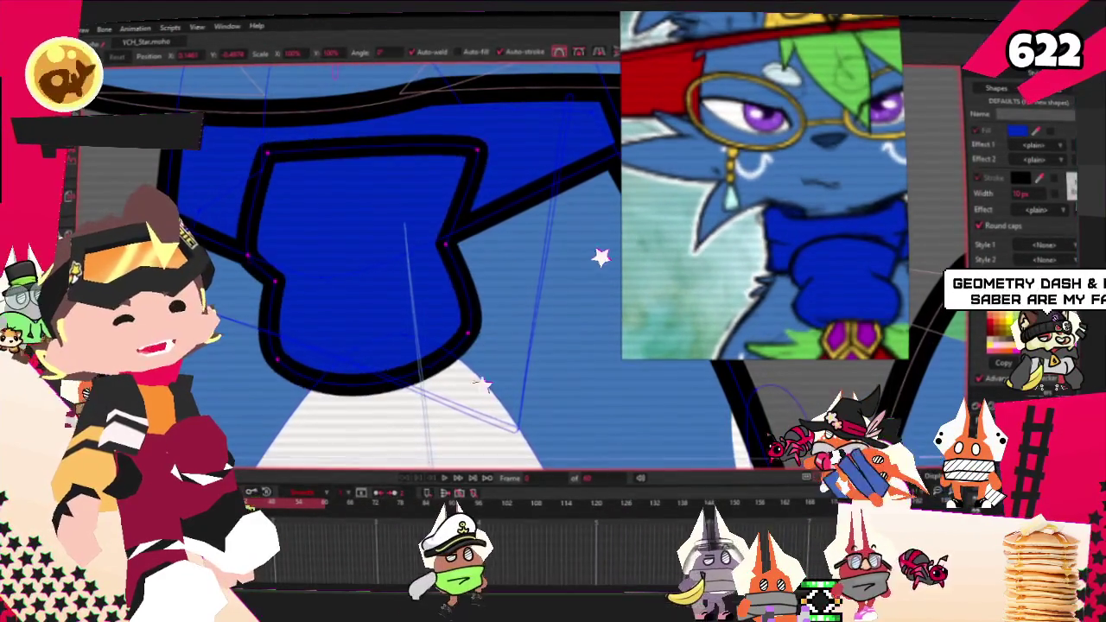
left_click_drag(362, 323, 346, 316)
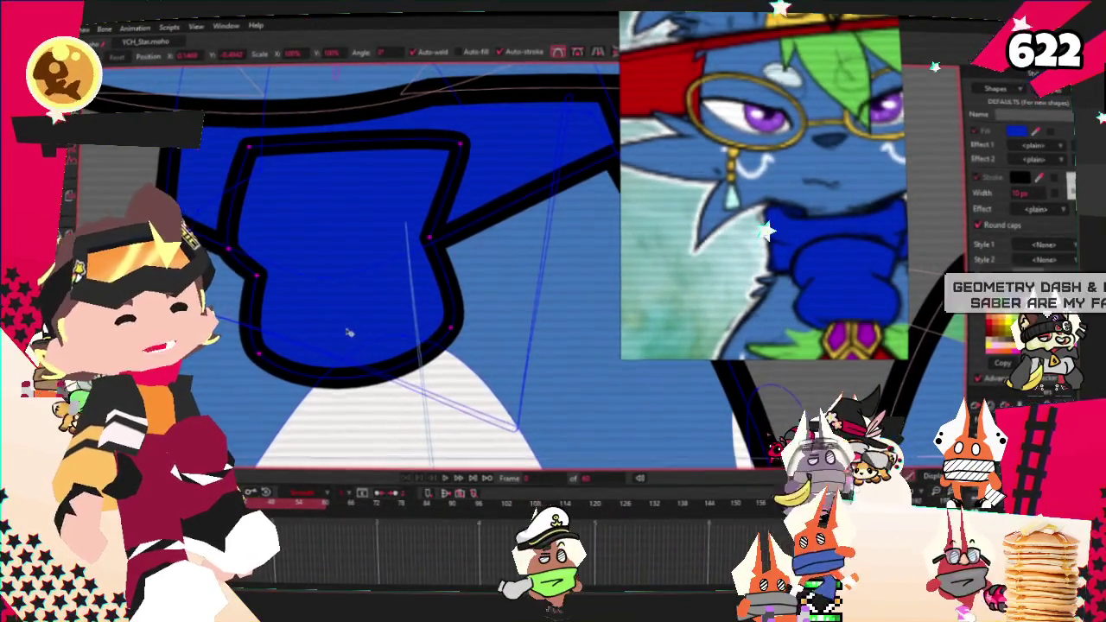
key("ctrl+a")
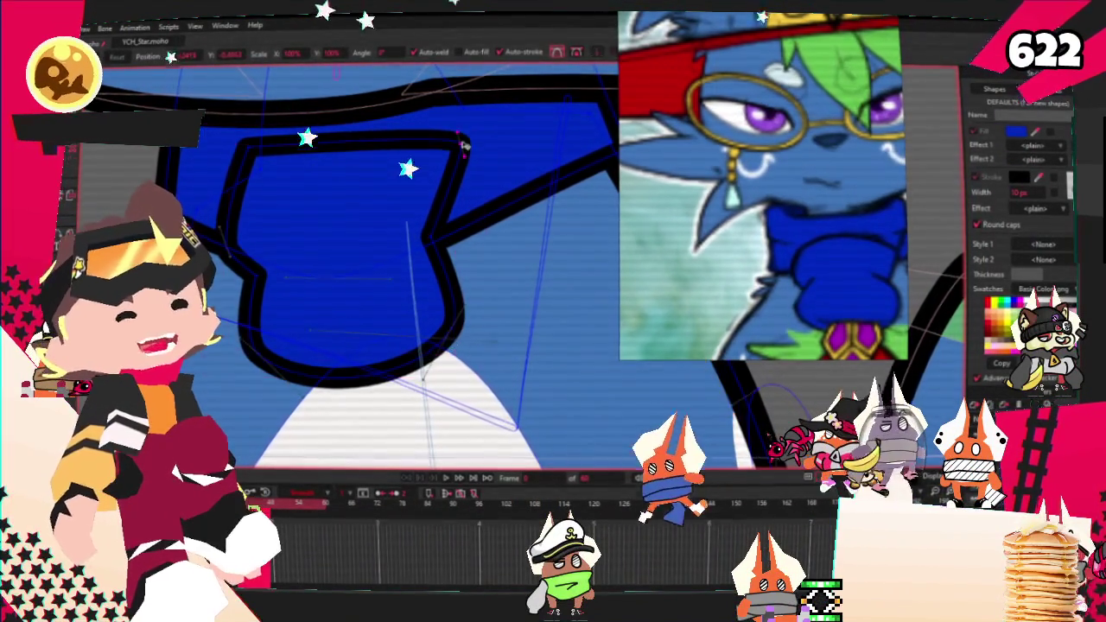
left_click_drag(461, 147, 441, 149)
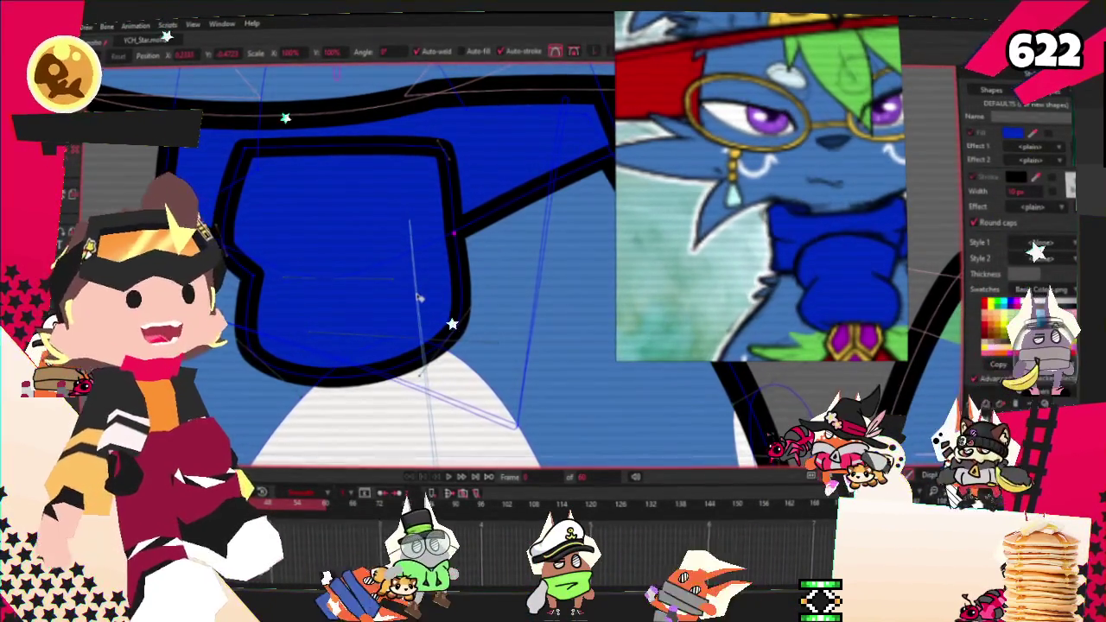
Step: Pull the scarf's lower corner down-left and its top-right corner inward to refit the outline
scroll(439, 142, "down", 1)
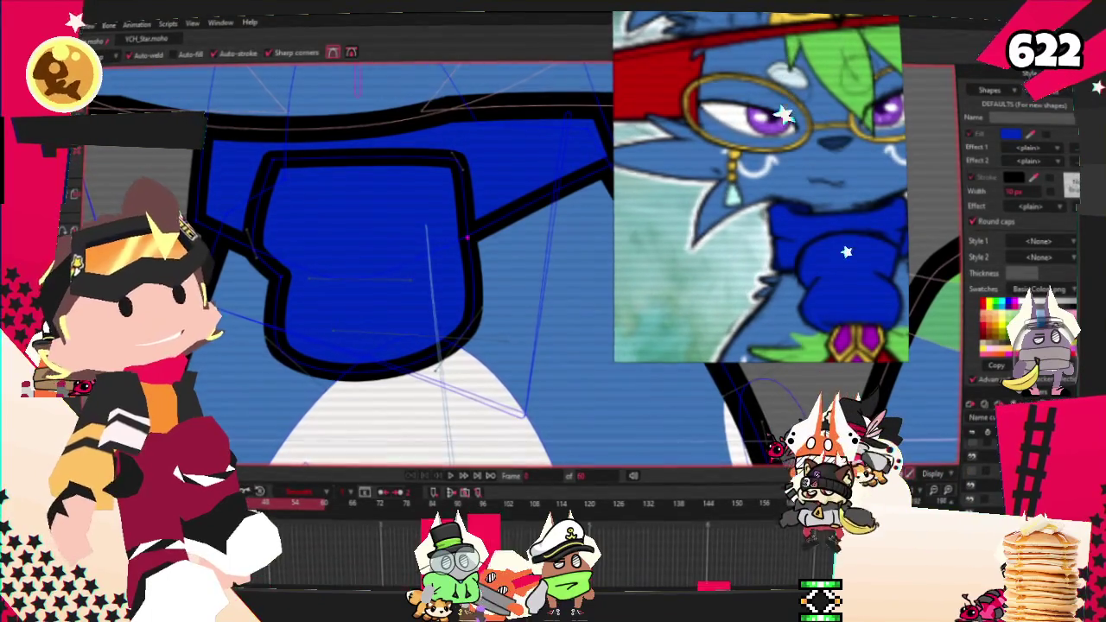
scroll(357, 189, "down", 2)
scroll(462, 242, "up", 2)
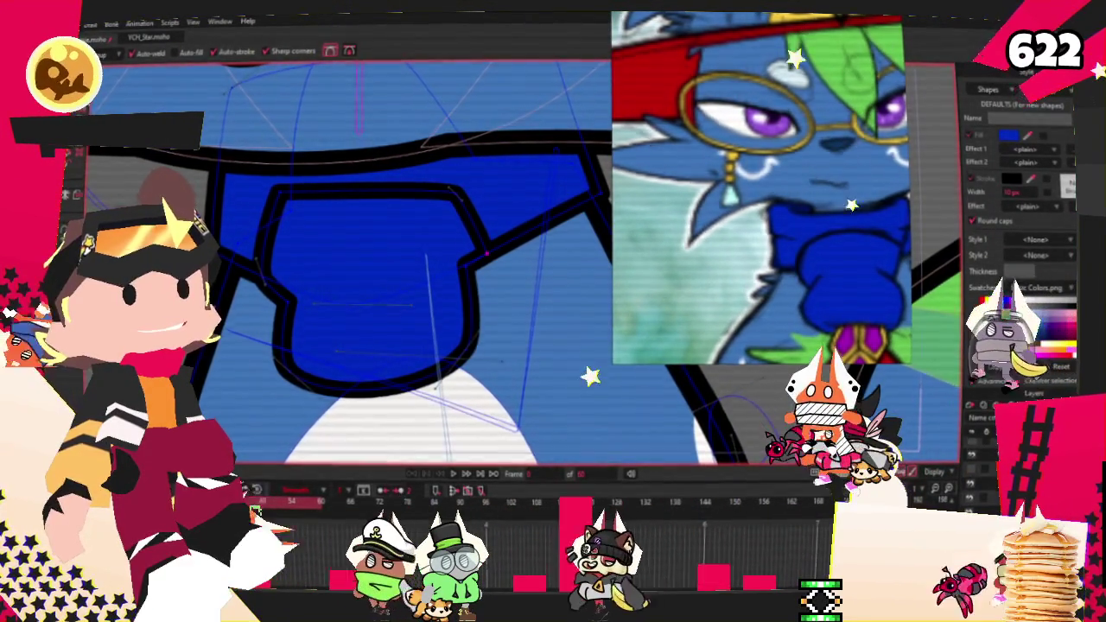
scroll(389, 285, "up", 2)
key("c")
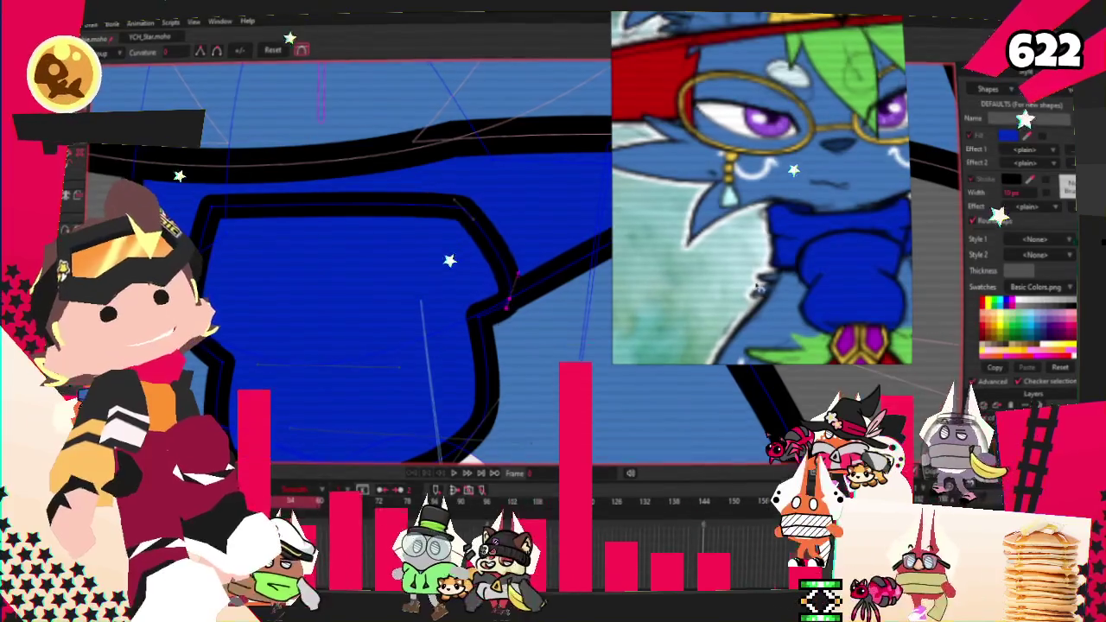
key("t")
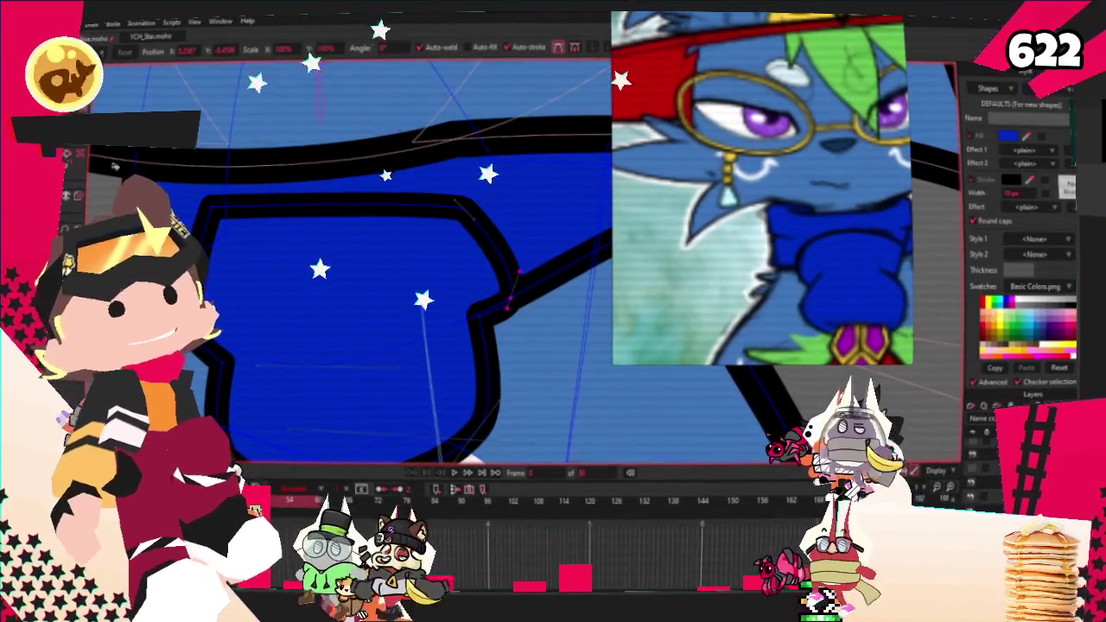
scroll(556, 348, "up", 2)
left_click_drag(443, 315, 344, 357)
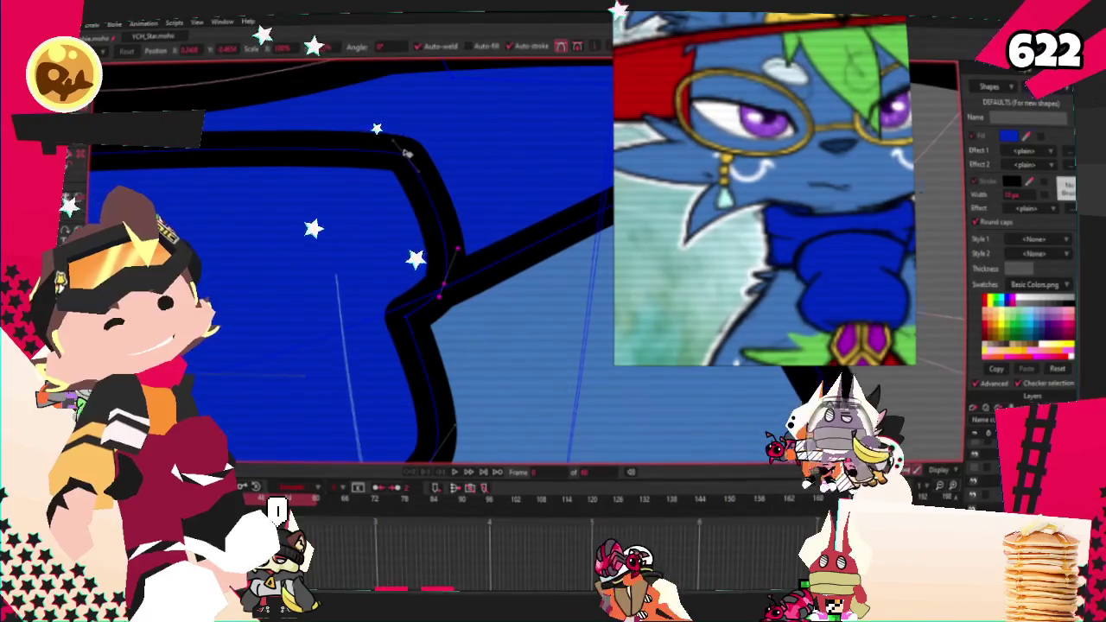
left_click_drag(406, 147, 375, 153)
scroll(378, 155, "down", 2)
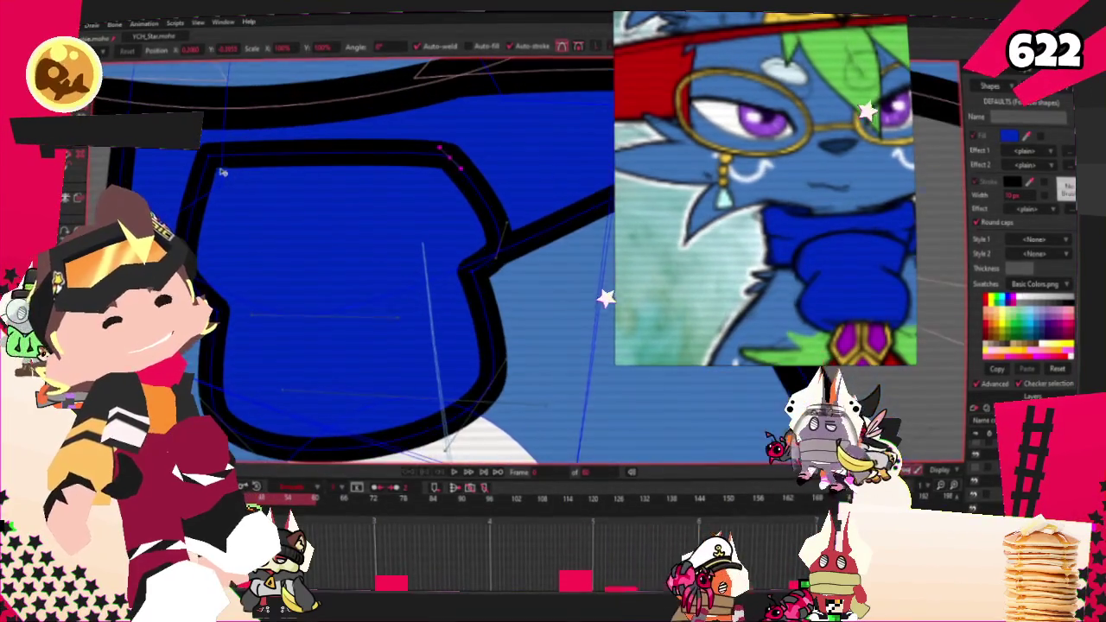
scroll(299, 205, "down", 1)
scroll(288, 213, "down", 1)
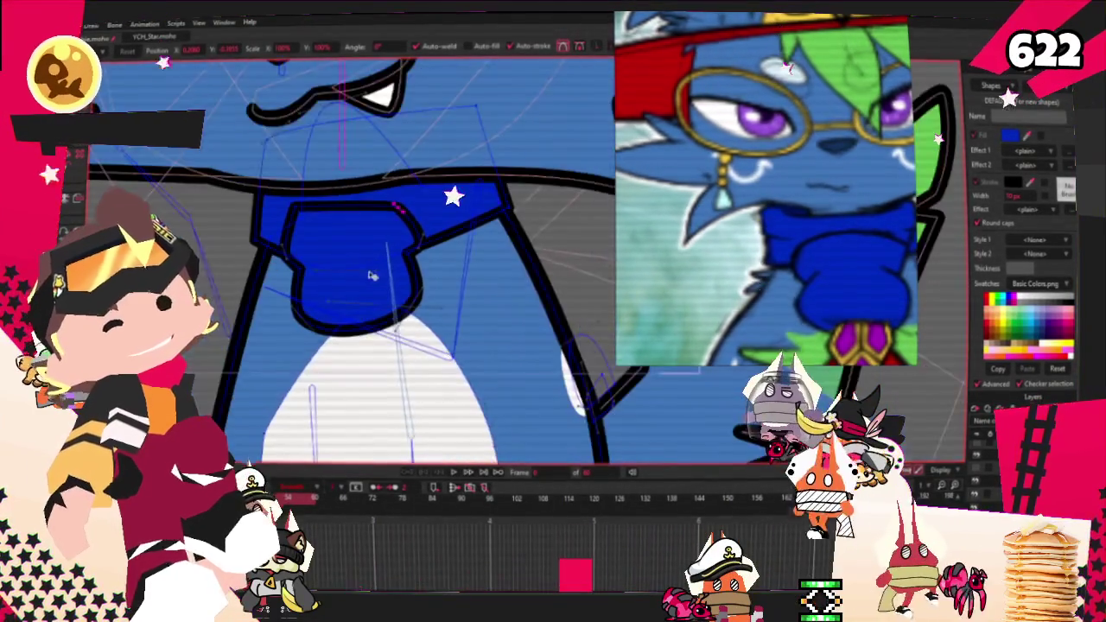
scroll(354, 294, "up", 1)
scroll(311, 337, "up", 1)
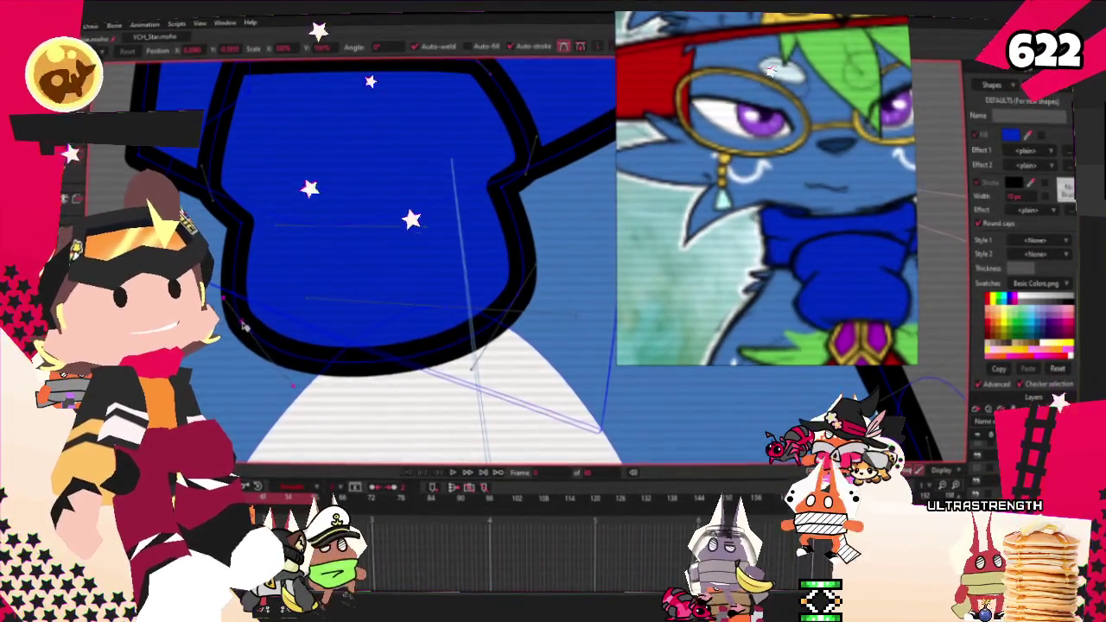
scroll(271, 285, "down", 3)
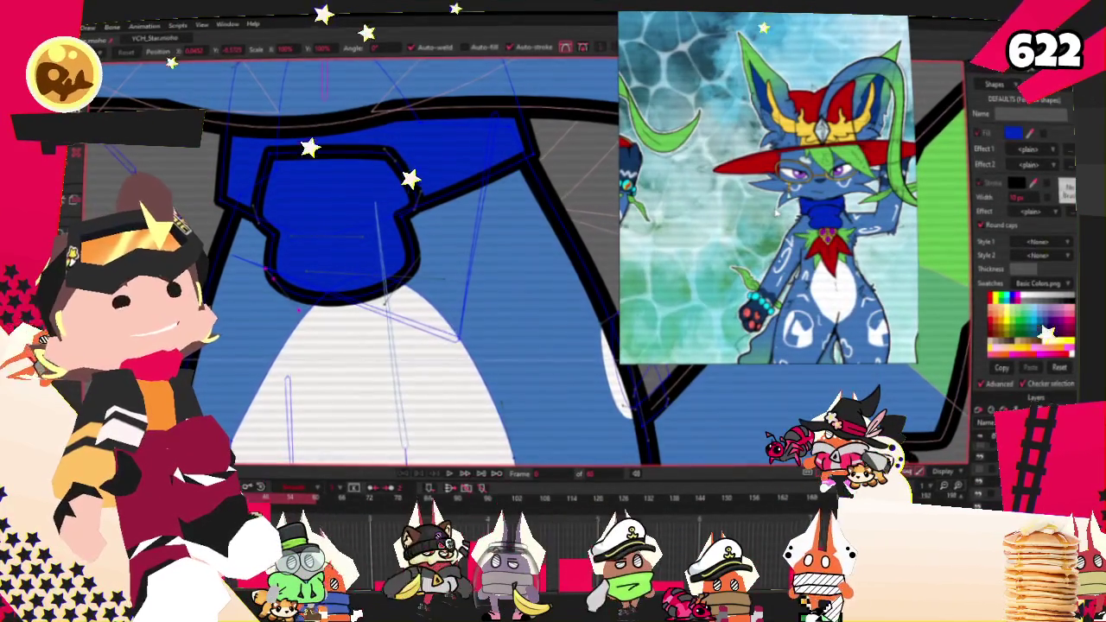
Step: Adjust the scarf outline's curvature and move the lower end of its curve
scroll(313, 220, "up", 2)
key("c")
scroll(593, 194, "up", 2)
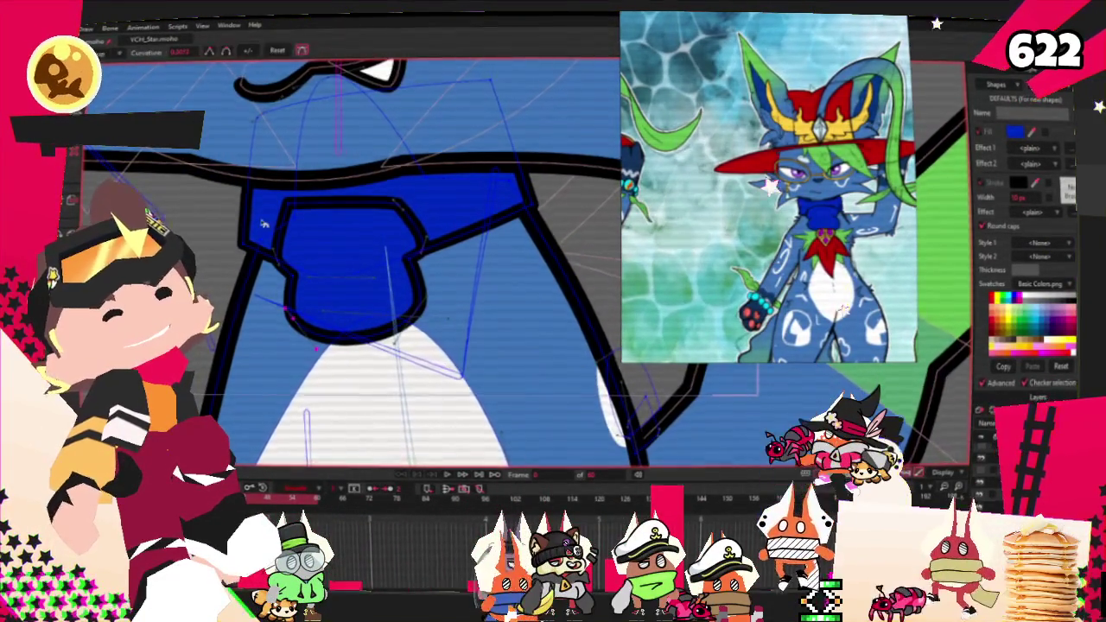
scroll(593, 194, "up", 1)
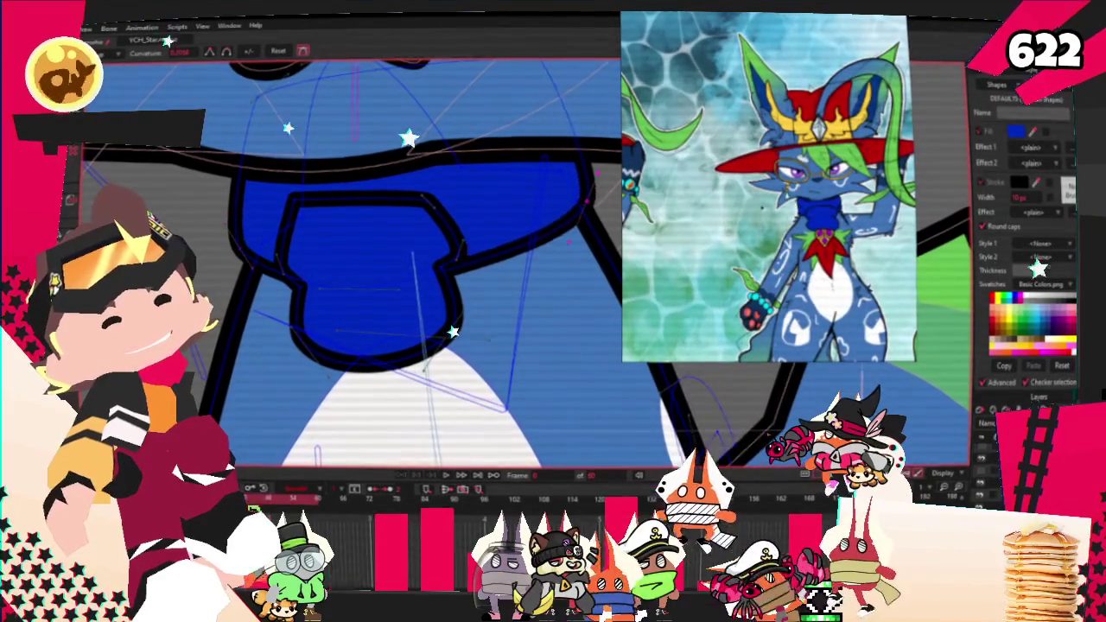
scroll(159, 156, "down", 2)
scroll(159, 156, "up", 1)
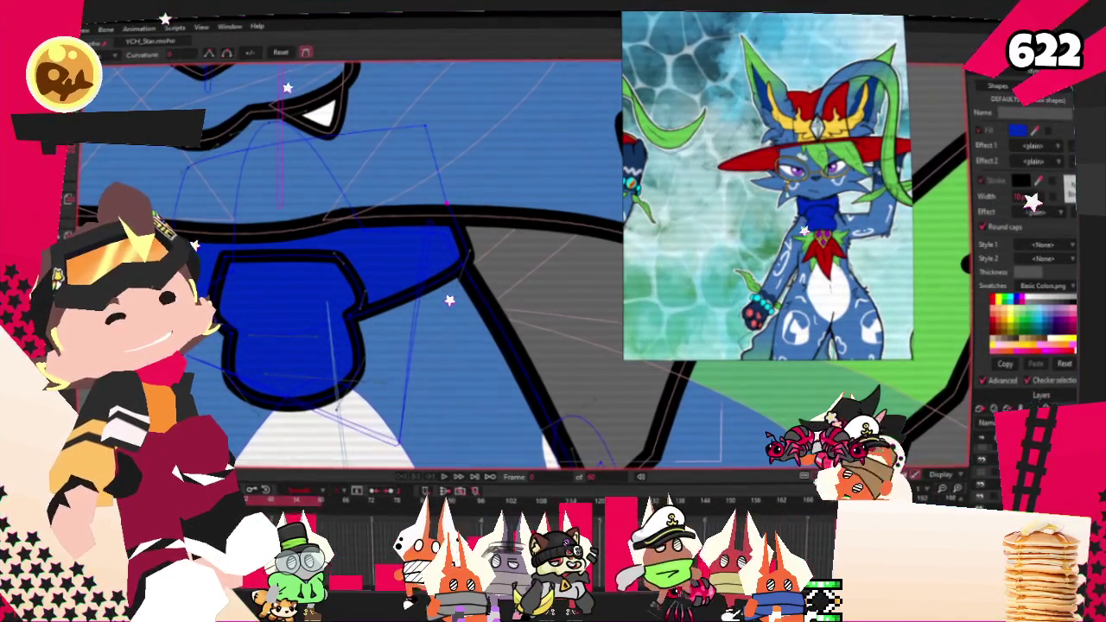
left_click_drag(464, 249, 472, 268)
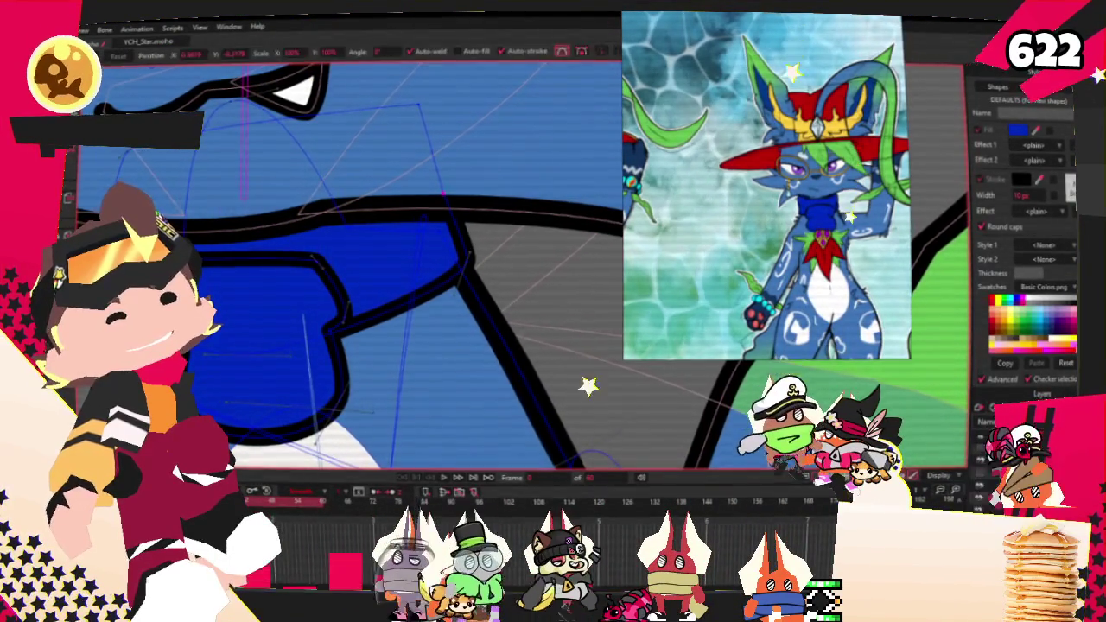
scroll(418, 252, "up", 2)
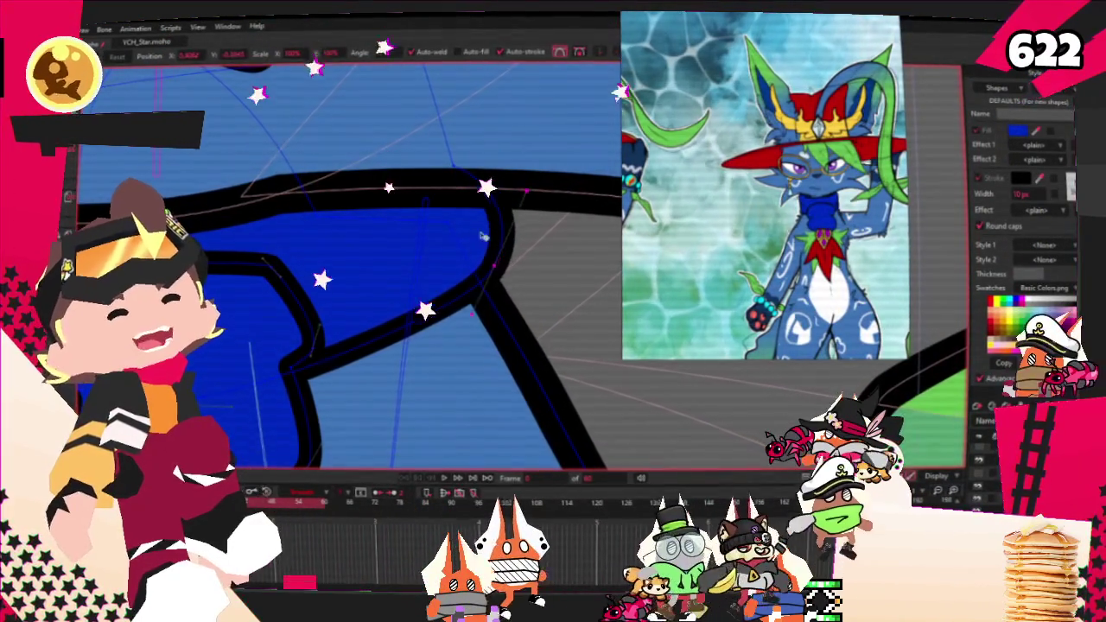
scroll(466, 173, "up", 3)
left_click_drag(465, 214, 479, 225)
Step: Zoom around the reshaped scarf and play the animation to check it
scroll(313, 262, "down", 2)
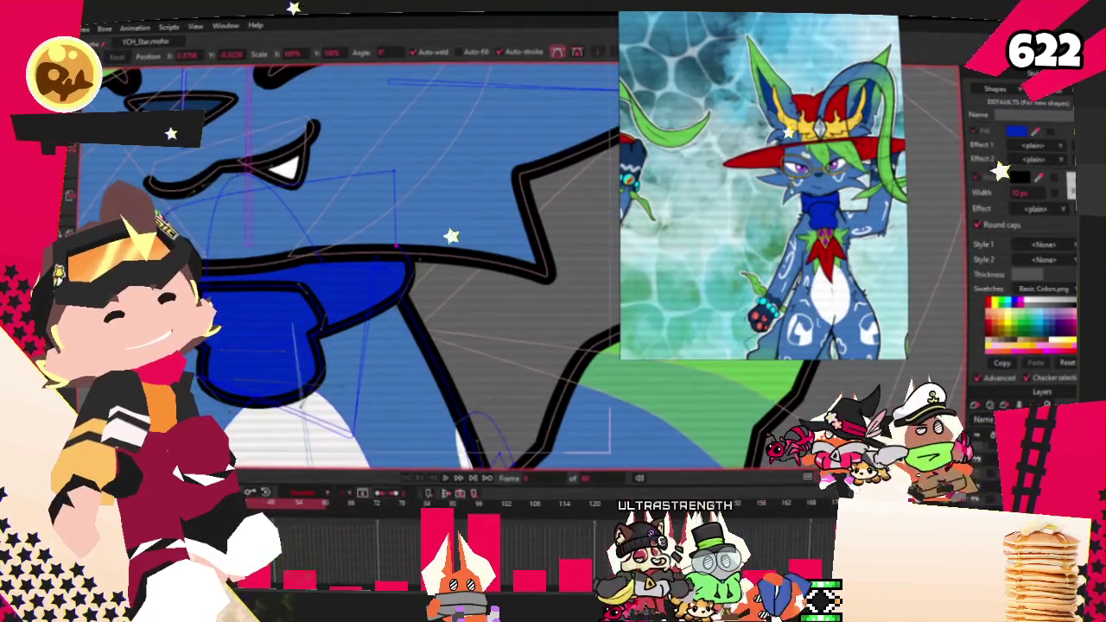
scroll(134, 272, "up", 2)
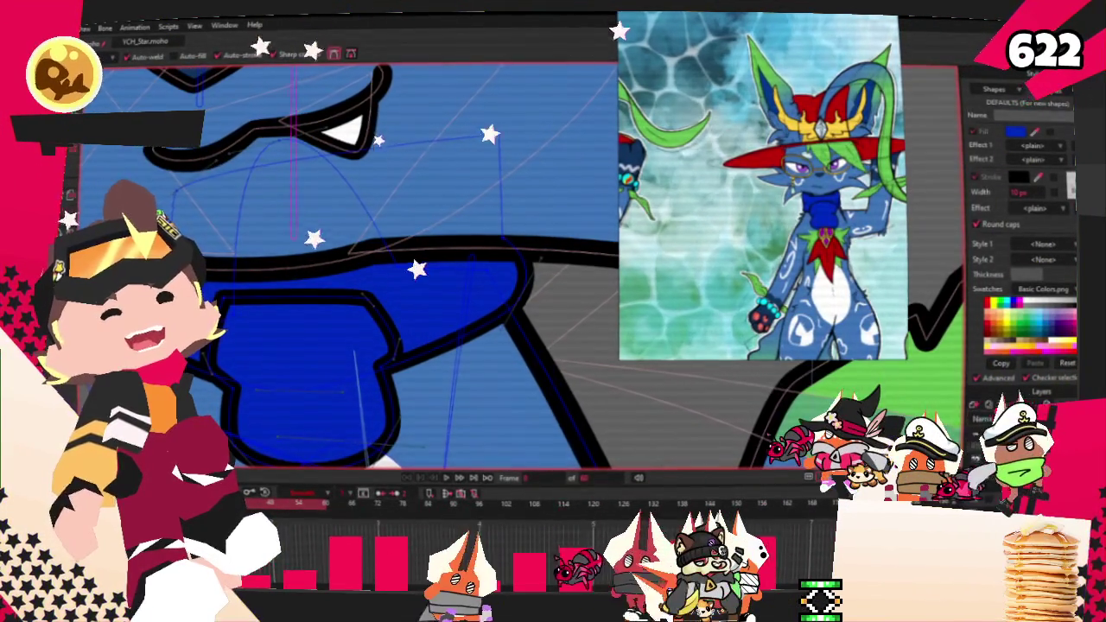
scroll(172, 191, "up", 2)
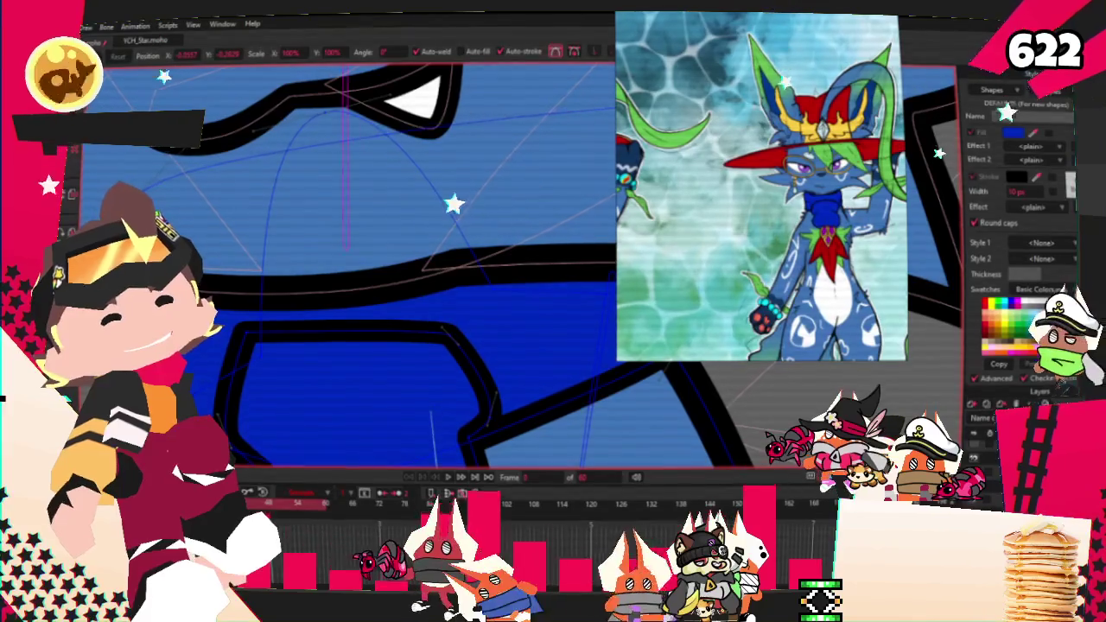
scroll(171, 192, "down", 1)
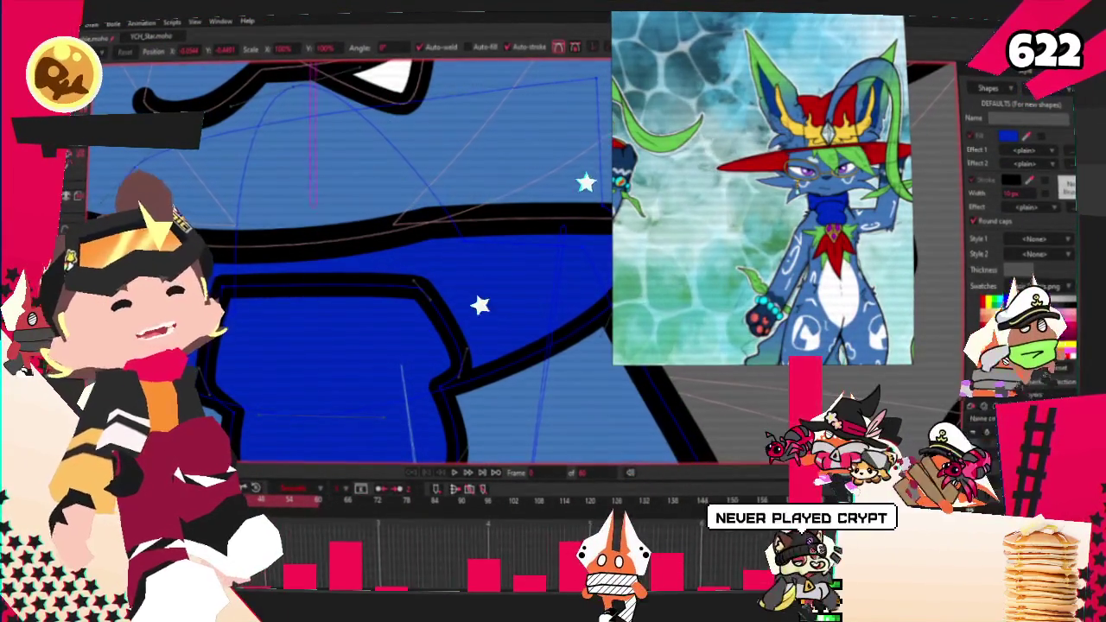
scroll(203, 218, "down", 2)
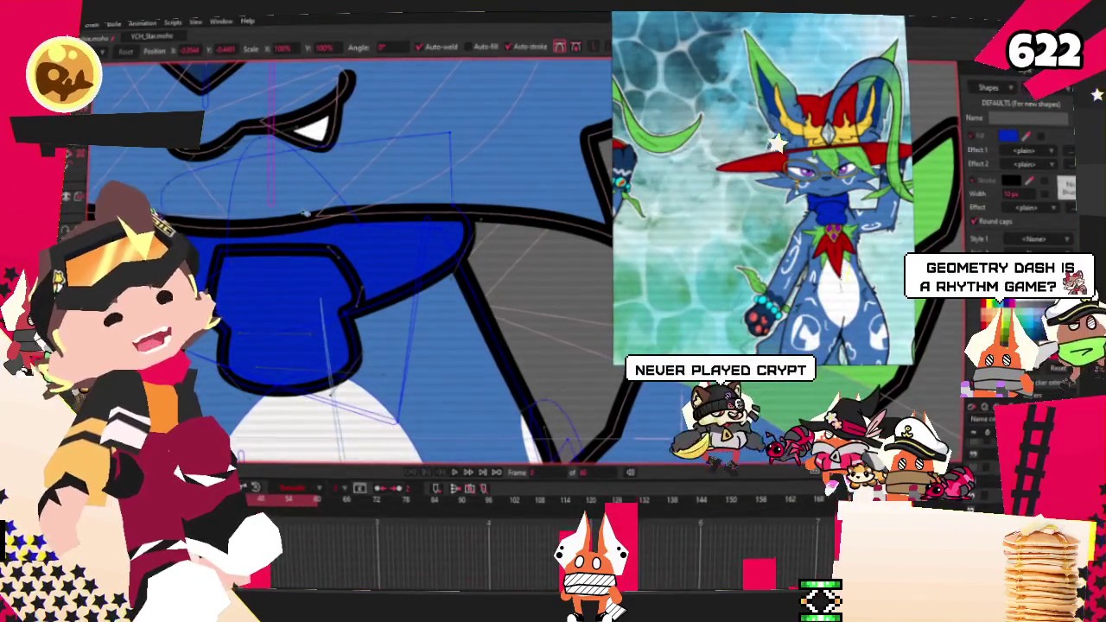
scroll(344, 225, "up", 2)
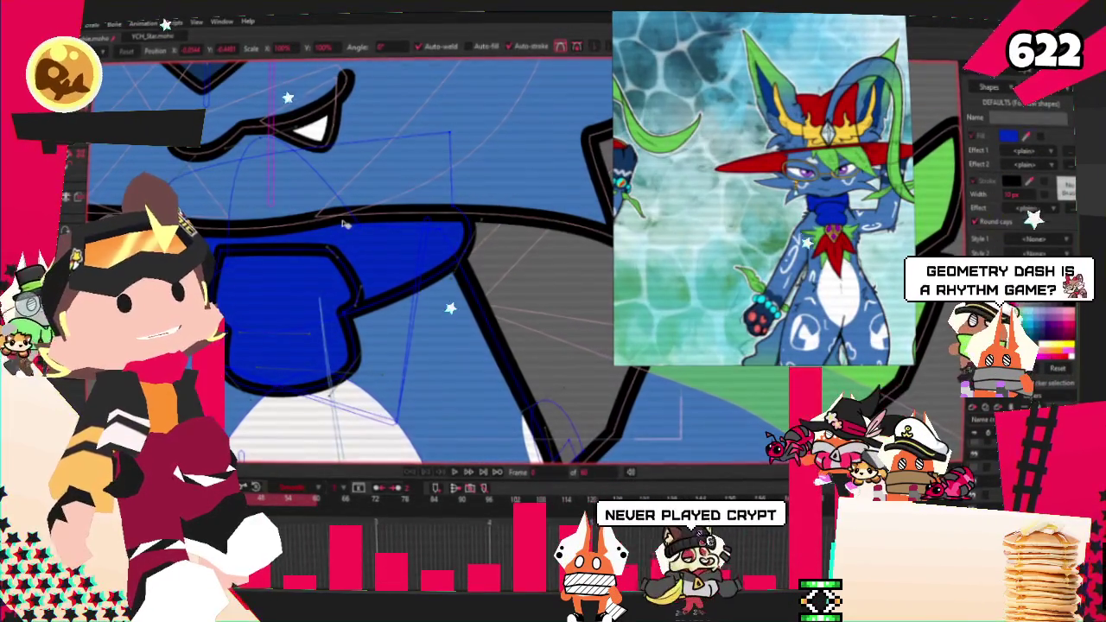
scroll(311, 208, "down", 3)
scroll(294, 201, "up", 2)
scroll(302, 198, "up", 1)
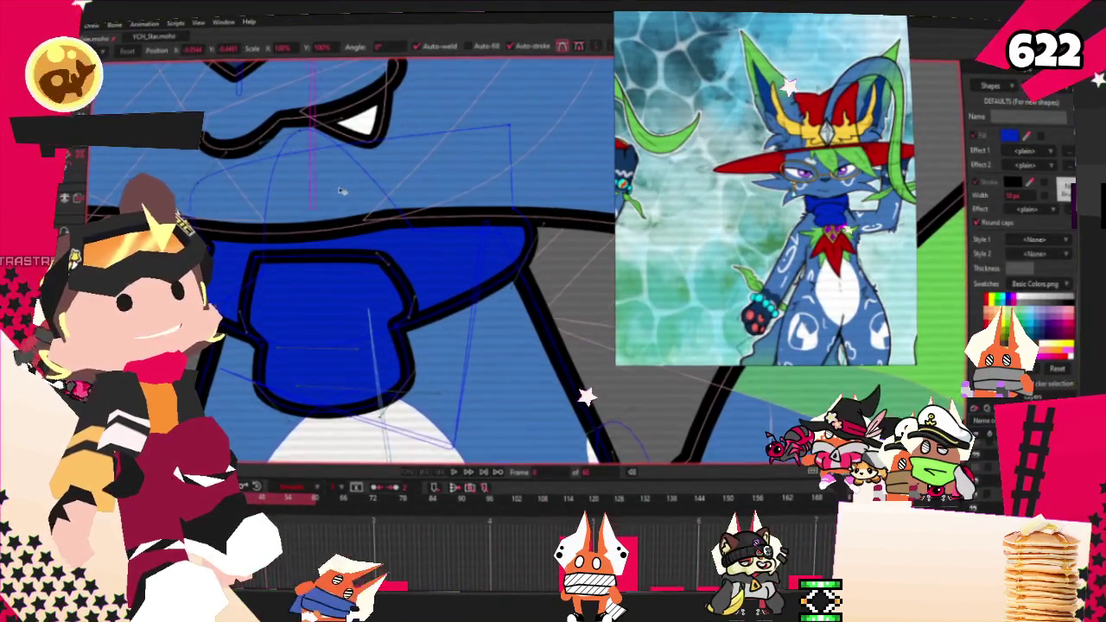
scroll(343, 191, "up", 1)
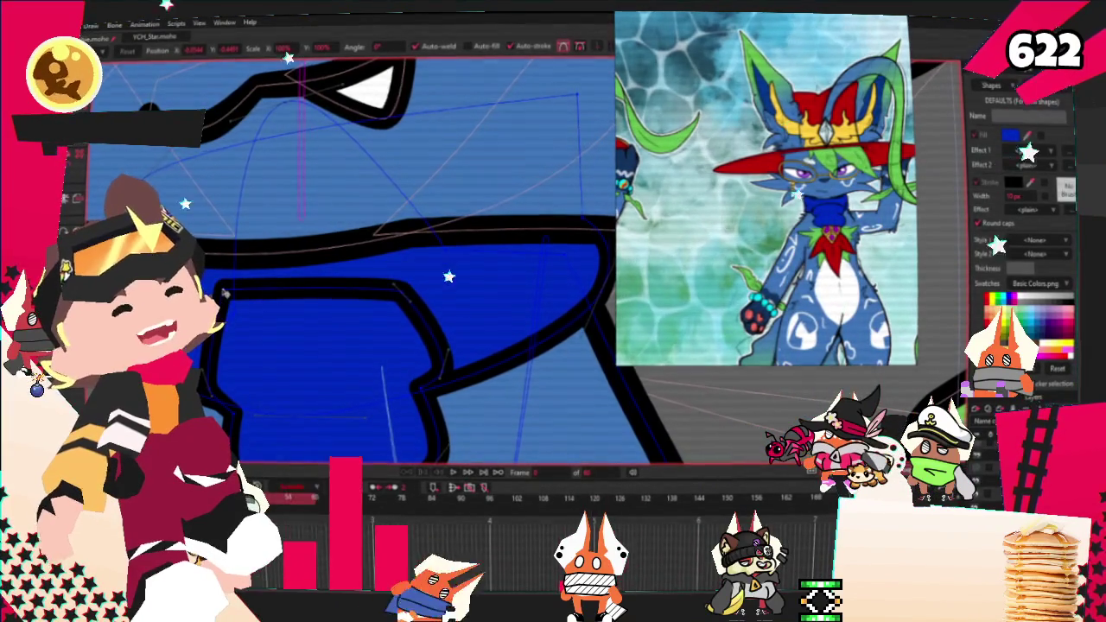
scroll(328, 363, "down", 1)
scroll(328, 358, "up", 1)
scroll(346, 219, "up", 1)
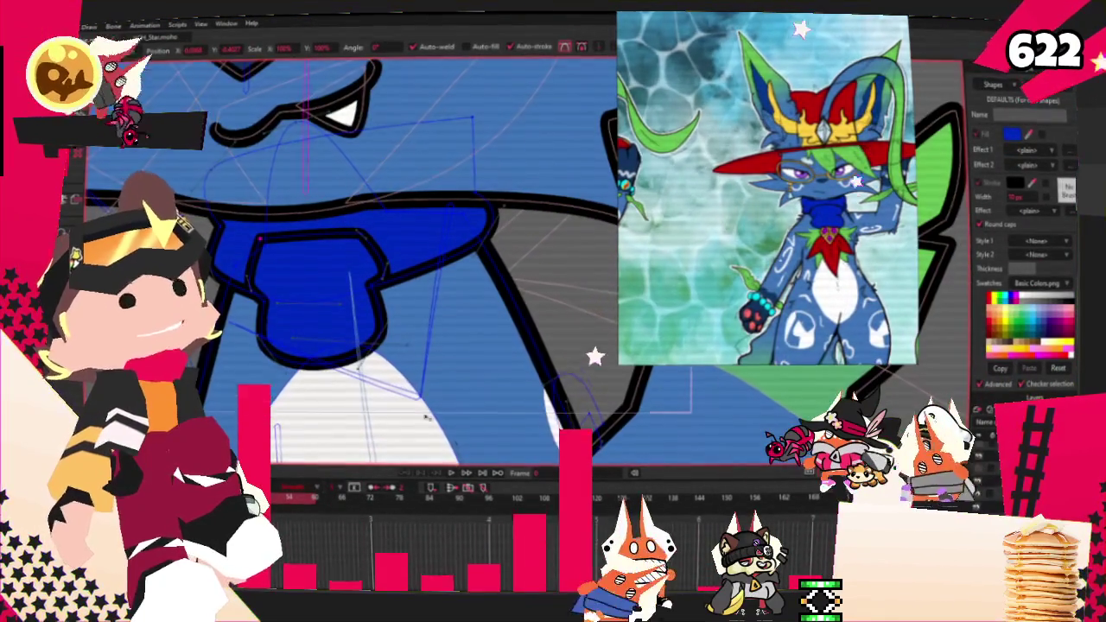
left_click(449, 473)
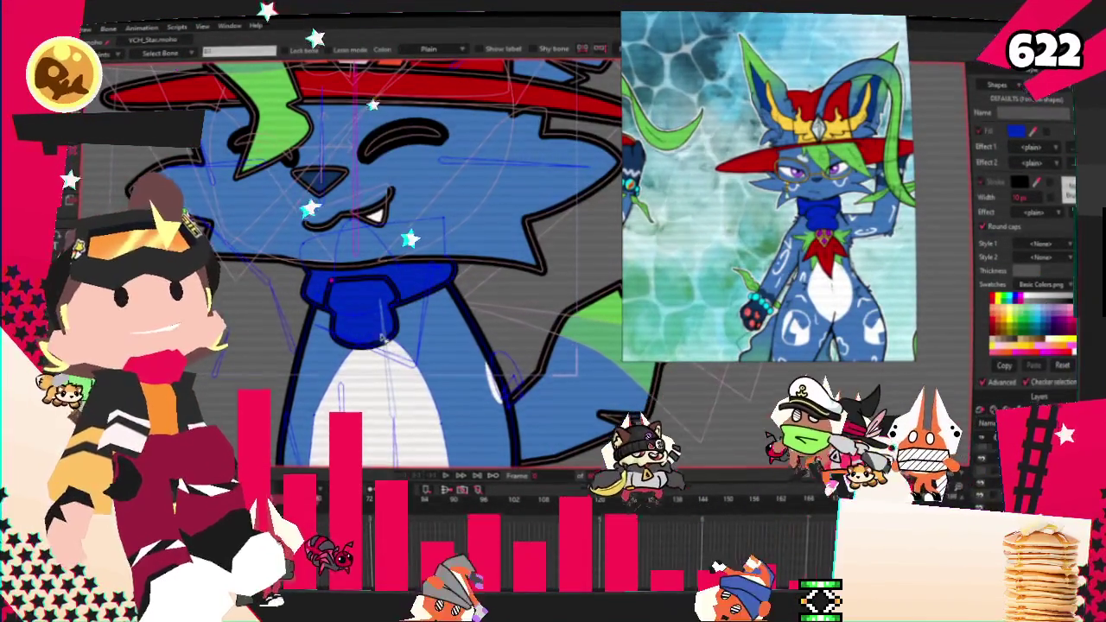
Step: Cycle through the bone, point, bind and stroke-width tools, then replay the animation
key("b")
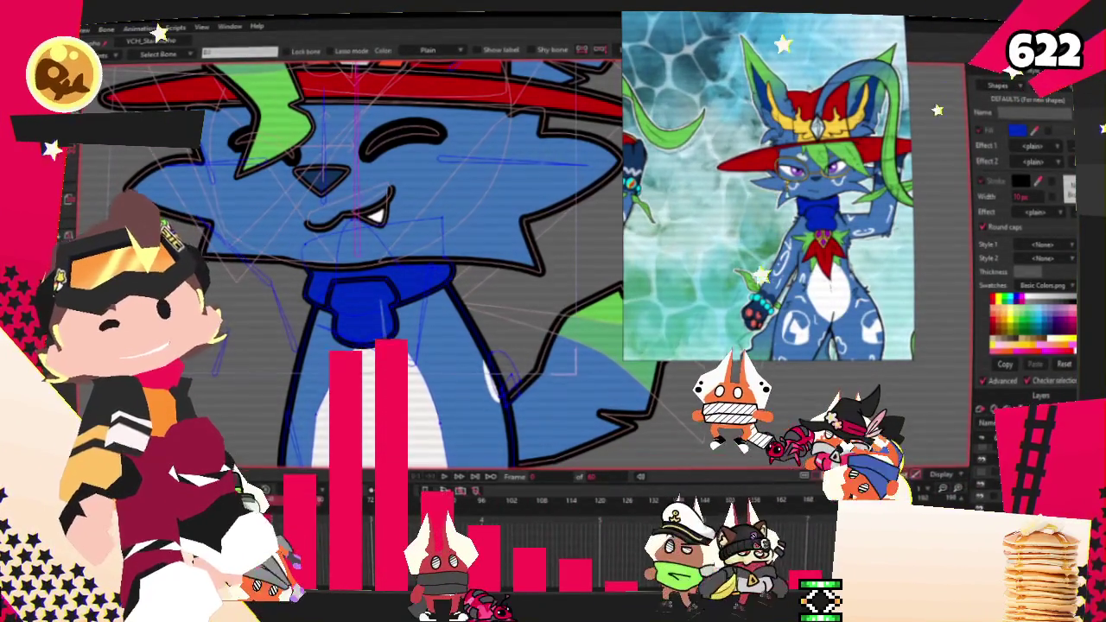
key("g")
scroll(341, 281, "up", 2)
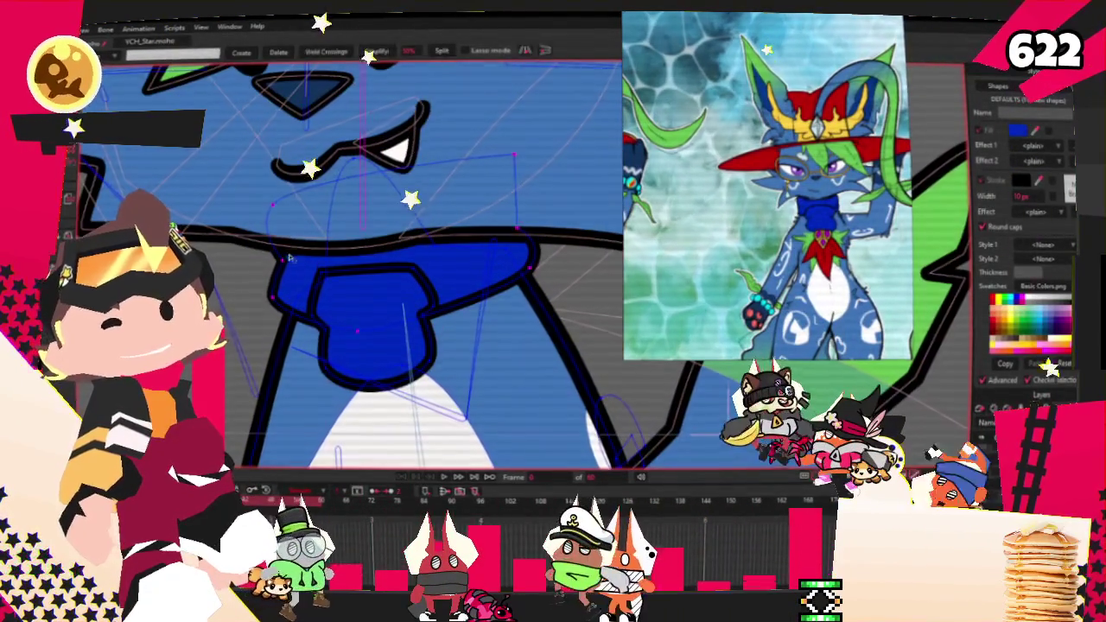
key("i")
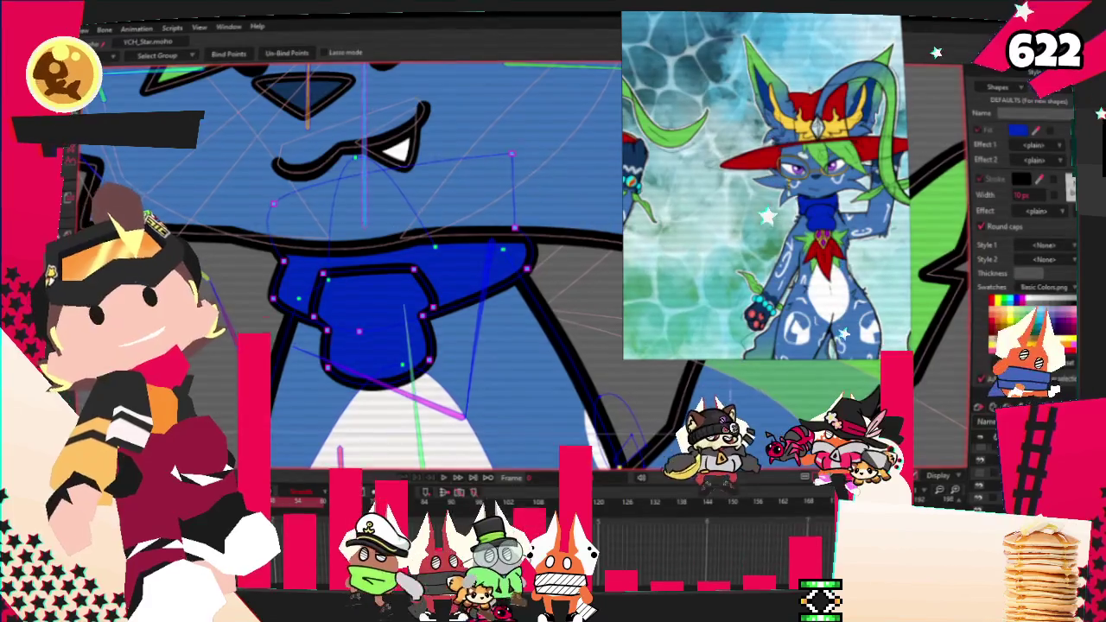
key("g")
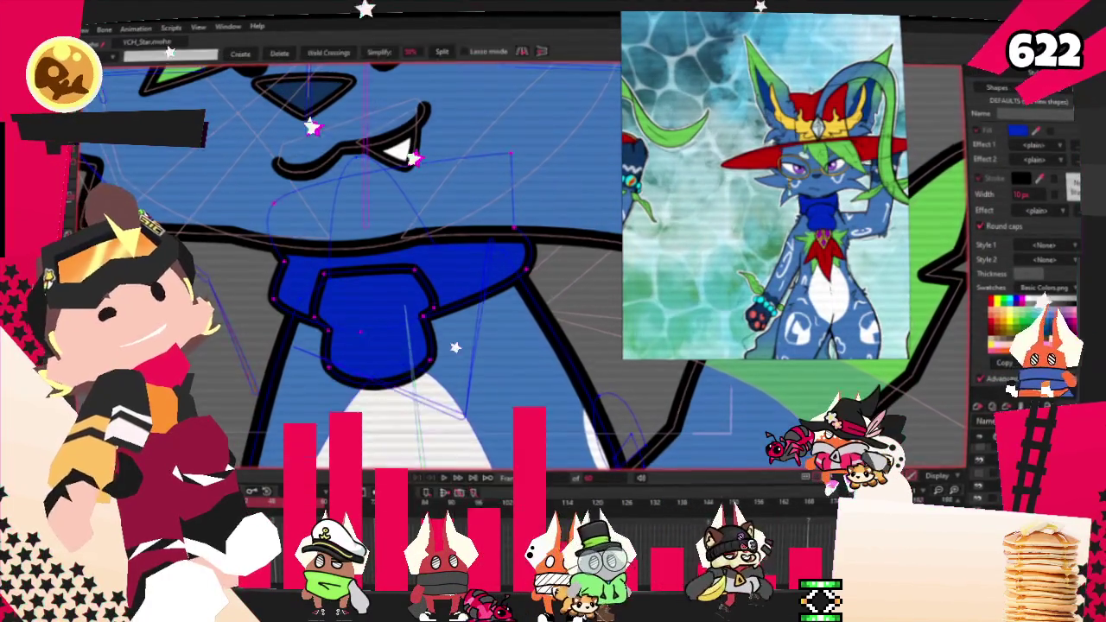
key("m")
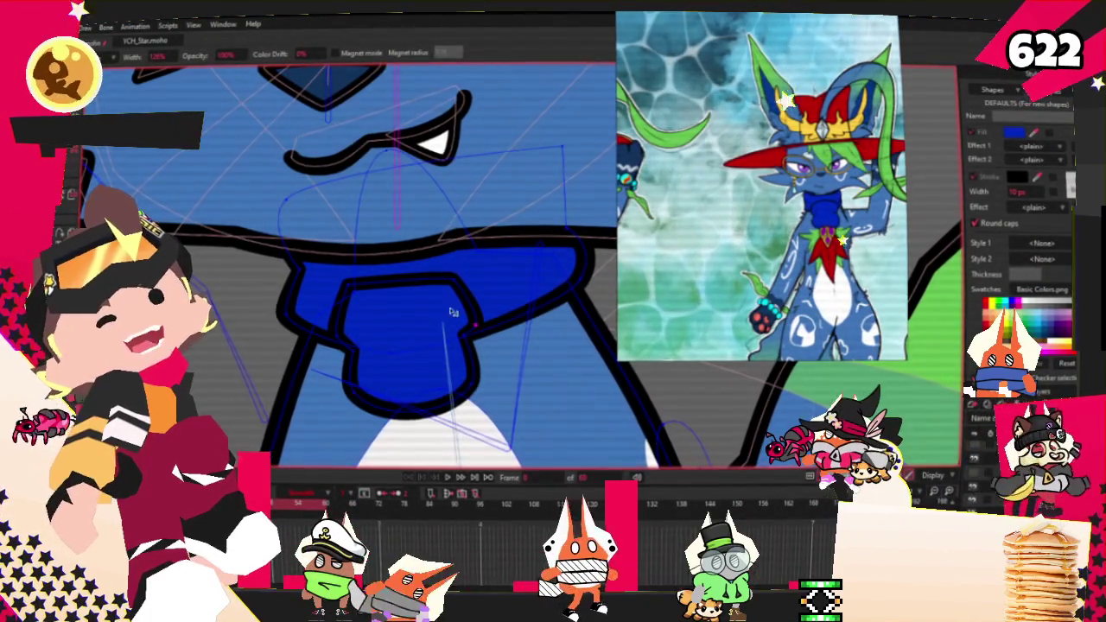
scroll(294, 191, "down", 2)
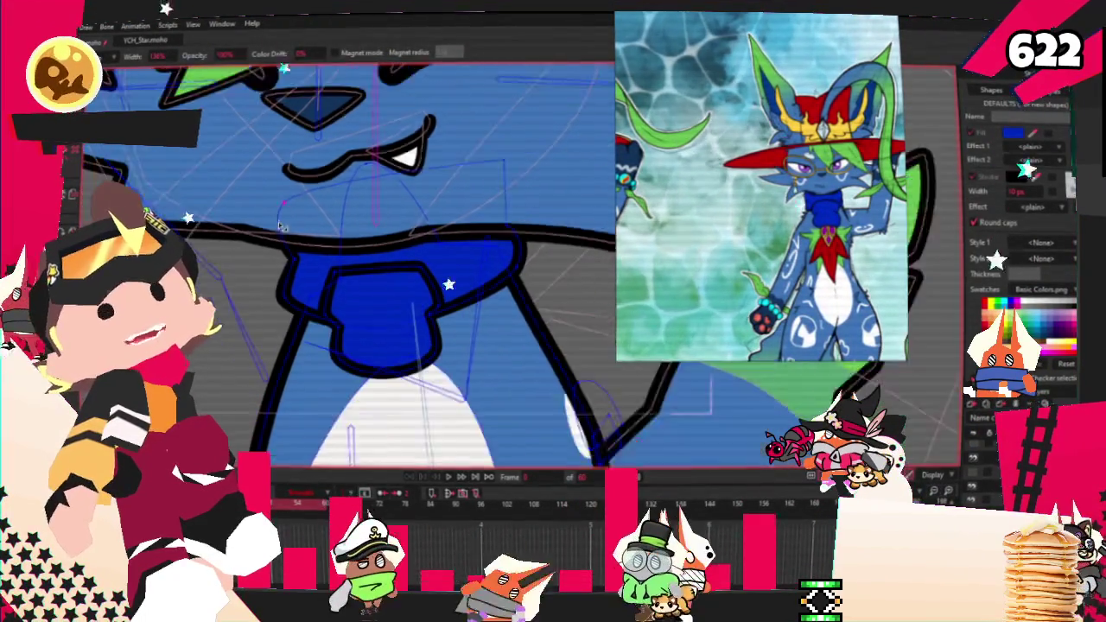
scroll(259, 277, "down", 2)
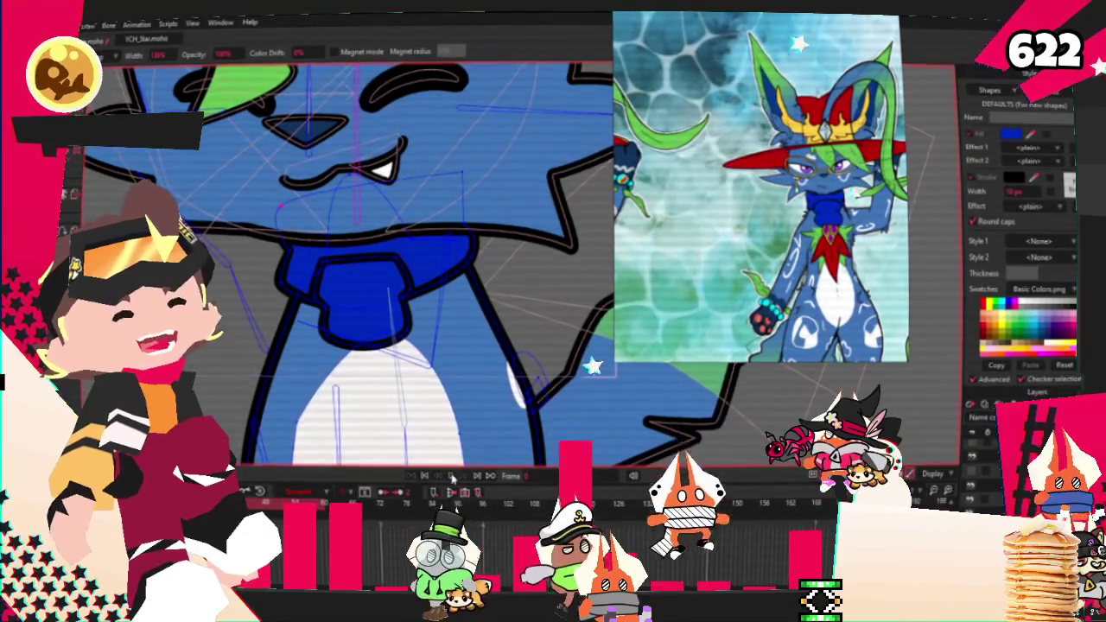
left_click(462, 476)
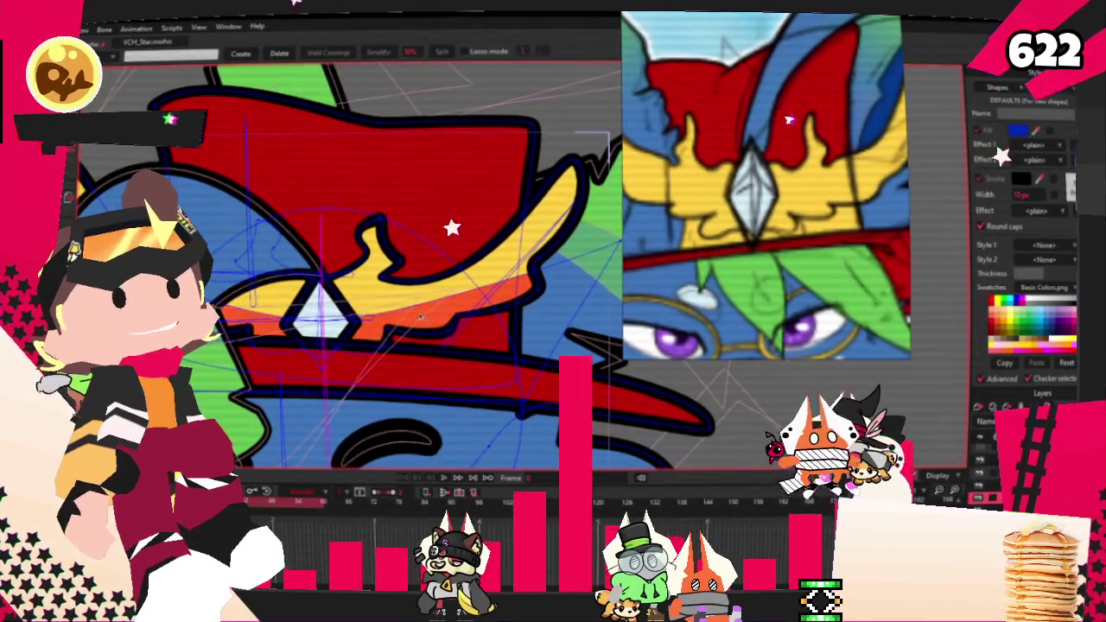
scroll(420, 317, "down", 3)
scroll(363, 311, "down", 3)
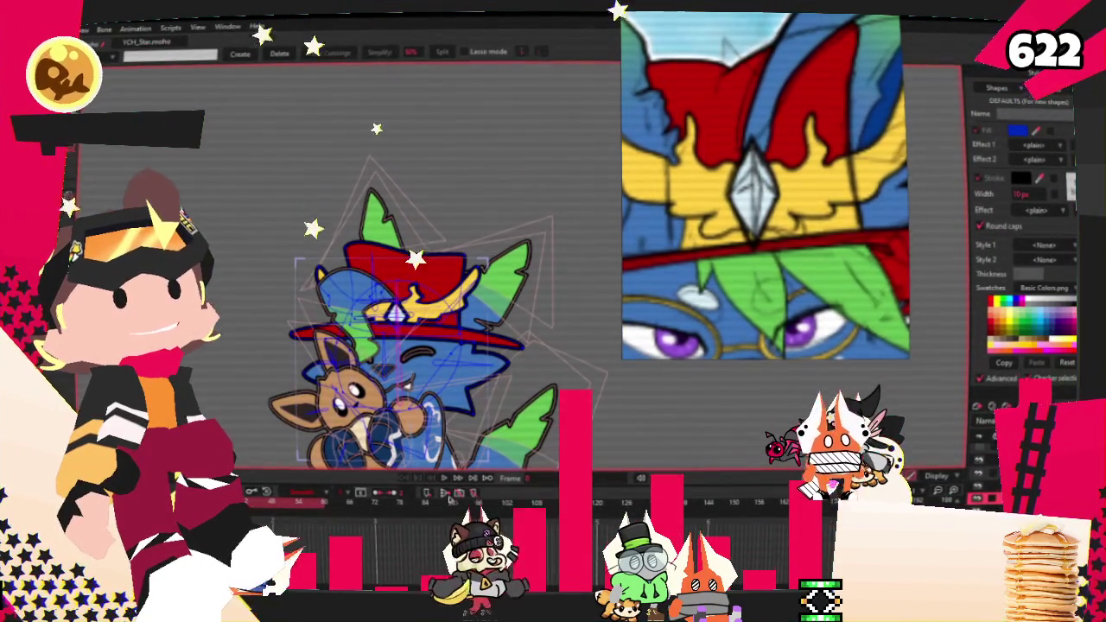
left_click(443, 478)
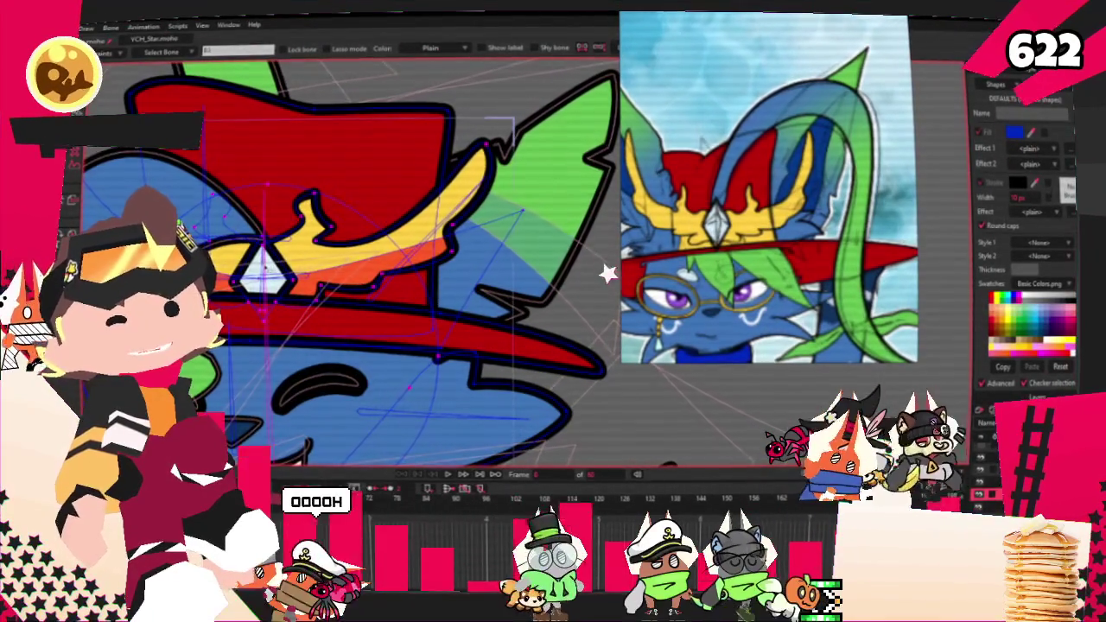
Step: Set the fill alpha of the orange shading under the hat ornament to 0
key("g")
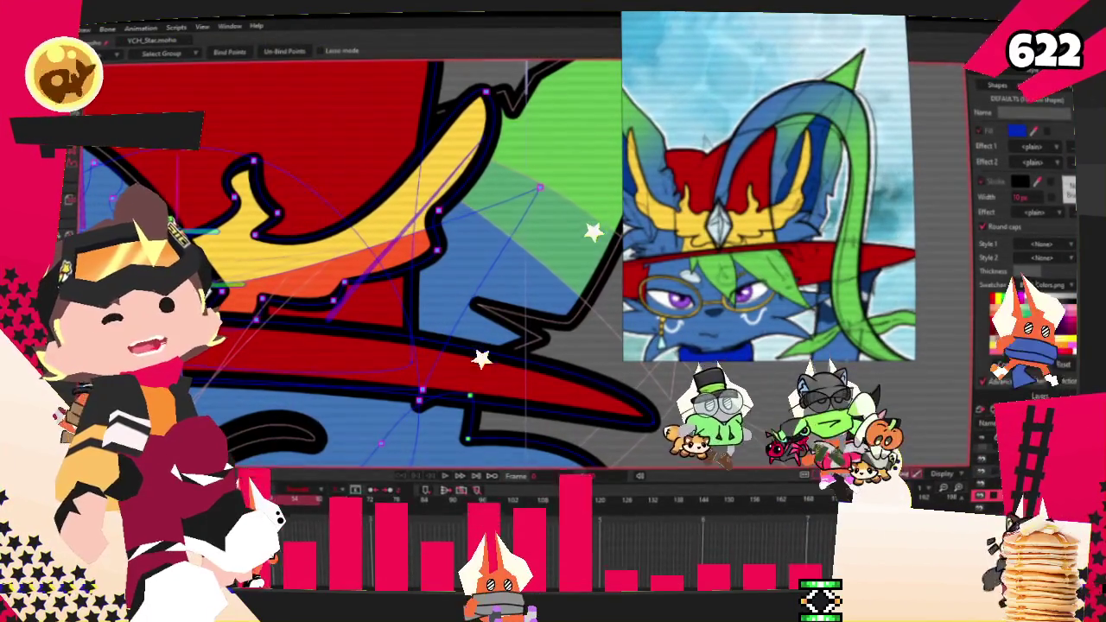
key("q")
left_click(322, 281)
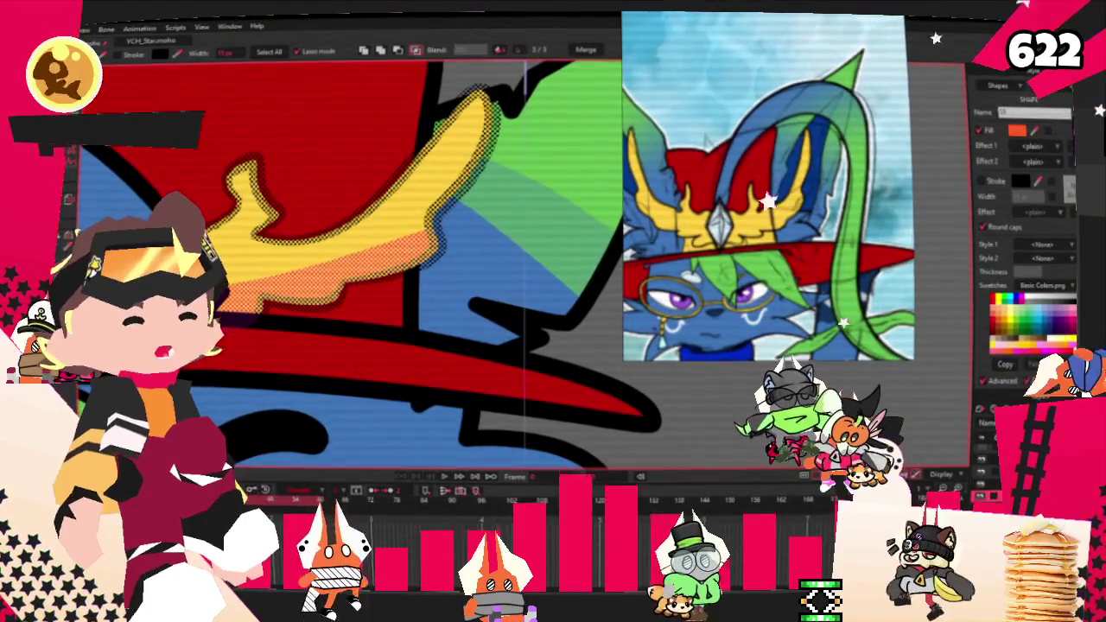
left_click(1017, 130)
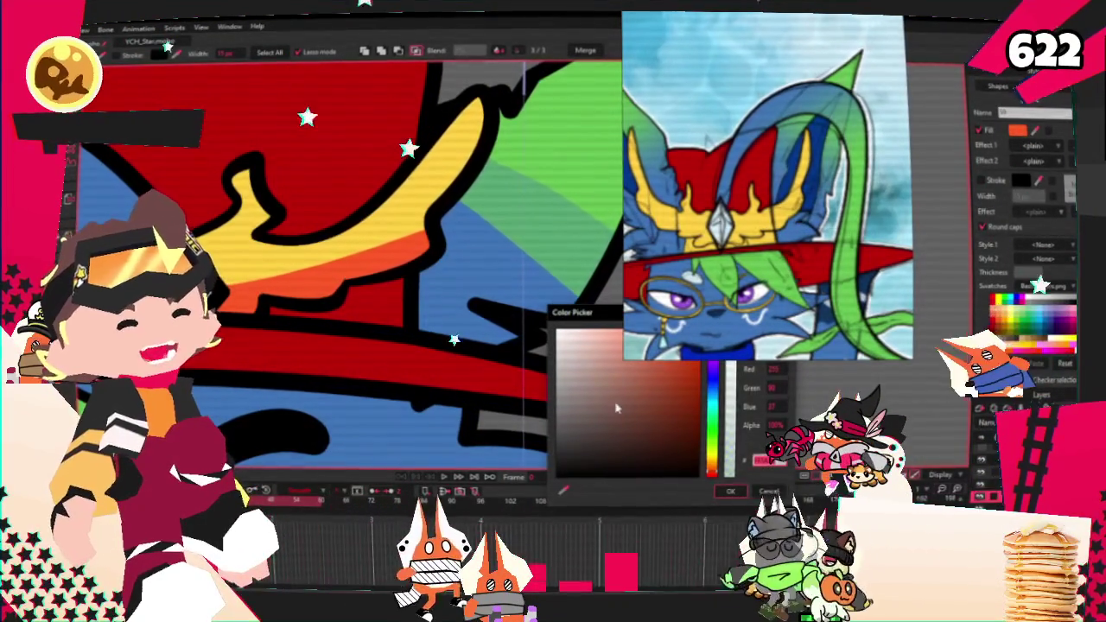
left_click_drag(731, 342, 737, 462)
left_click(730, 491)
Step: Play the animation to preview the transparent shading on the hat
scroll(266, 227, "down", 3)
scroll(266, 227, "down", 2)
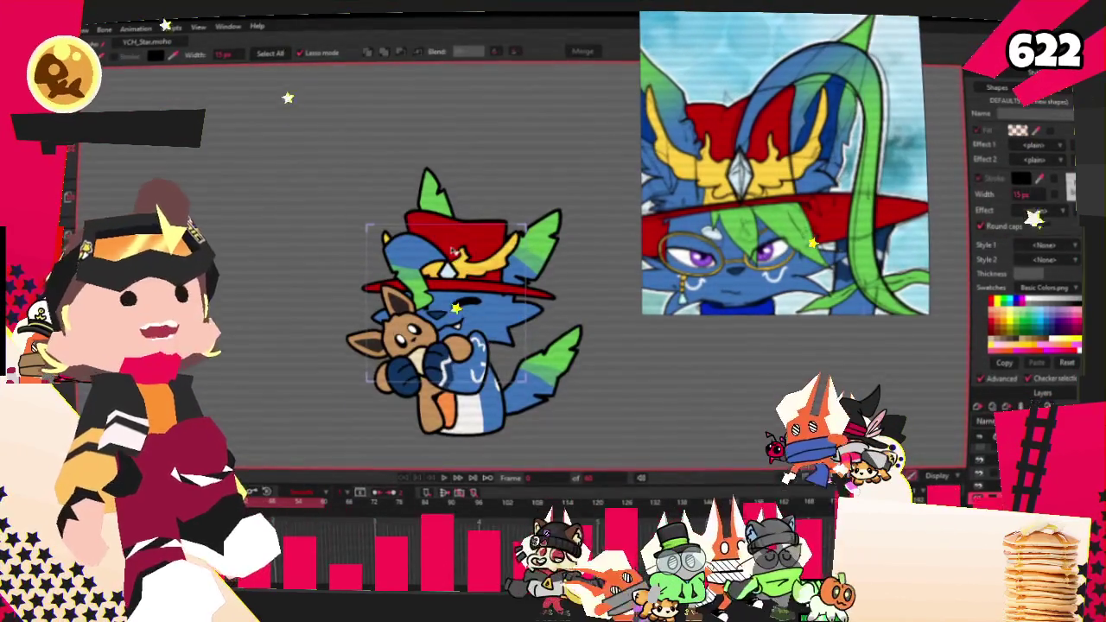
scroll(451, 251, "up", 2)
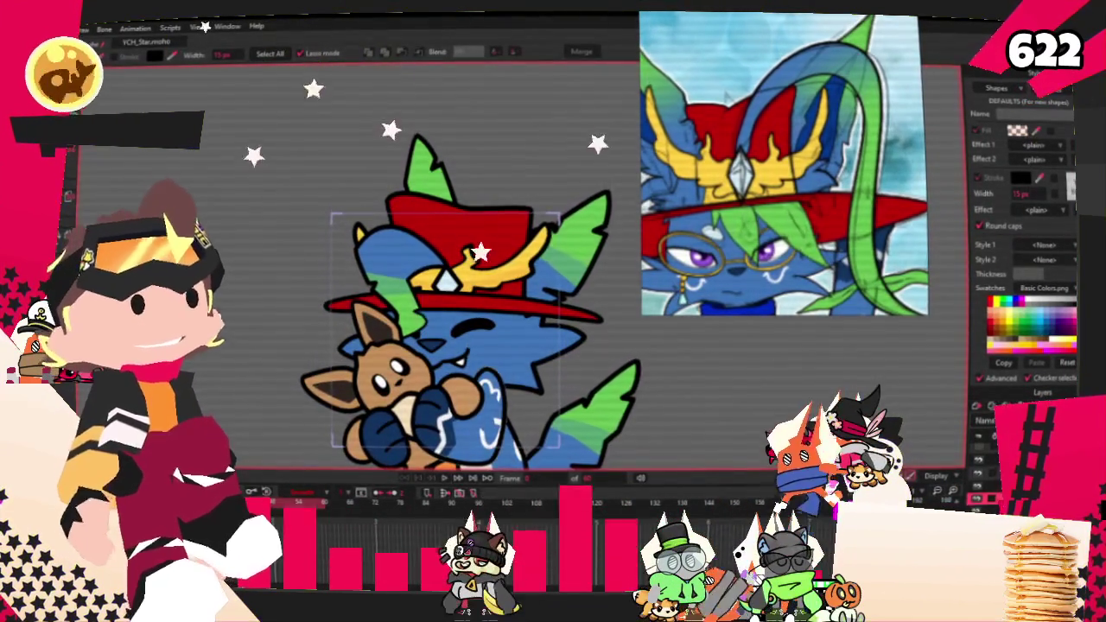
left_click(445, 478)
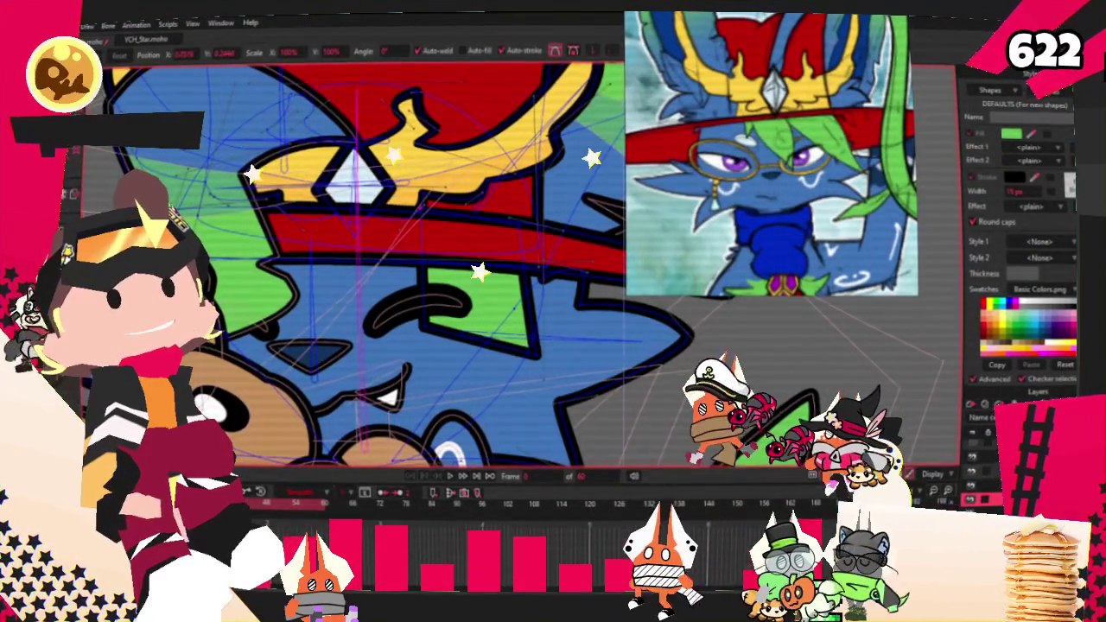
Step: Raise the green hair lock above the red brim and lift its tip to shorten it
key("c")
scroll(464, 232, "up", 2)
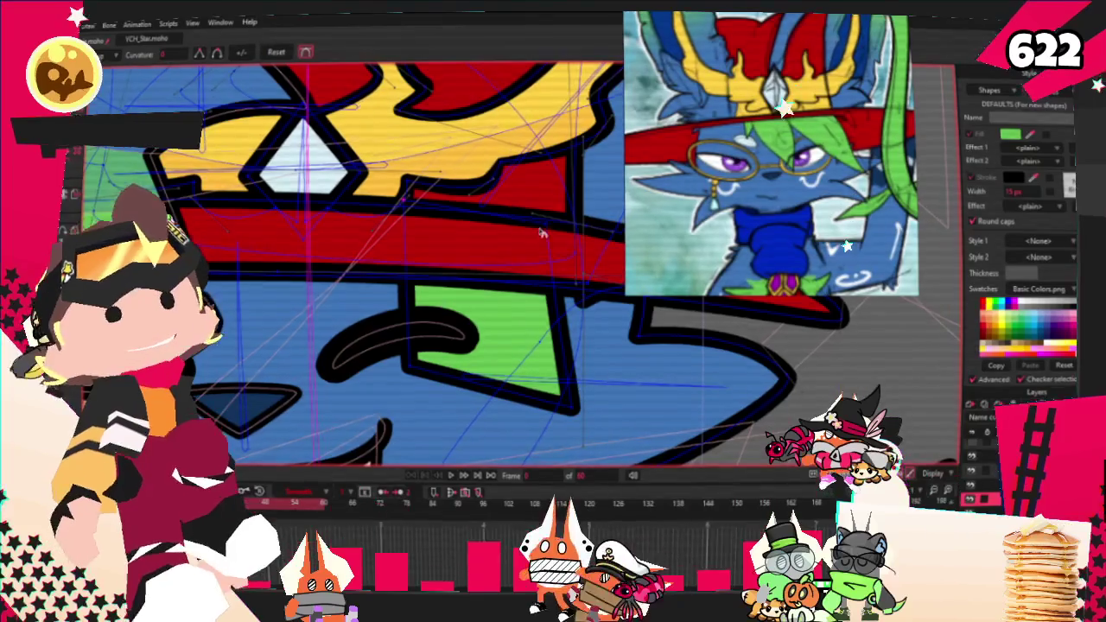
left_click(413, 365)
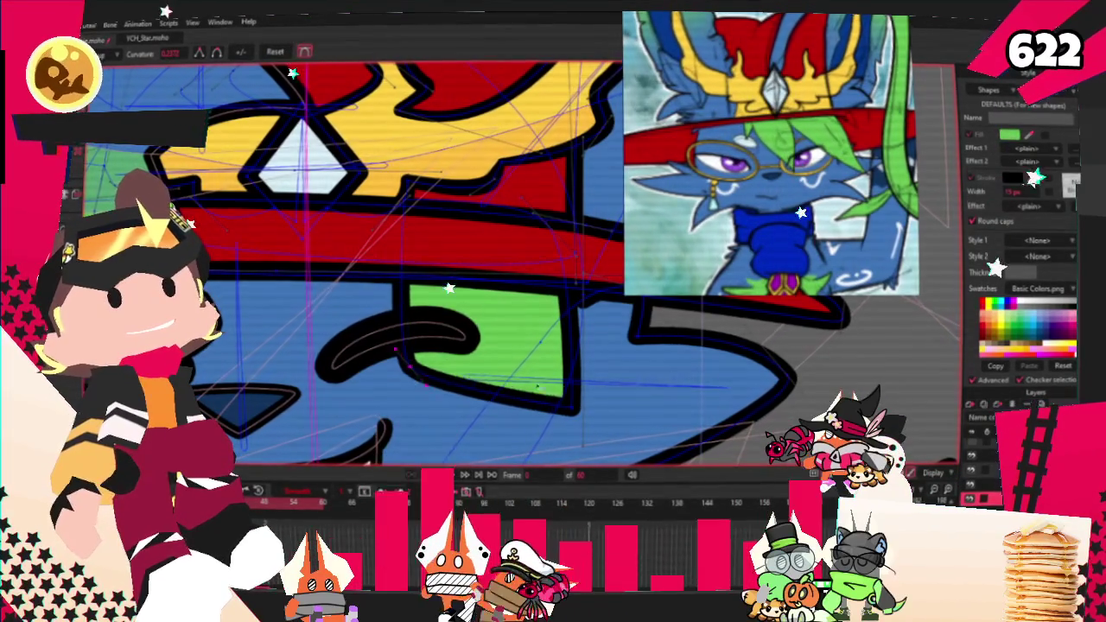
key("t")
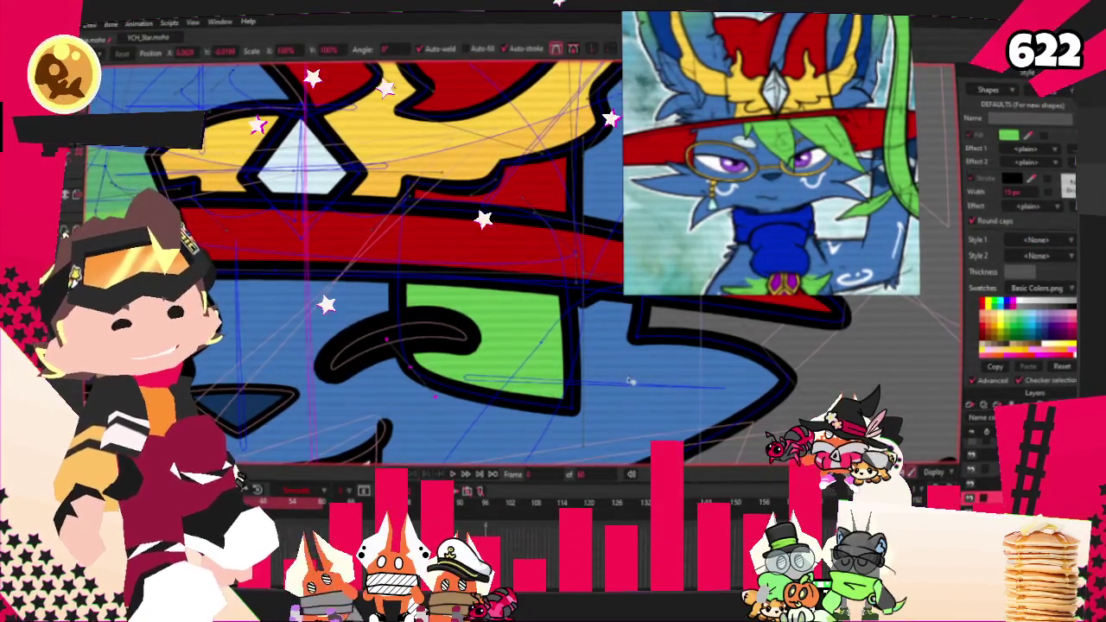
left_click_drag(609, 404, 648, 424)
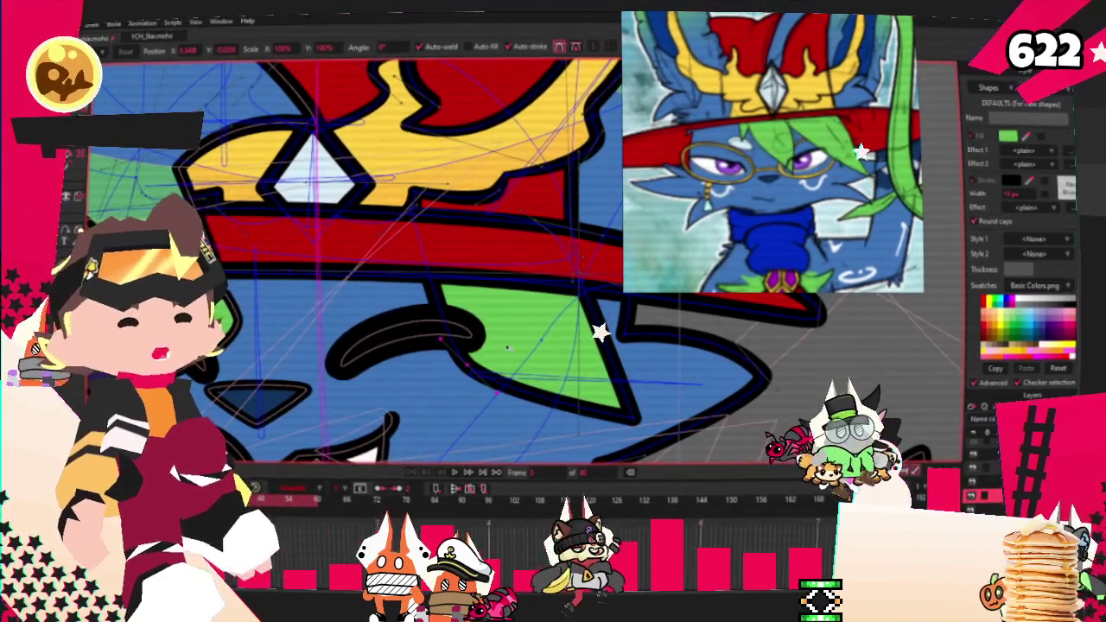
key("Up")
mouse_move(650, 428)
left_mouse_down()
mouse_move(508, 333)
mouse_move(419, 415)
left_mouse_up()
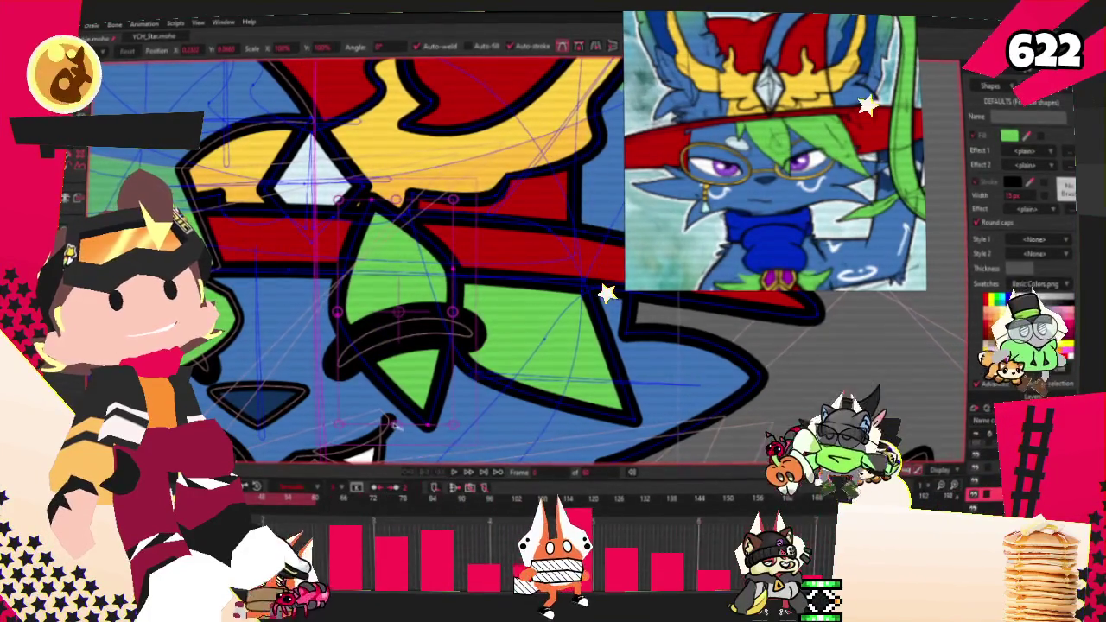
left_click_drag(391, 426, 395, 370)
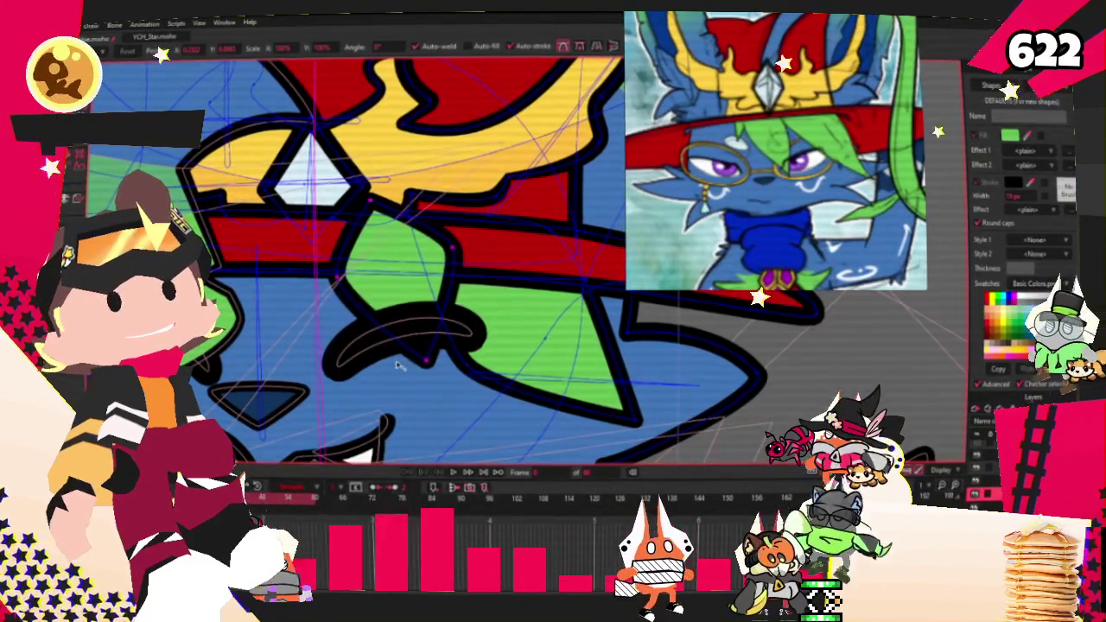
scroll(453, 340, "down", 3)
key("g")
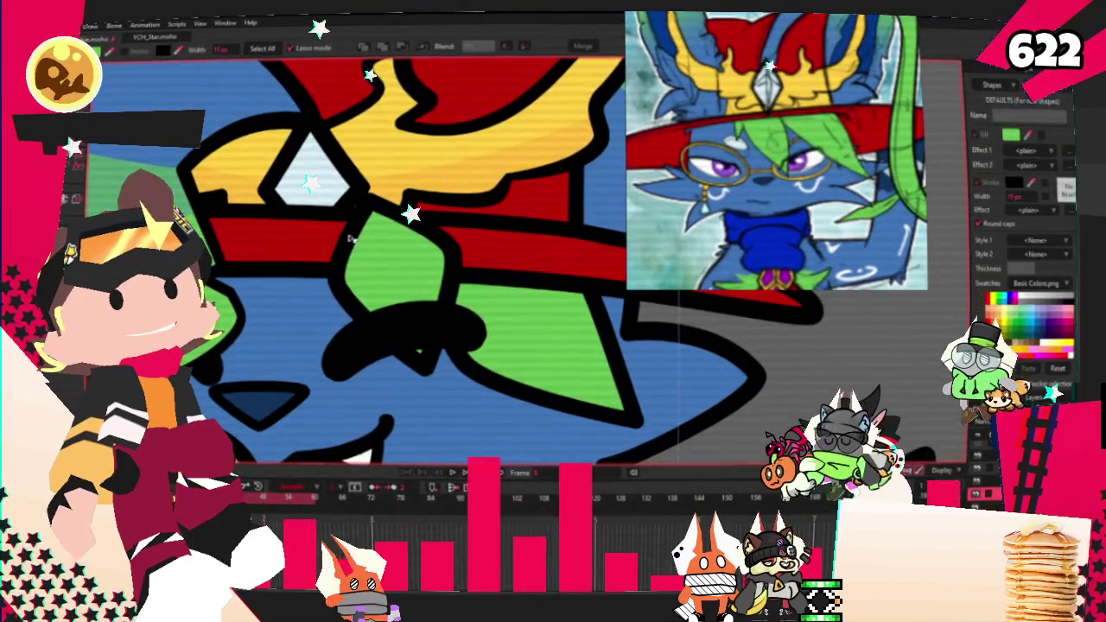
left_click(596, 438)
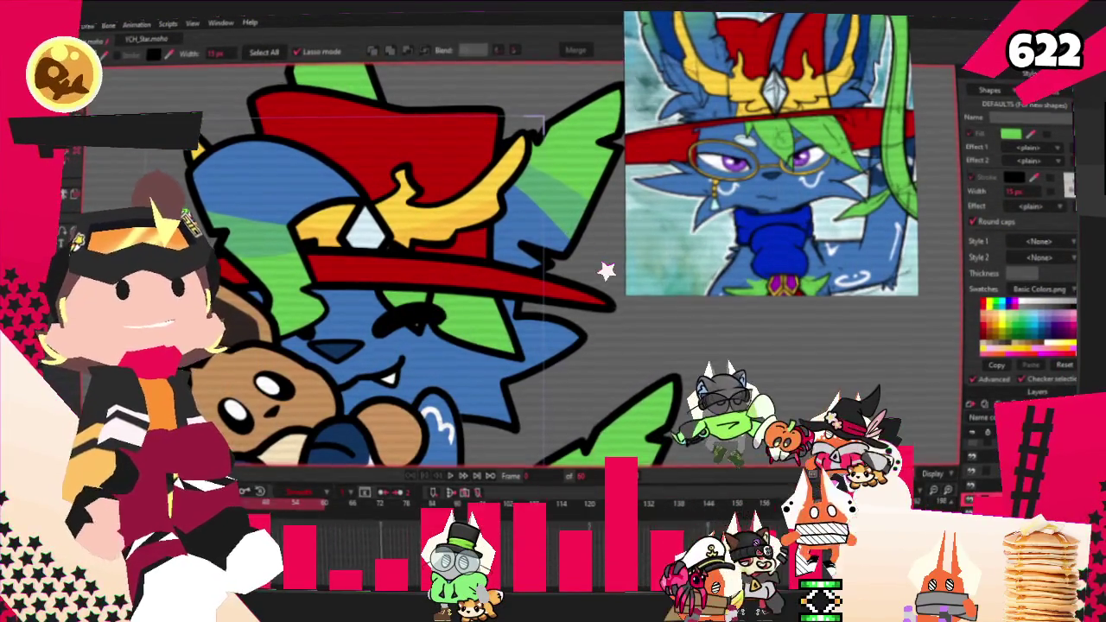
Step: Zoom in on the cat's face and clear the current shape selection
scroll(349, 298, "up", 1)
scroll(349, 298, "up", 2)
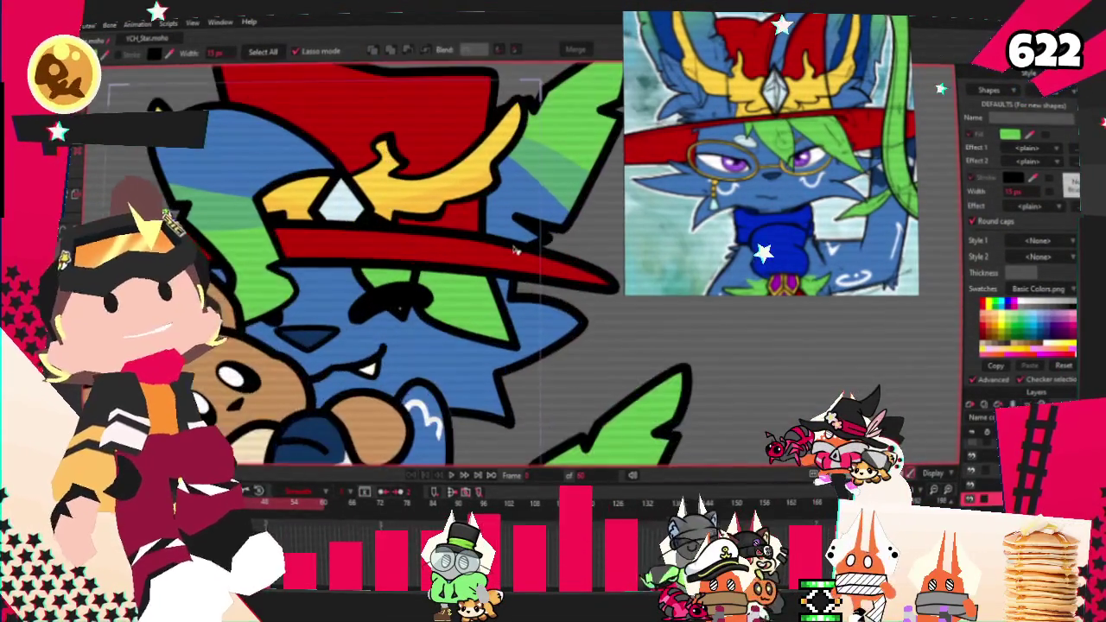
scroll(349, 298, "up", 2)
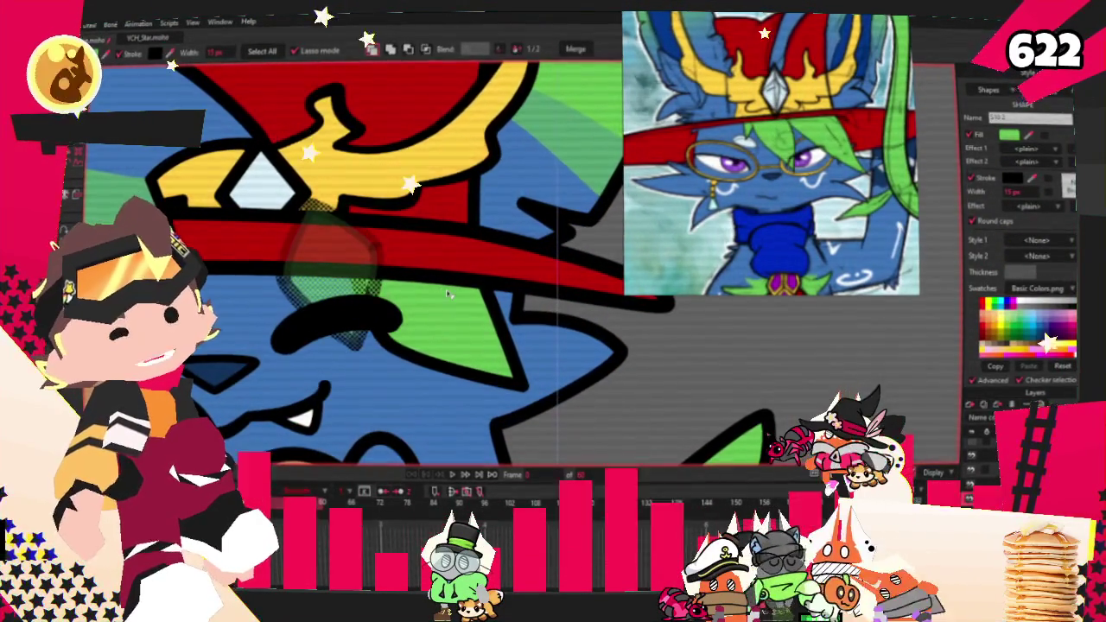
left_click(693, 352)
scroll(489, 252, "down", 3)
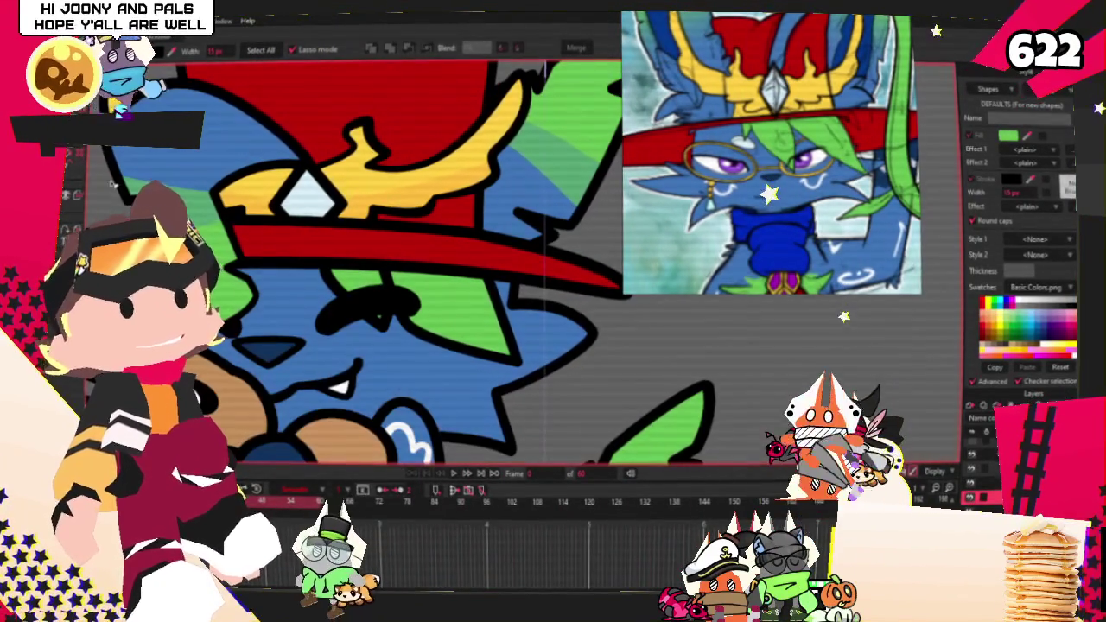
scroll(489, 253, "up", 3)
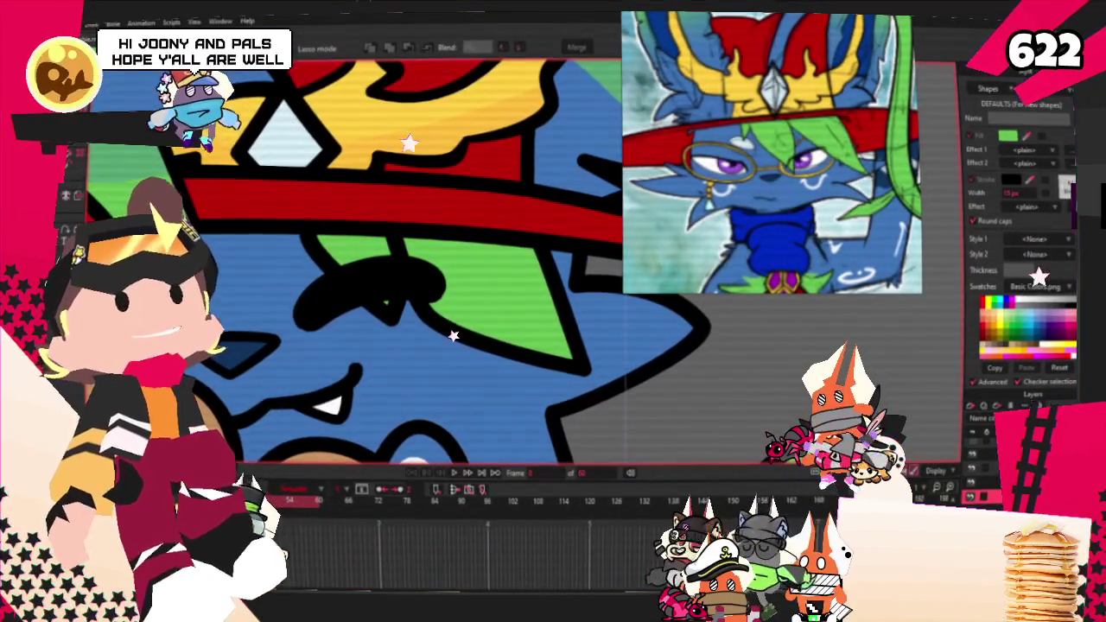
Step: Select the green hair lock's points and nudge it left while stretching it slightly taller
key("t")
scroll(368, 261, "up", 1)
double_click(368, 261)
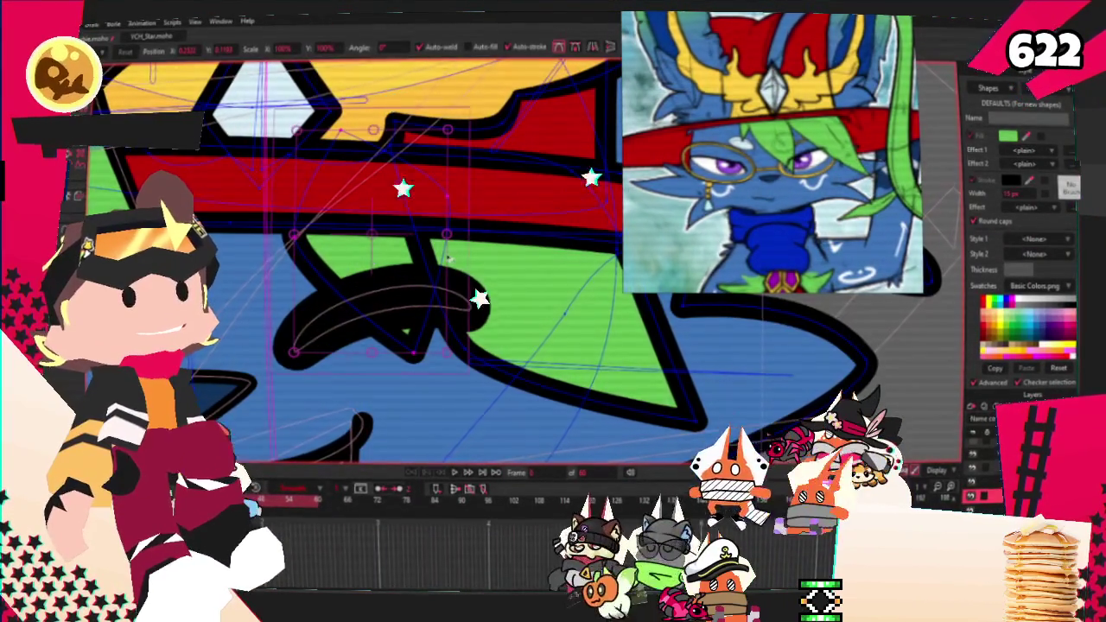
left_click_drag(448, 276, 440, 275)
key("g")
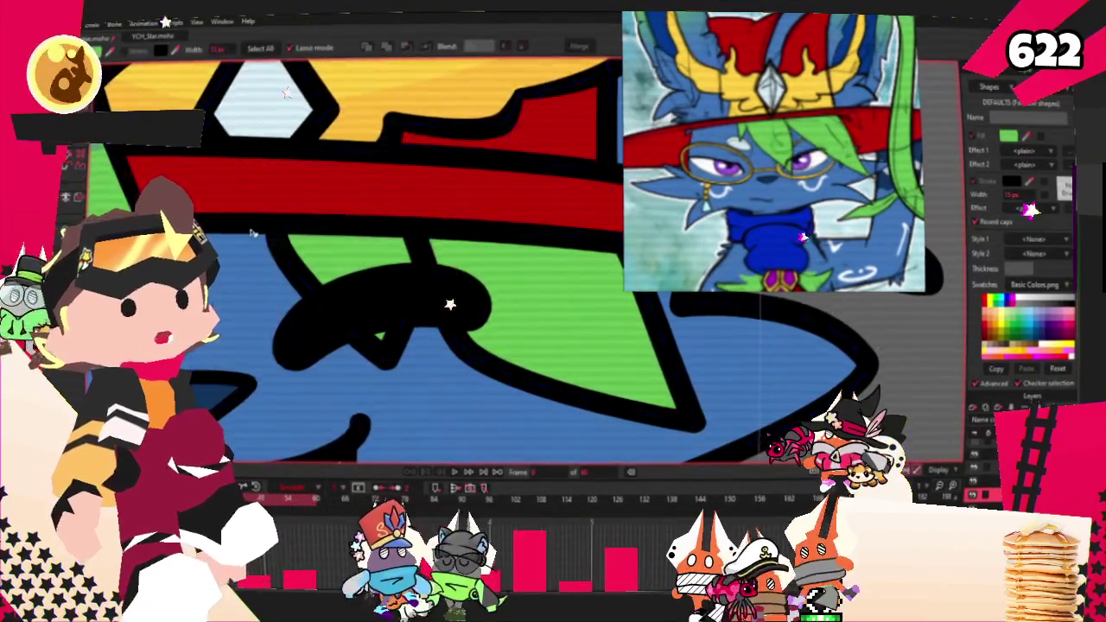
scroll(432, 268, "down", 2)
scroll(363, 259, "down", 3)
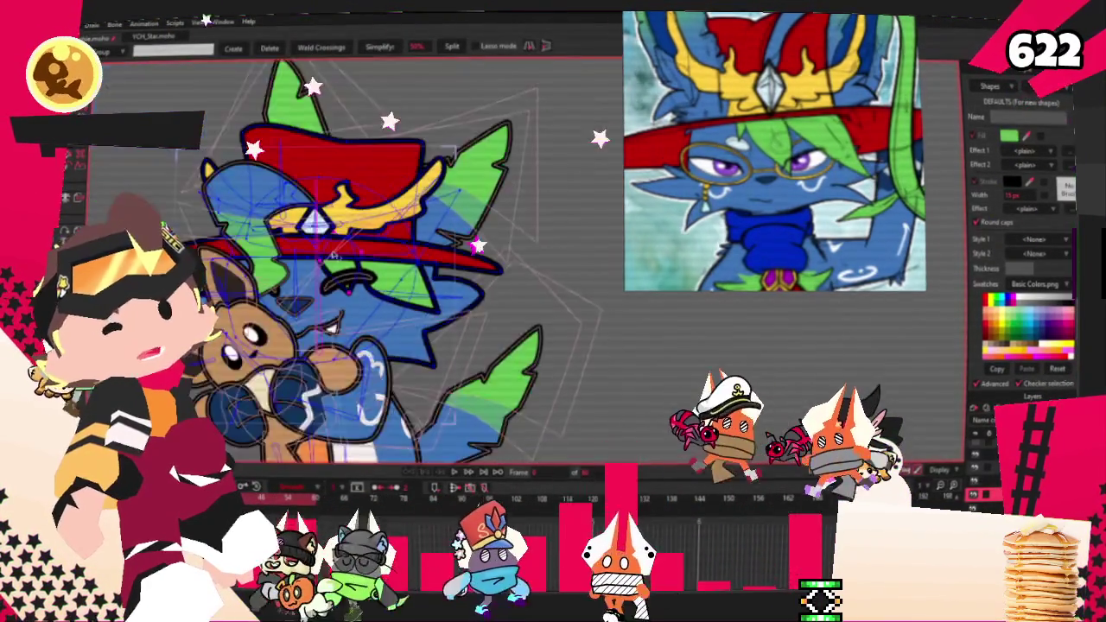
scroll(363, 259, "up", 3)
left_click(586, 391)
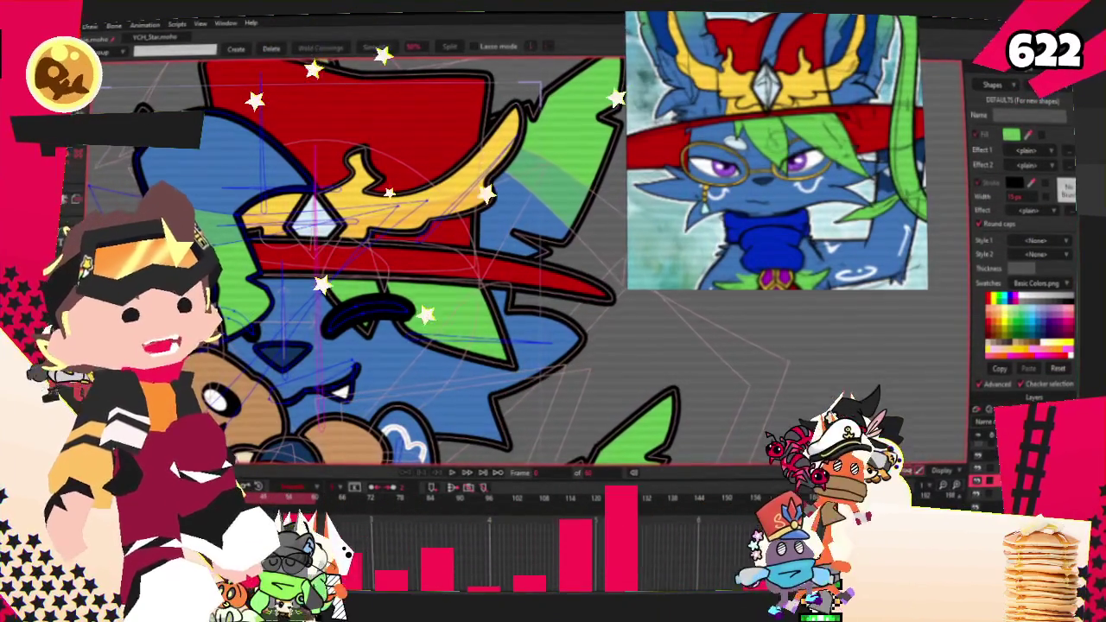
key("ctrl+a")
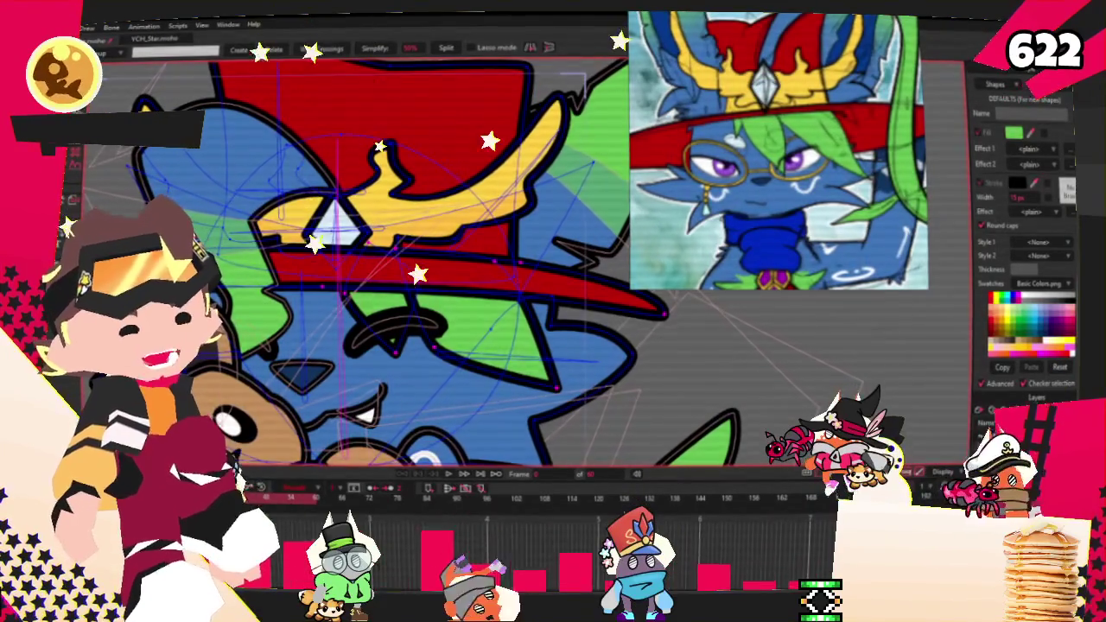
key("t")
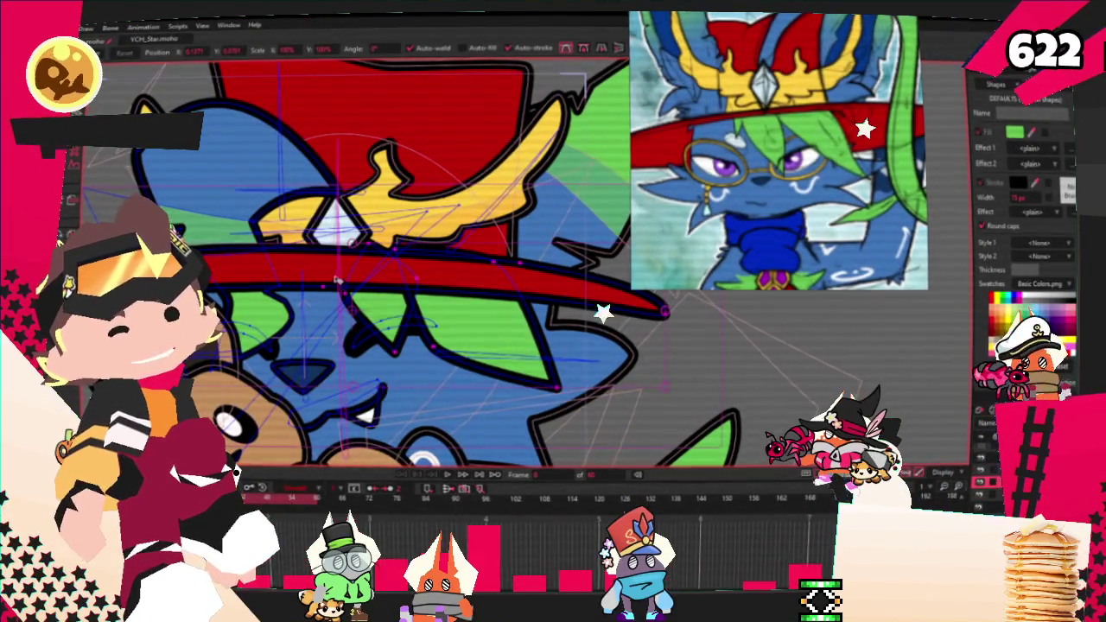
key("q")
left_click(353, 264)
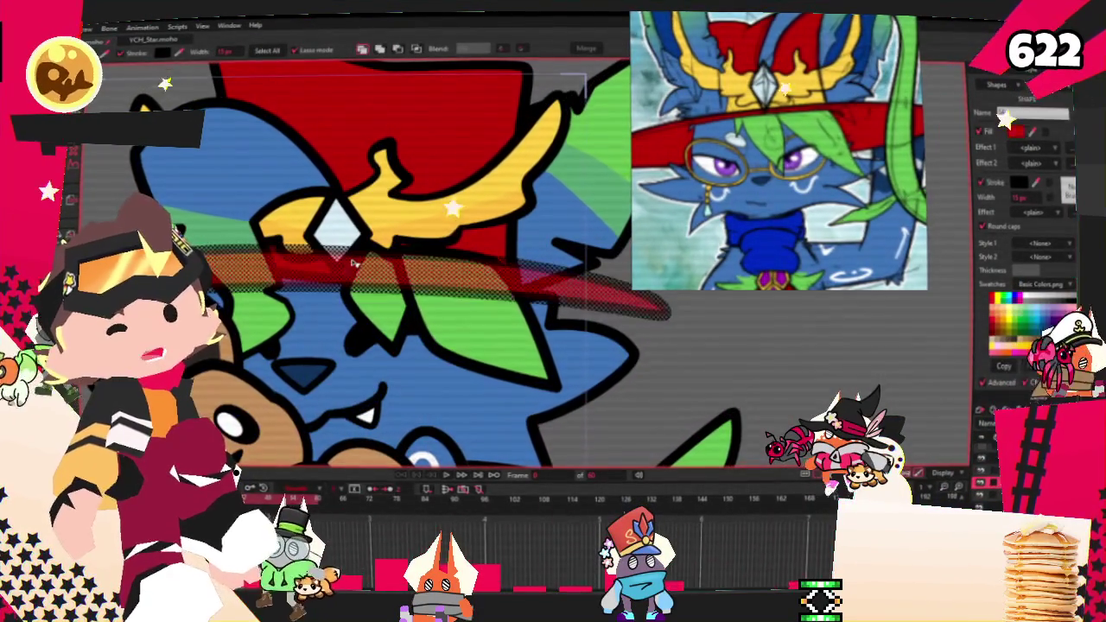
left_click(393, 301)
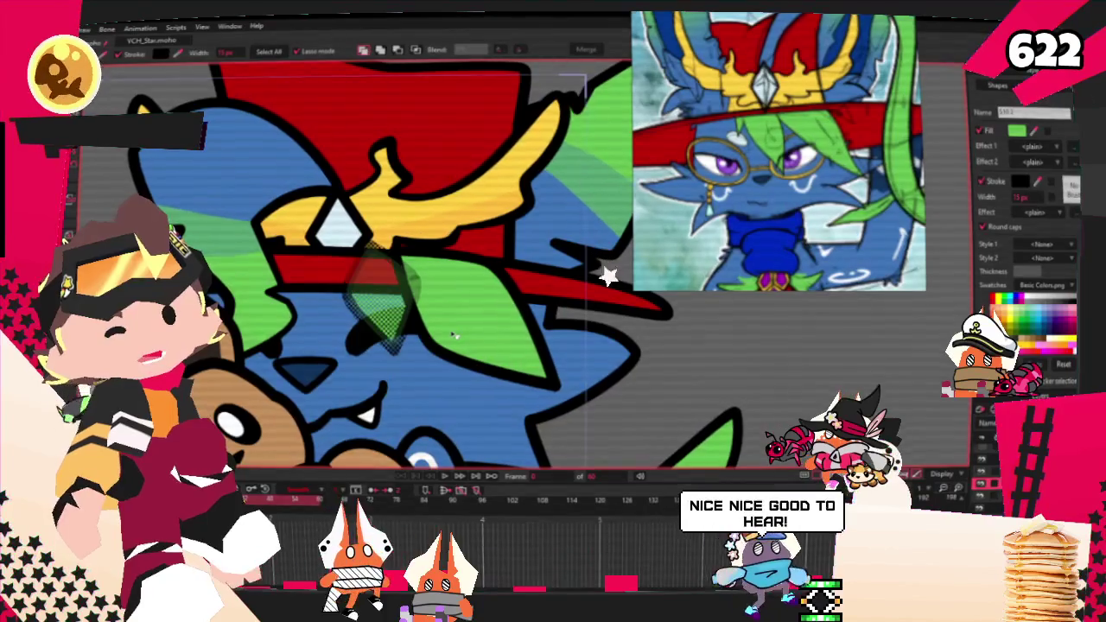
left_click(452, 336)
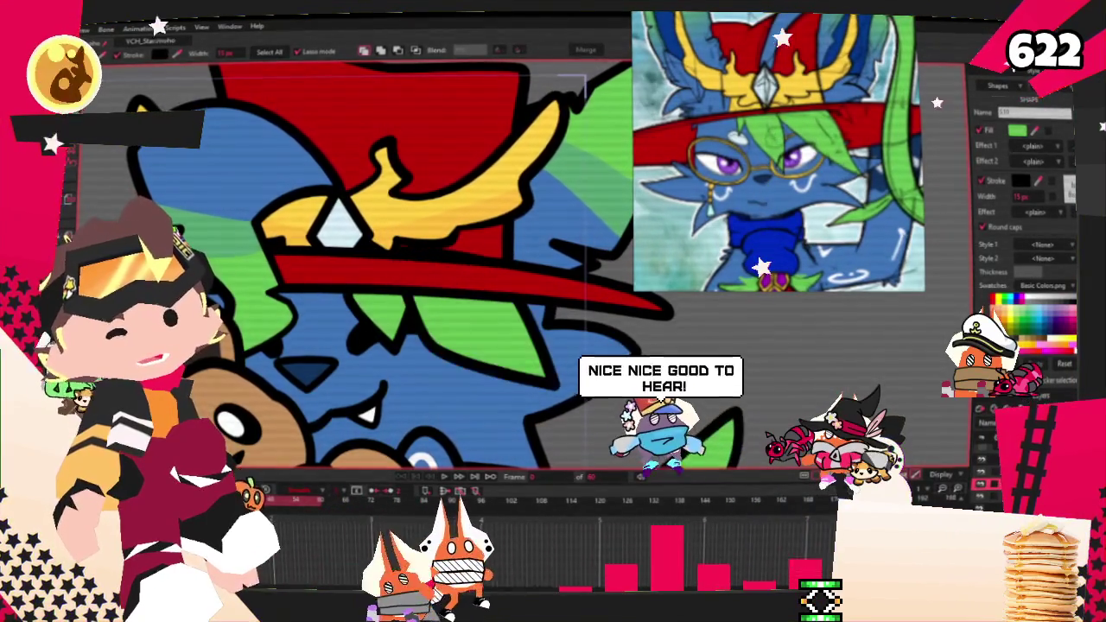
scroll(419, 332, "down", 3)
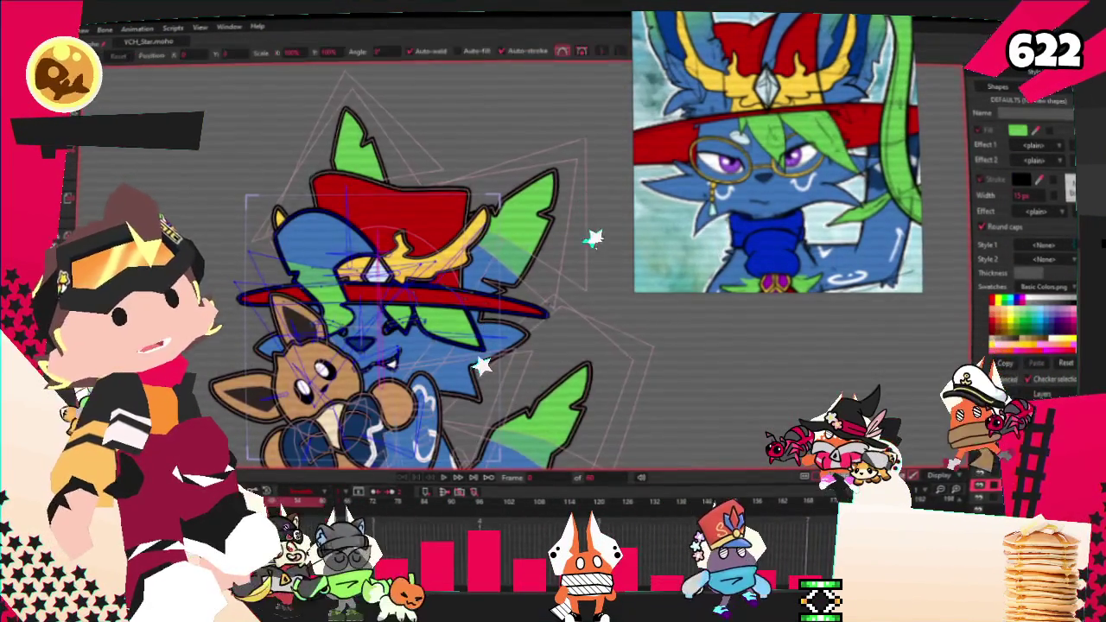
key("m")
scroll(501, 297, "up", 2)
scroll(501, 296, "up", 3)
scroll(501, 296, "up", 2)
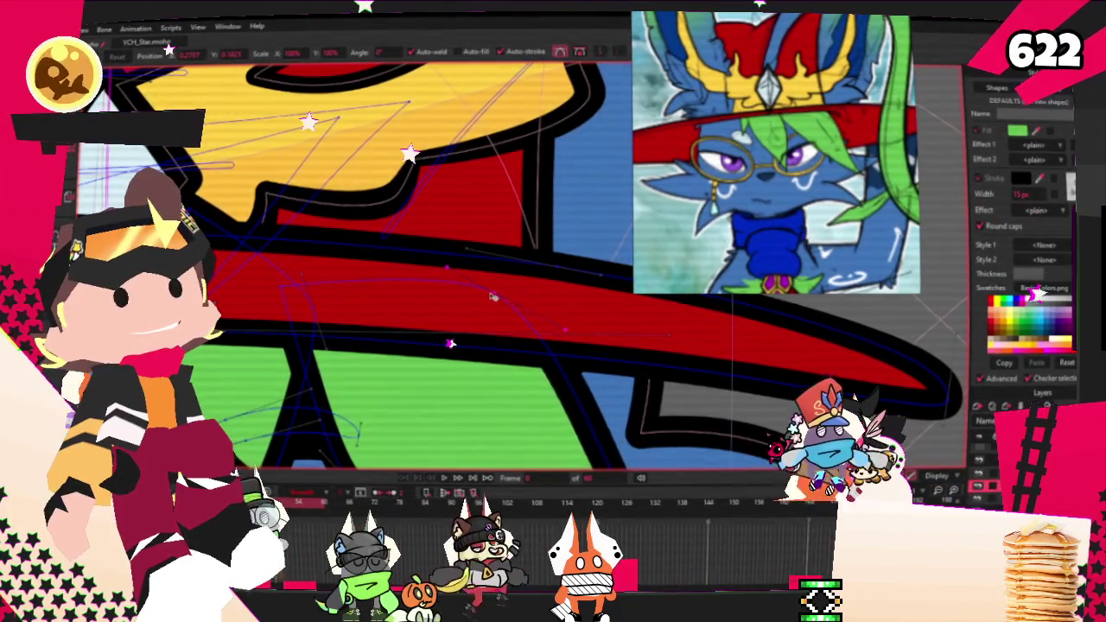
scroll(473, 319, "down", 2)
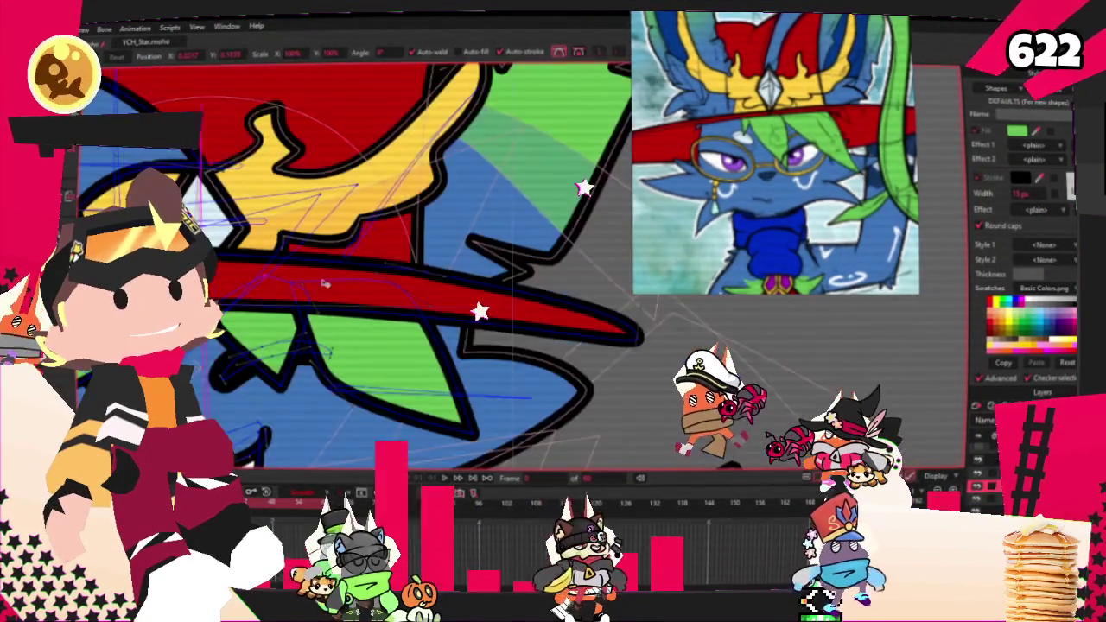
scroll(473, 319, "down", 2)
scroll(473, 320, "up", 2)
scroll(473, 320, "up", 2)
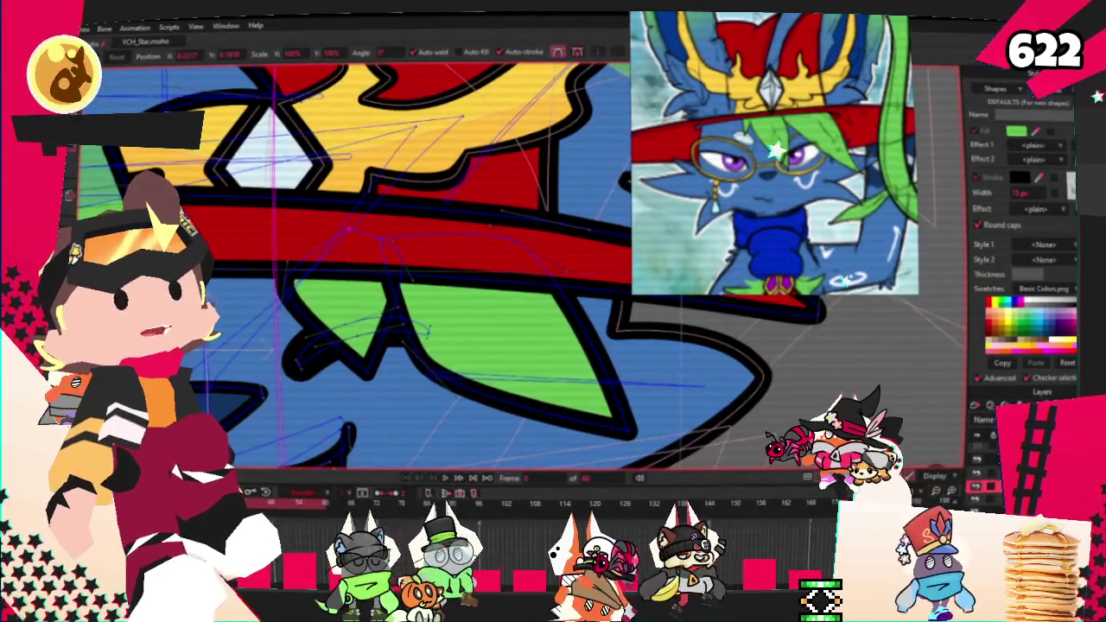
scroll(473, 319, "up", 2)
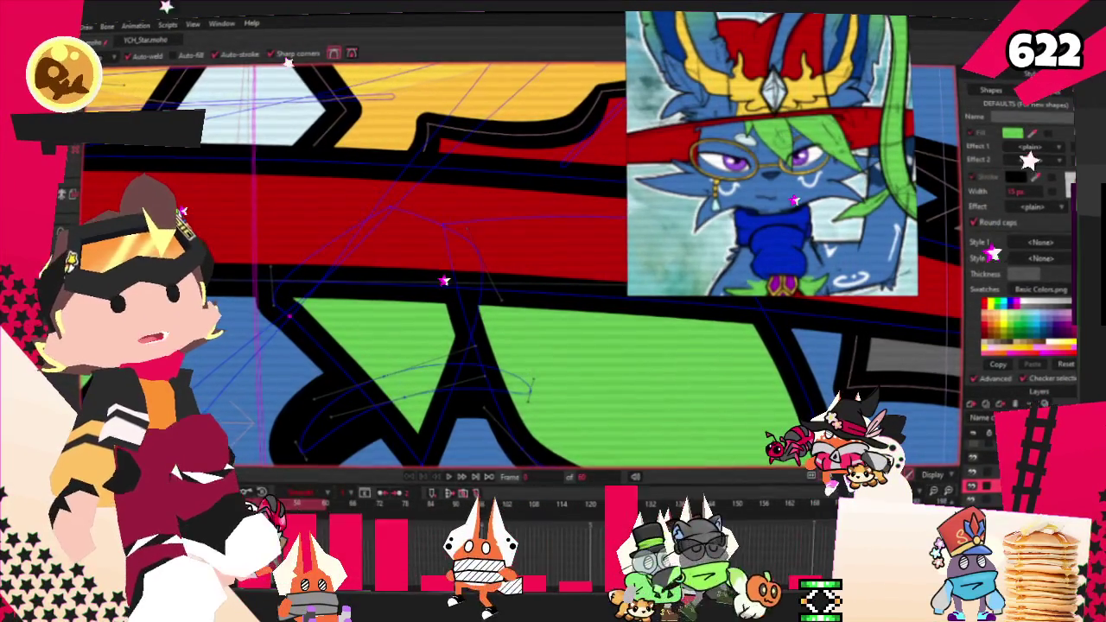
key("t")
scroll(282, 284, "up", 2)
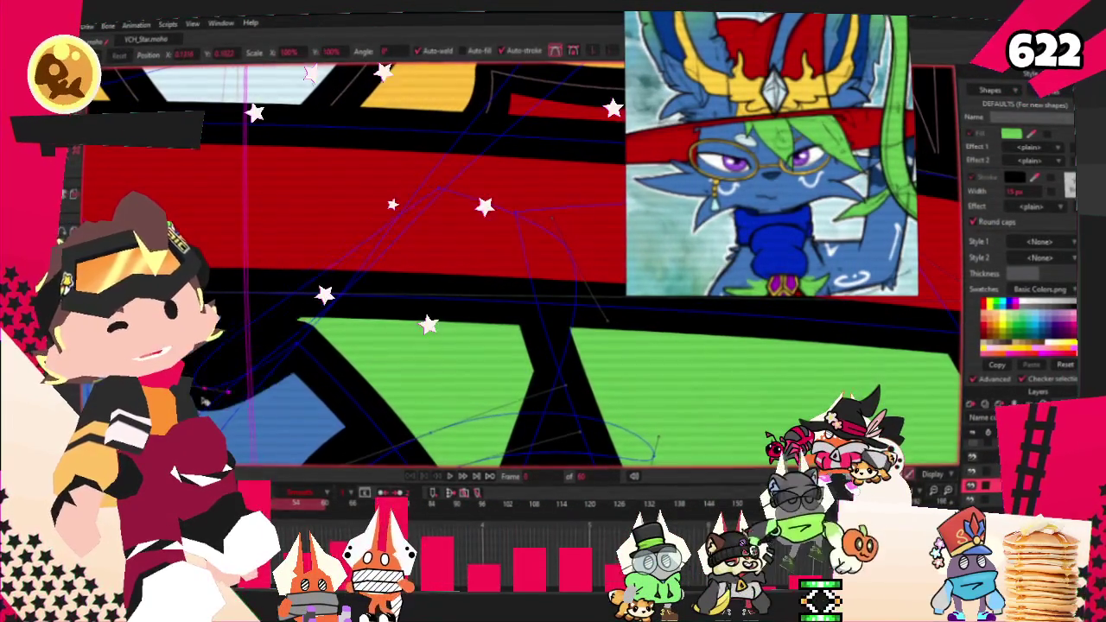
scroll(267, 356, "down", 2)
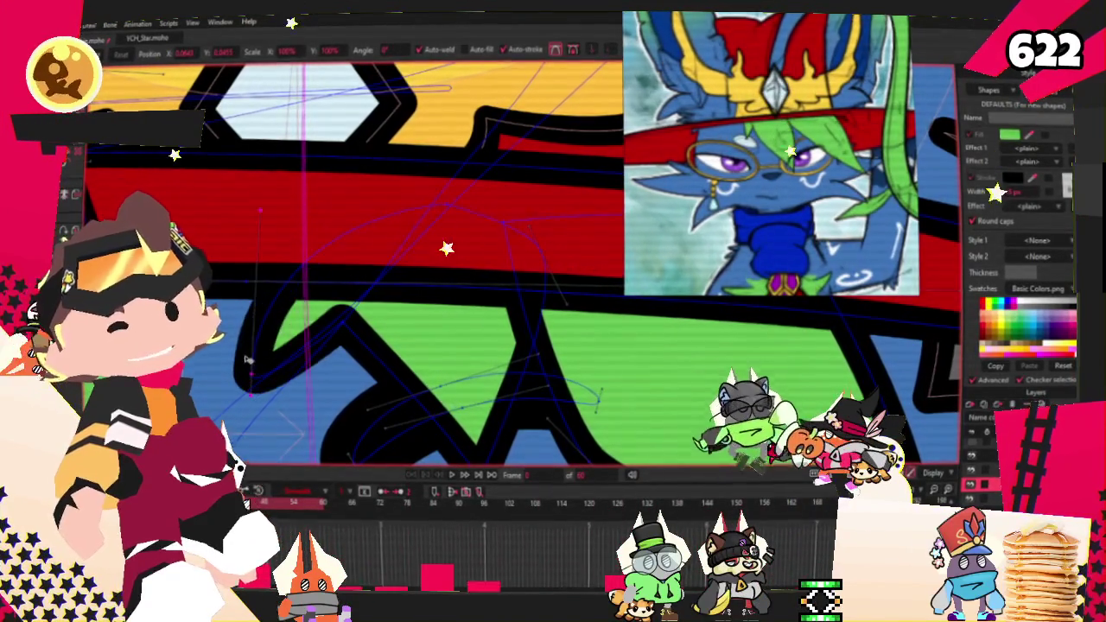
scroll(385, 397, "down", 2)
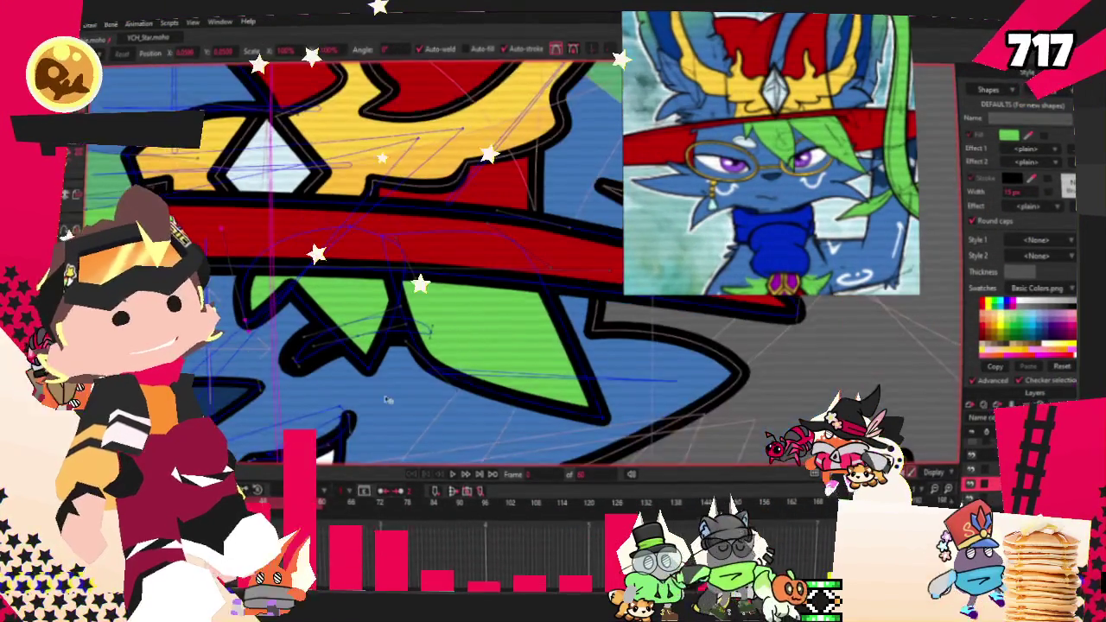
scroll(385, 397, "up", 2)
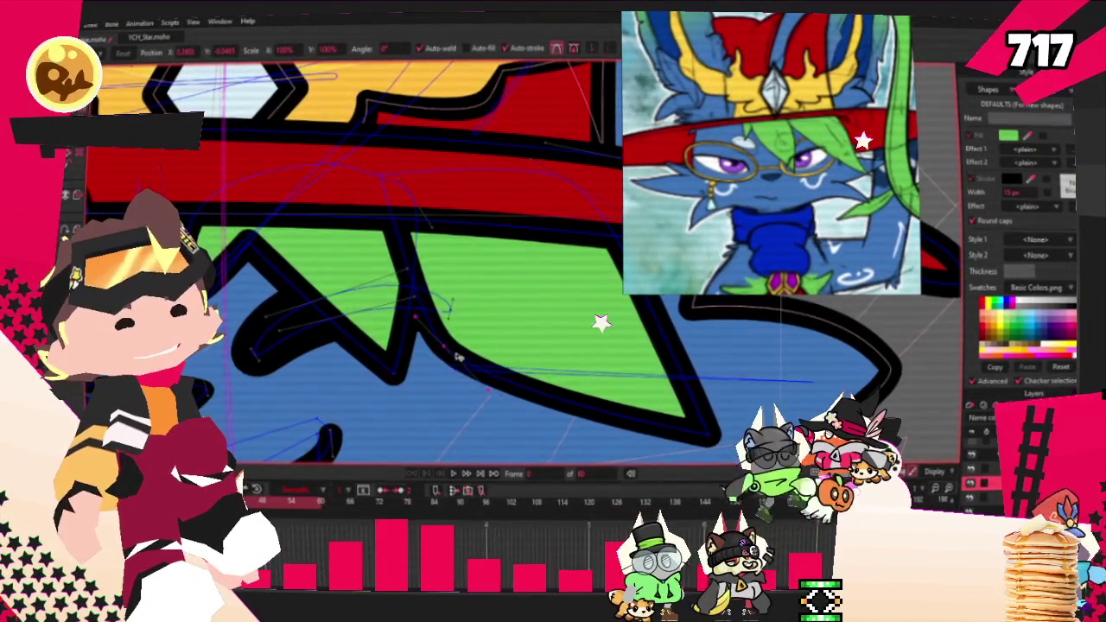
scroll(396, 335, "down", 1)
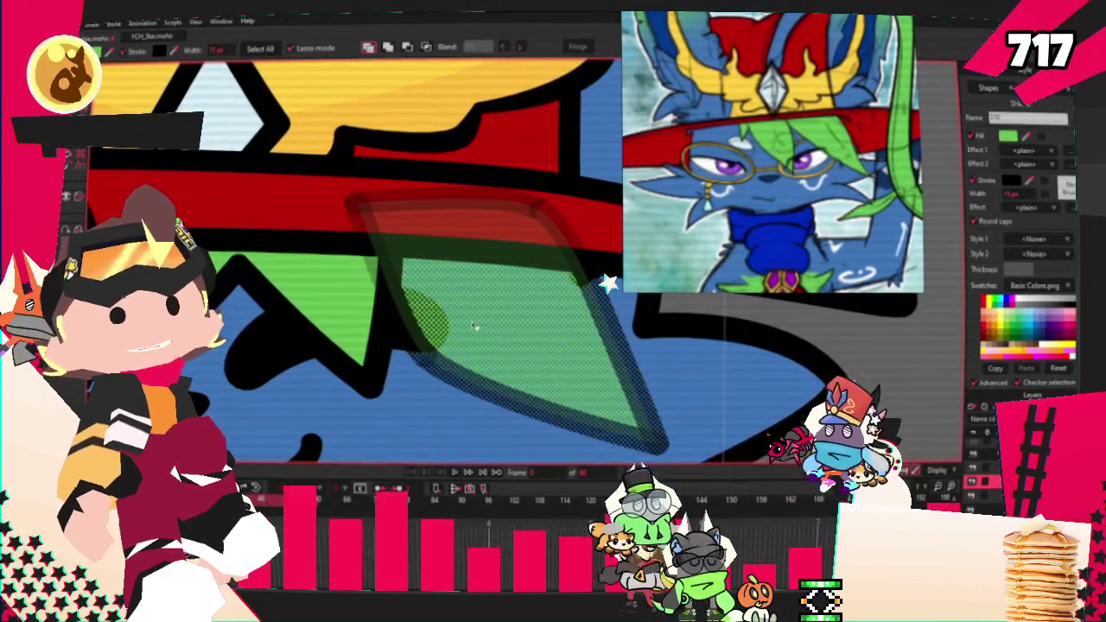
key("g")
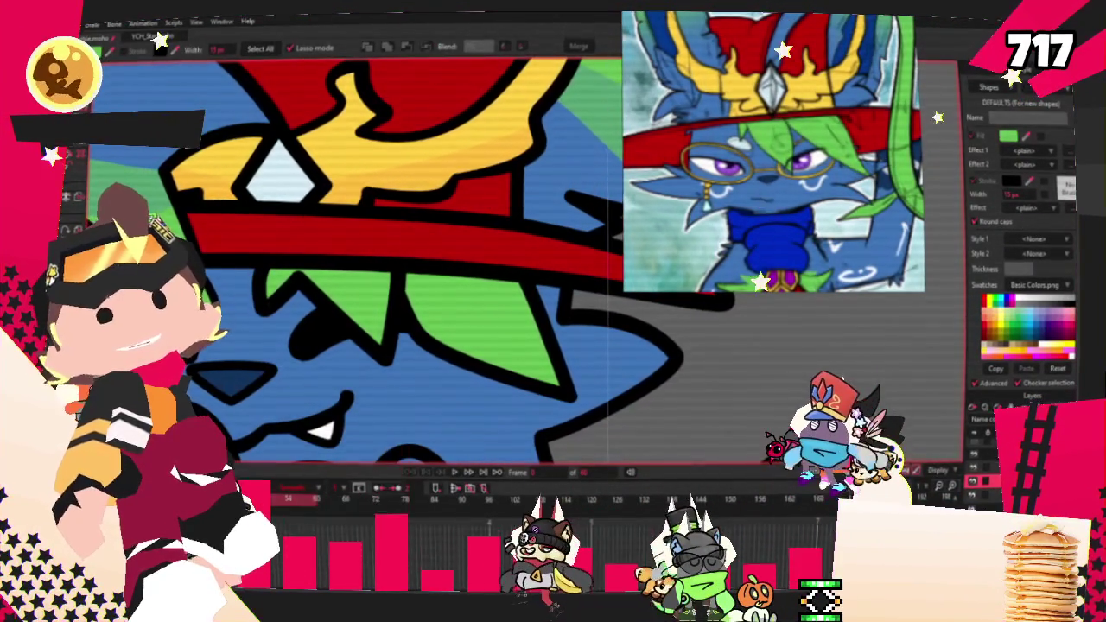
key("f")
scroll(386, 247, "up", 1)
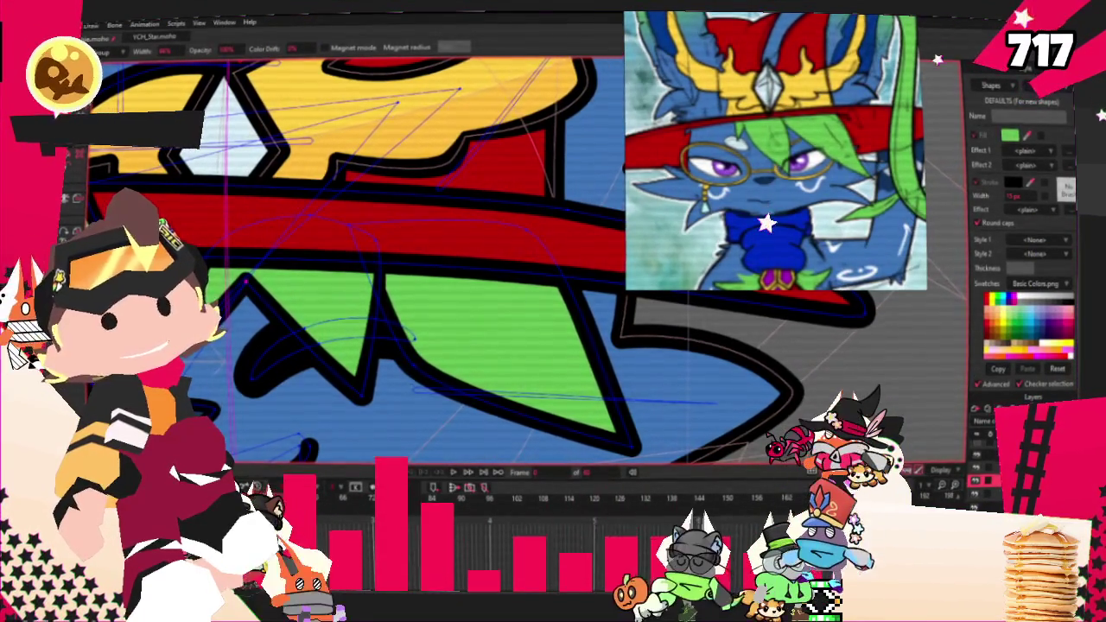
key("c")
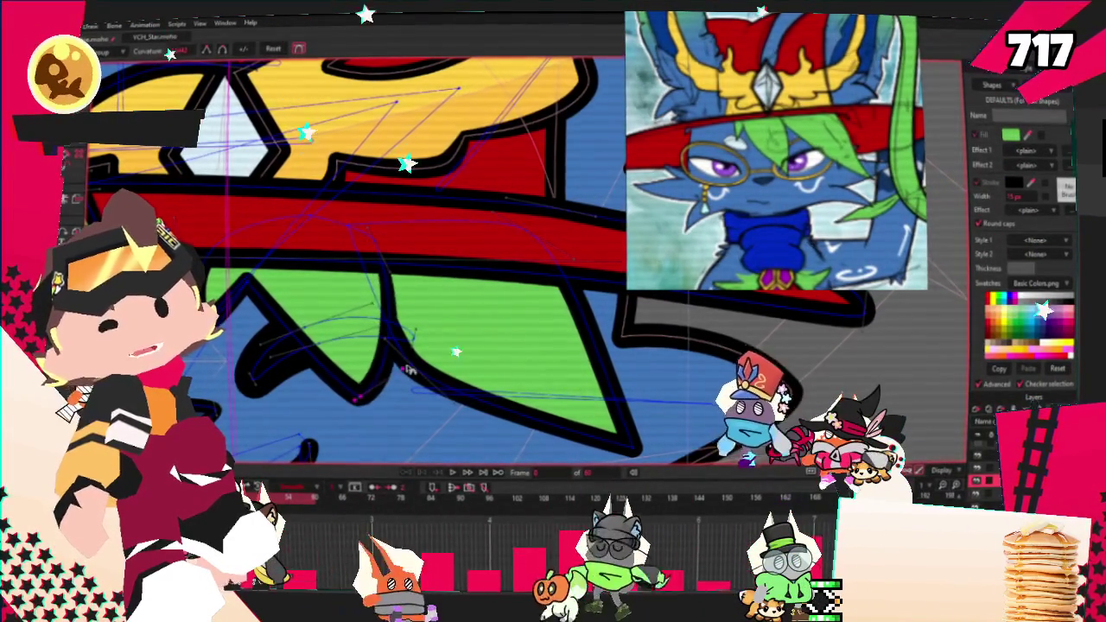
scroll(424, 350, "down", 2)
scroll(441, 327, "down", 2)
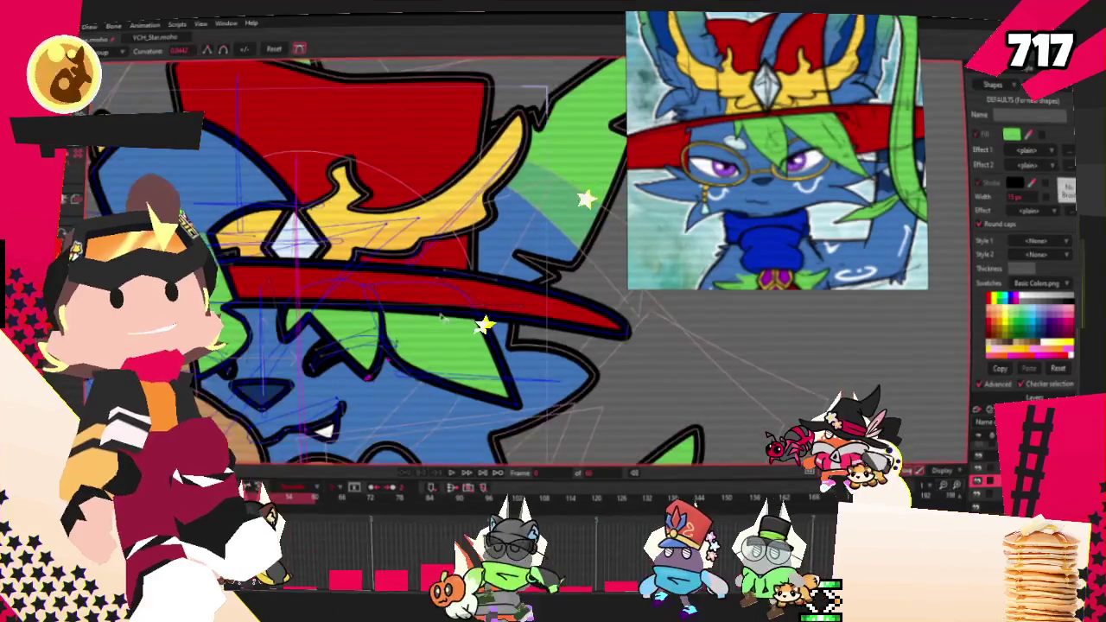
Step: Scrub the timeline forward to around frame 18 to view the tilted head and hat
scroll(440, 326, "down", 3)
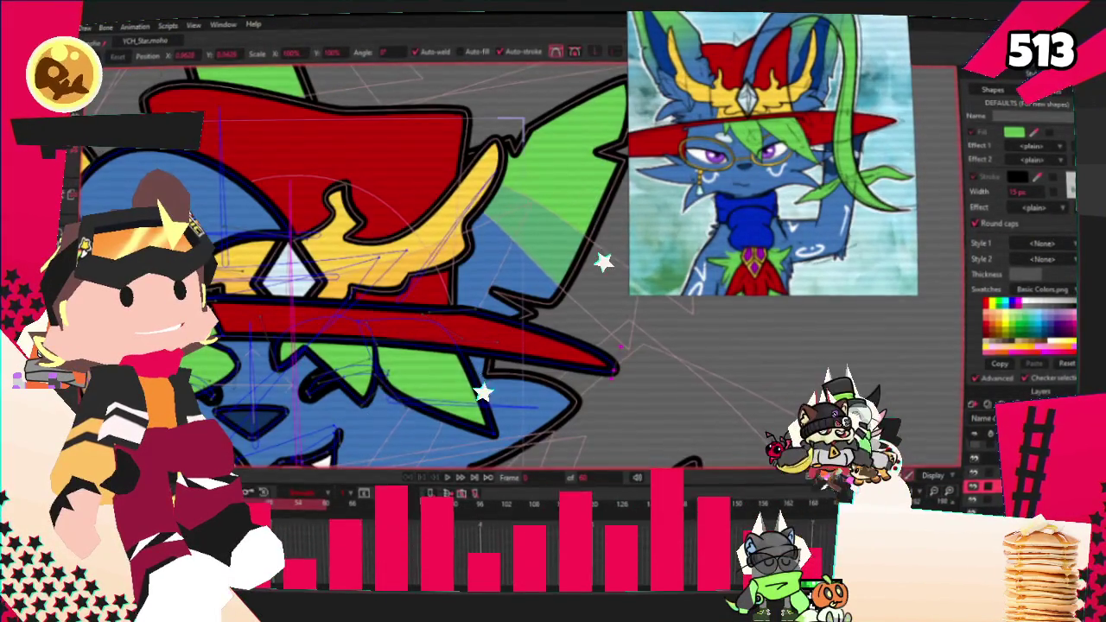
left_click(447, 480)
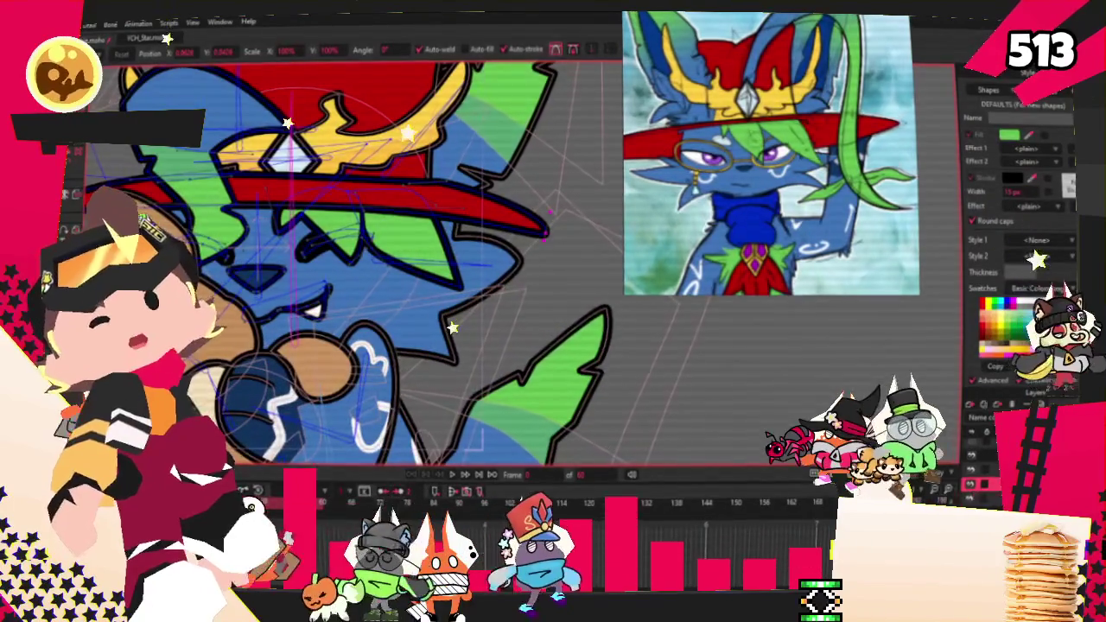
key("z")
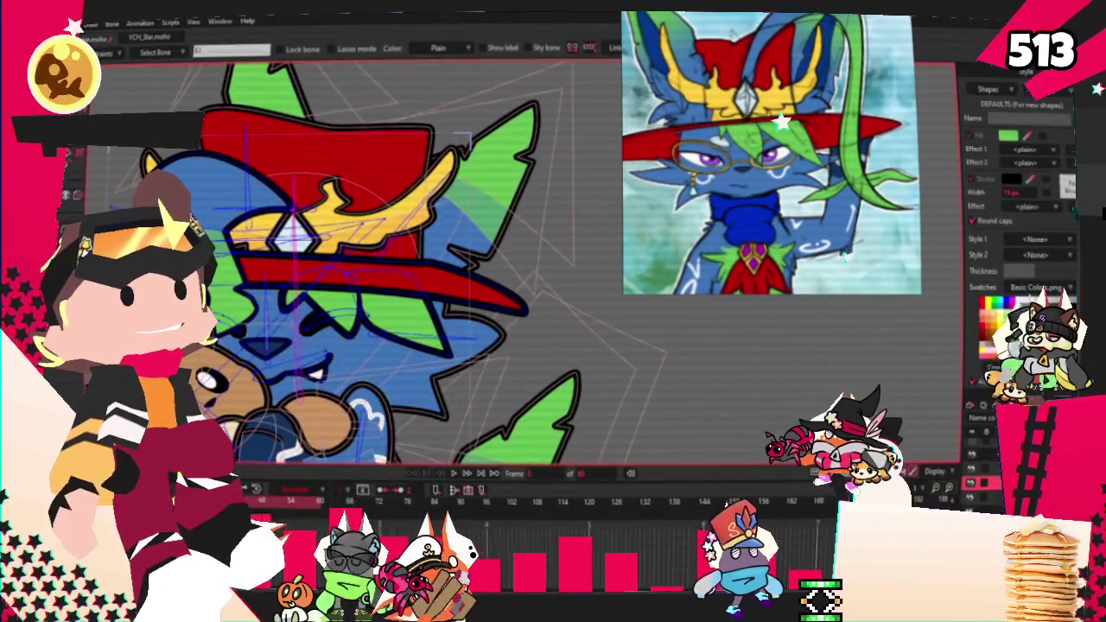
Step: Bind the selected hat points to the character's bones in the rest pose
key("g")
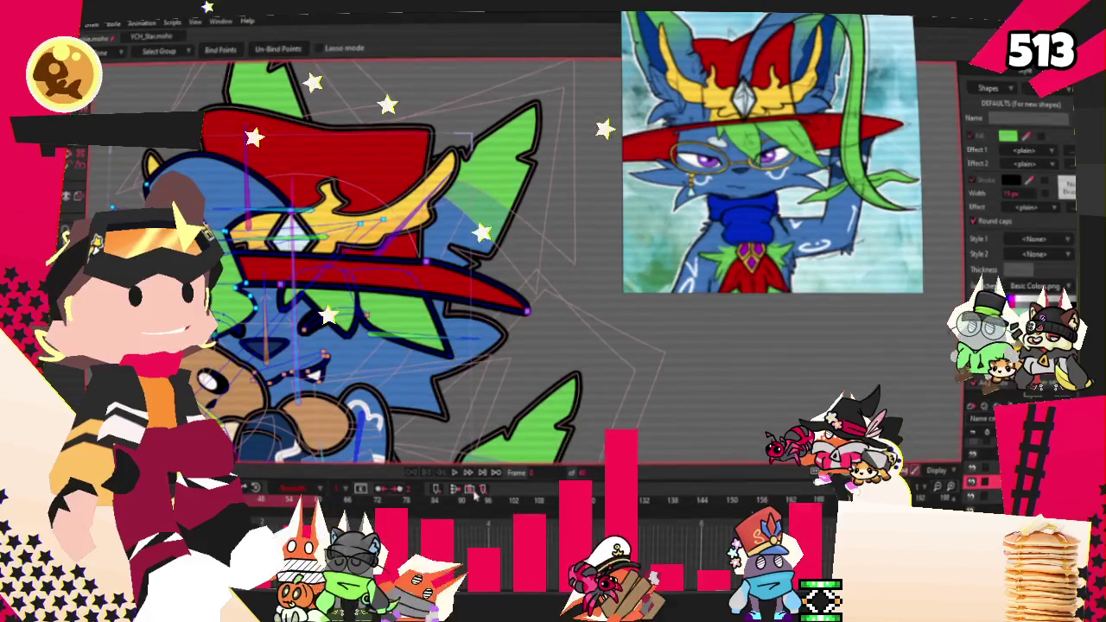
key("g")
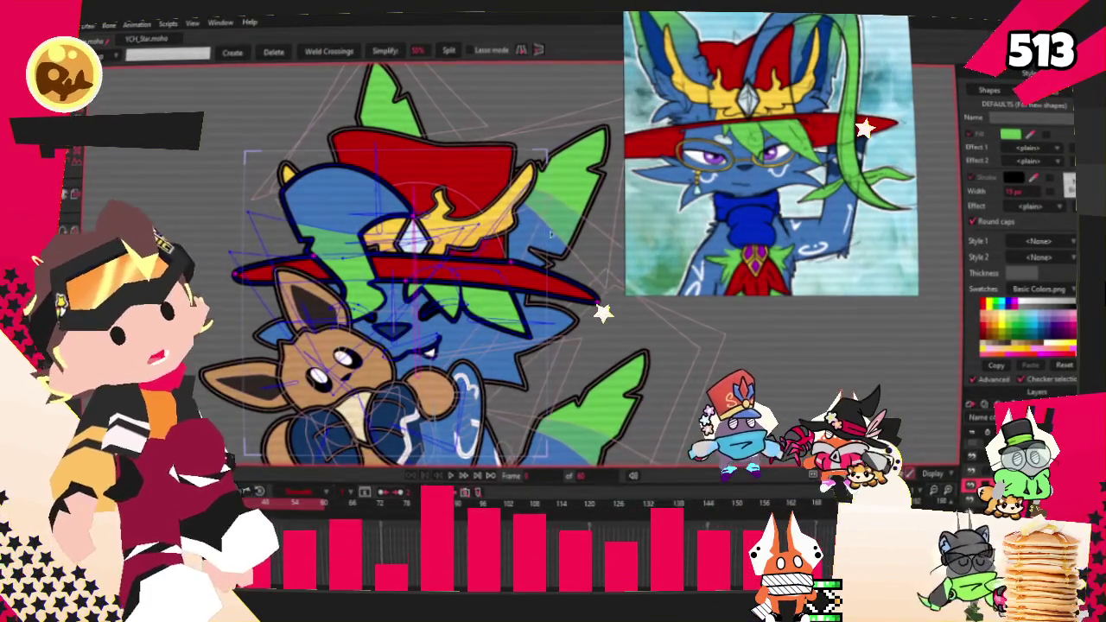
Step: Raise the red hat brim's lower edge with Transform Points to make it thinner
scroll(488, 262, "down", 3)
scroll(489, 262, "up", 5)
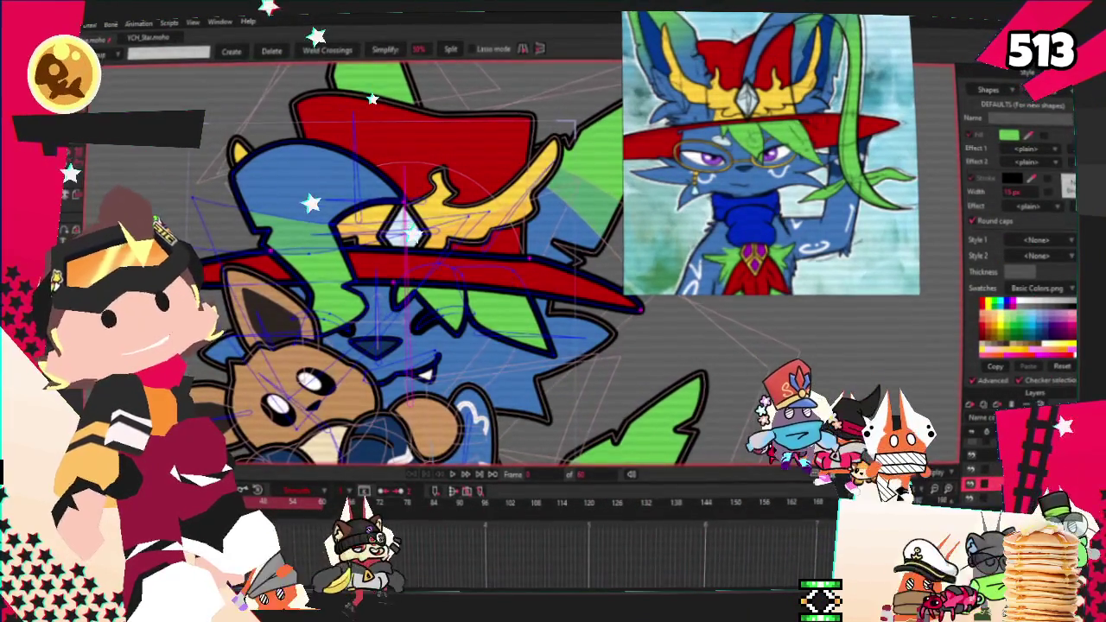
key("r")
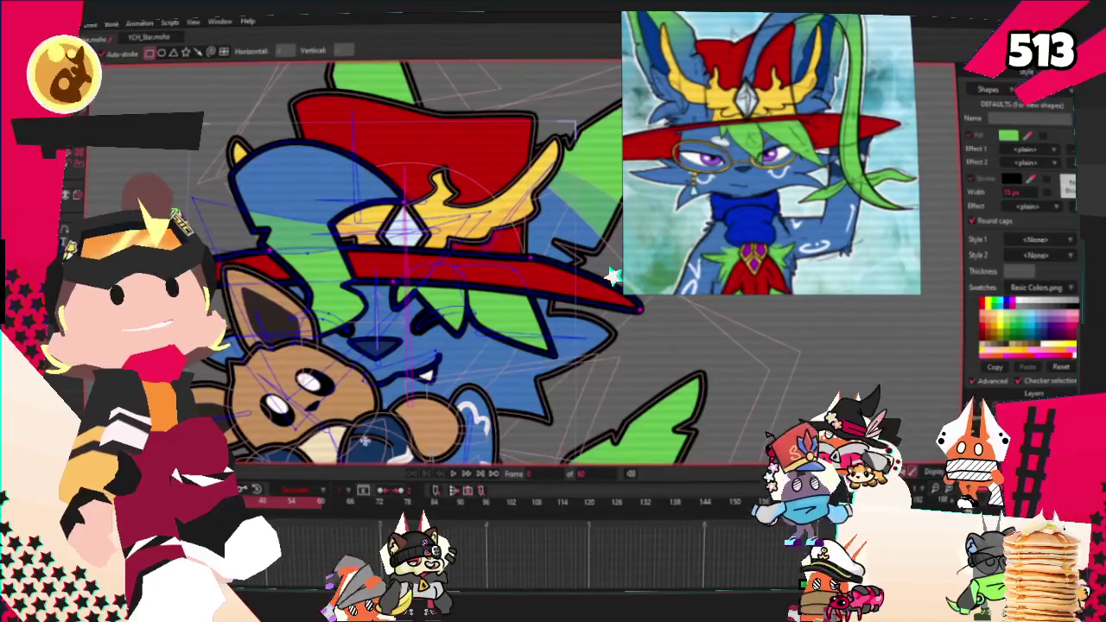
scroll(558, 220, "up", 2)
key("t")
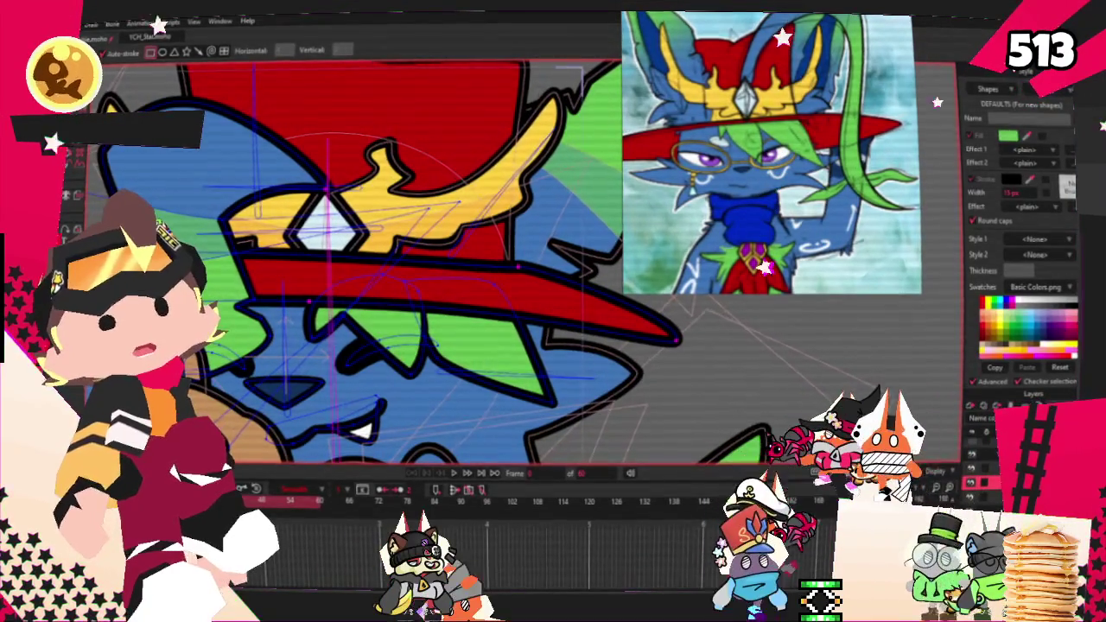
scroll(506, 310, "up", 1)
left_click_drag(506, 309, 535, 291)
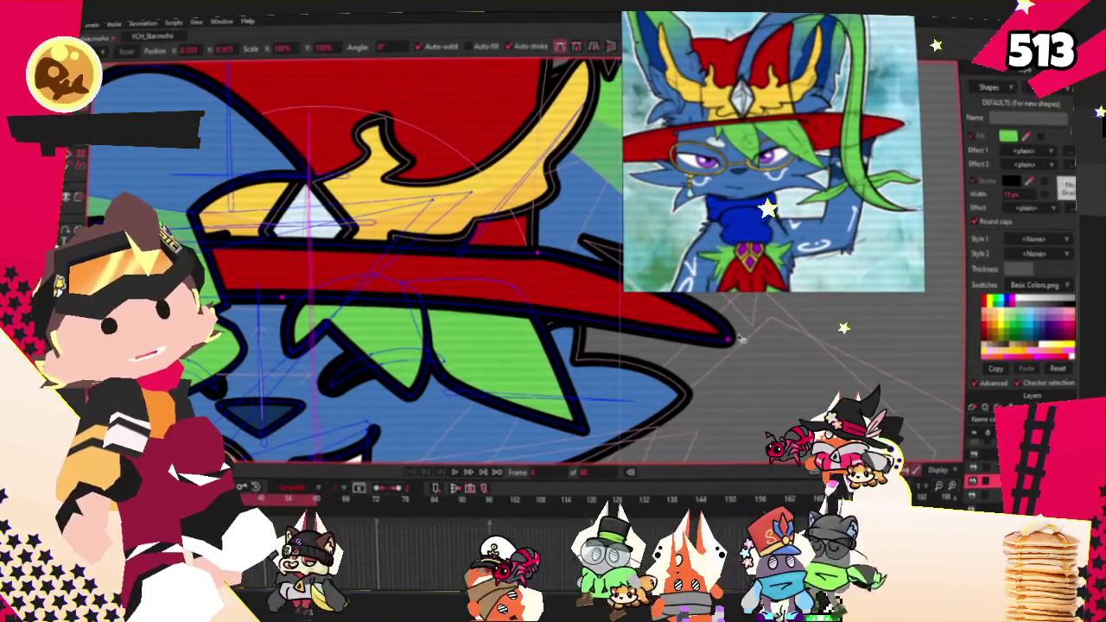
Step: Zoom out and play the animation to check the thinner brim
scroll(748, 338, "down", 2)
scroll(557, 265, "up", 2)
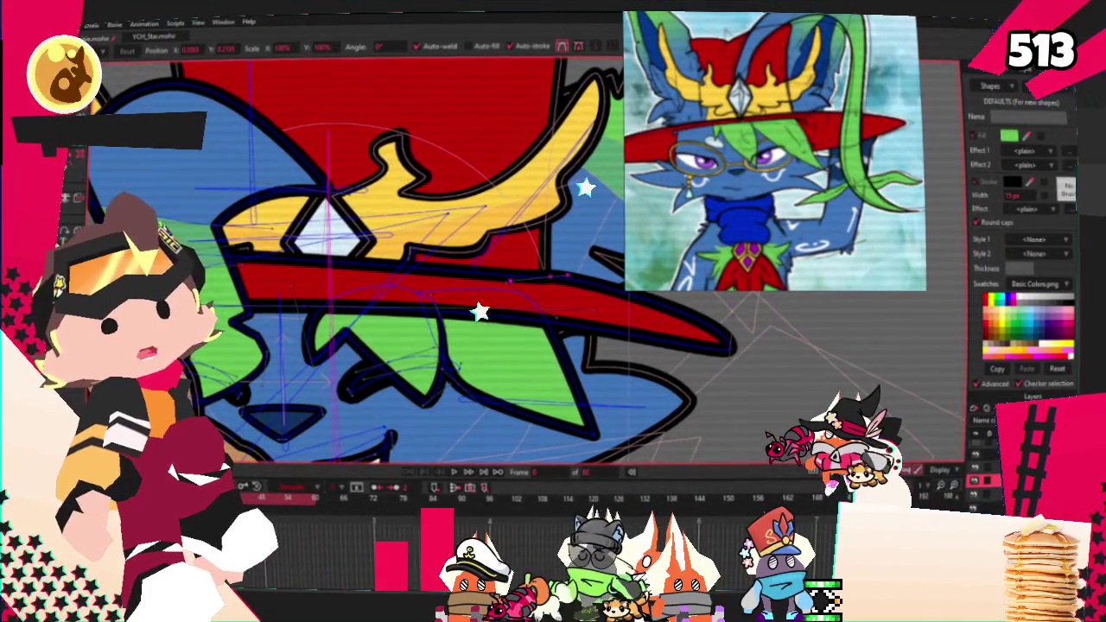
scroll(602, 261, "up", 1)
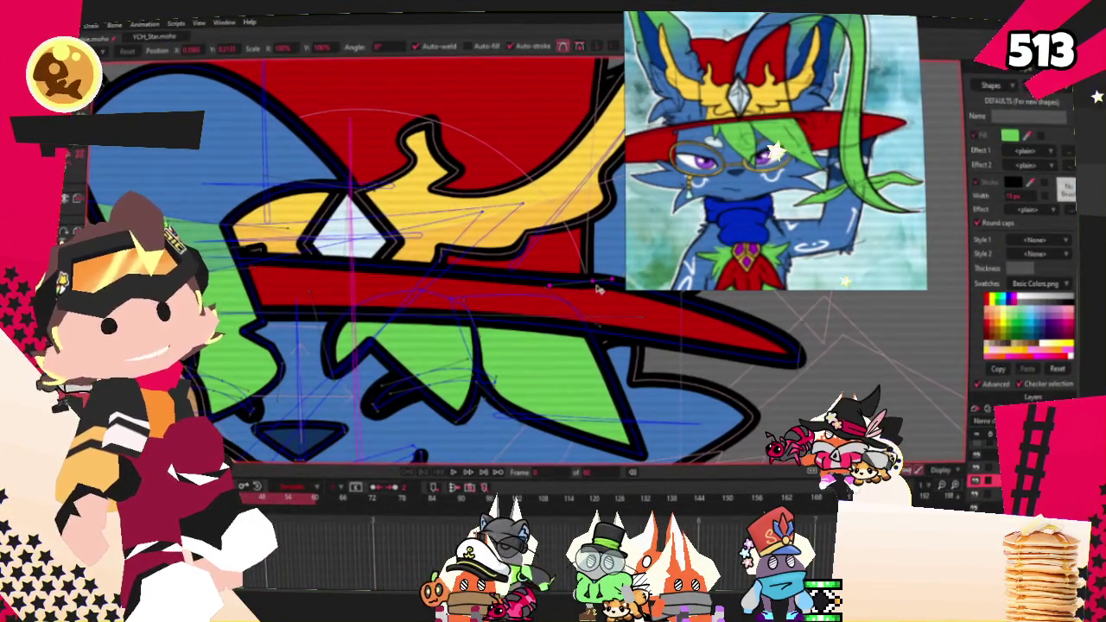
scroll(576, 292, "down", 1)
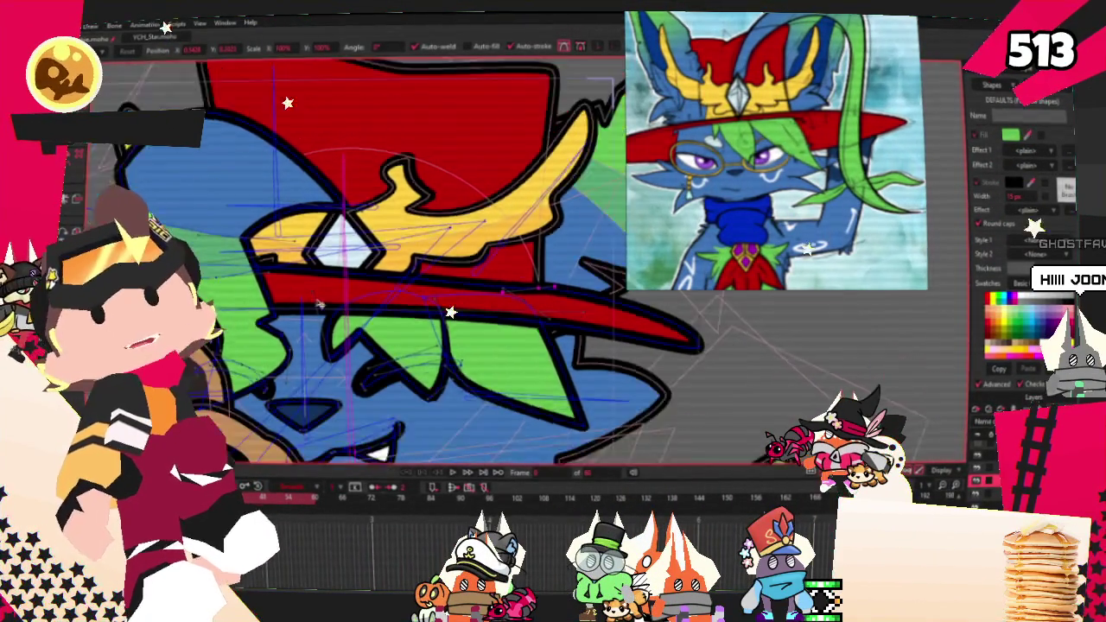
scroll(577, 292, "down", 1)
left_click(454, 473)
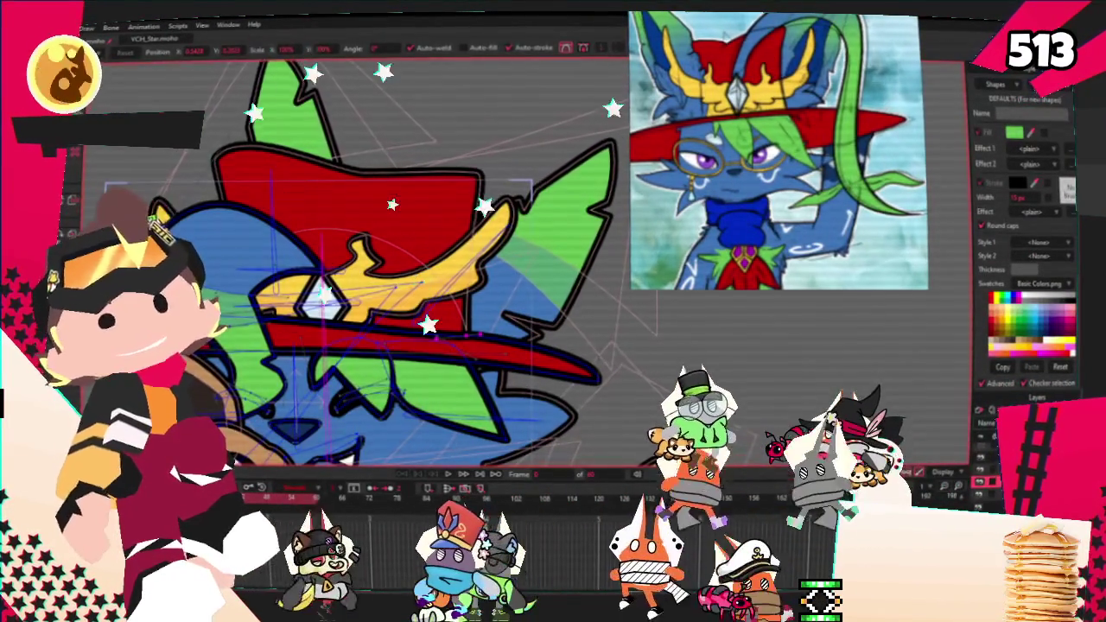
key("t")
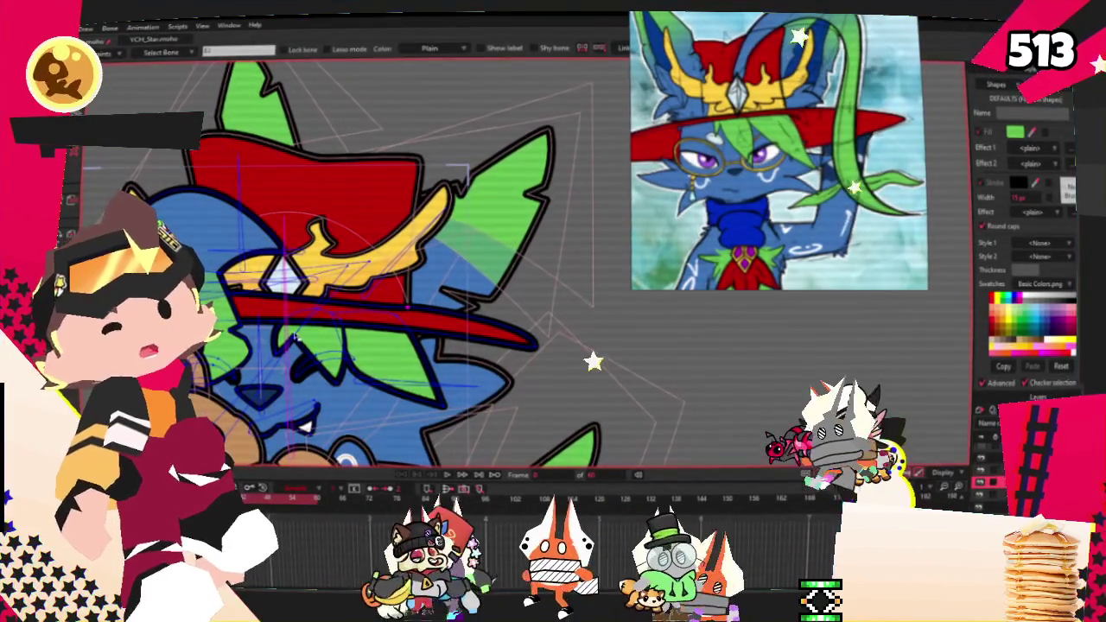
scroll(307, 333, "up", 2)
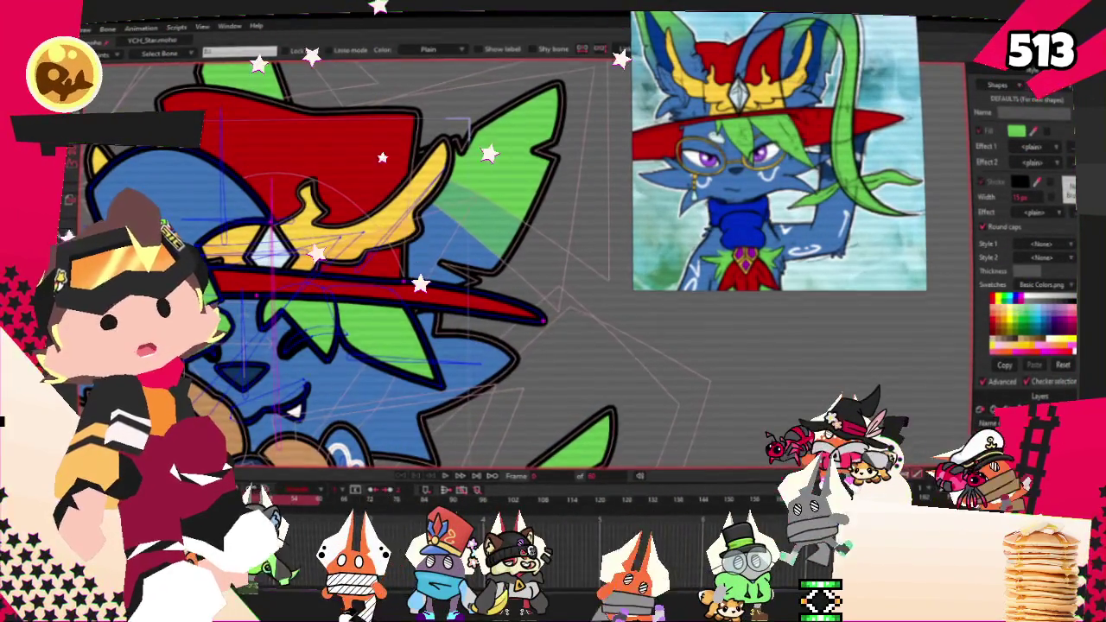
key("u")
scroll(392, 259, "up", 2)
scroll(444, 308, "down", 3)
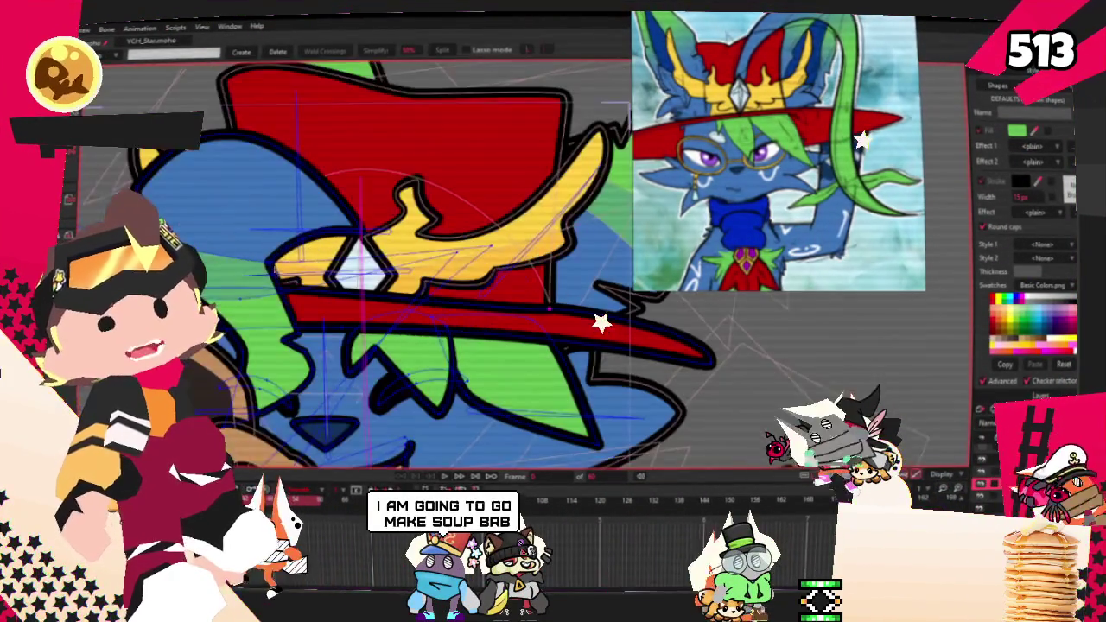
scroll(285, 302, "up", 3)
scroll(231, 288, "down", 3)
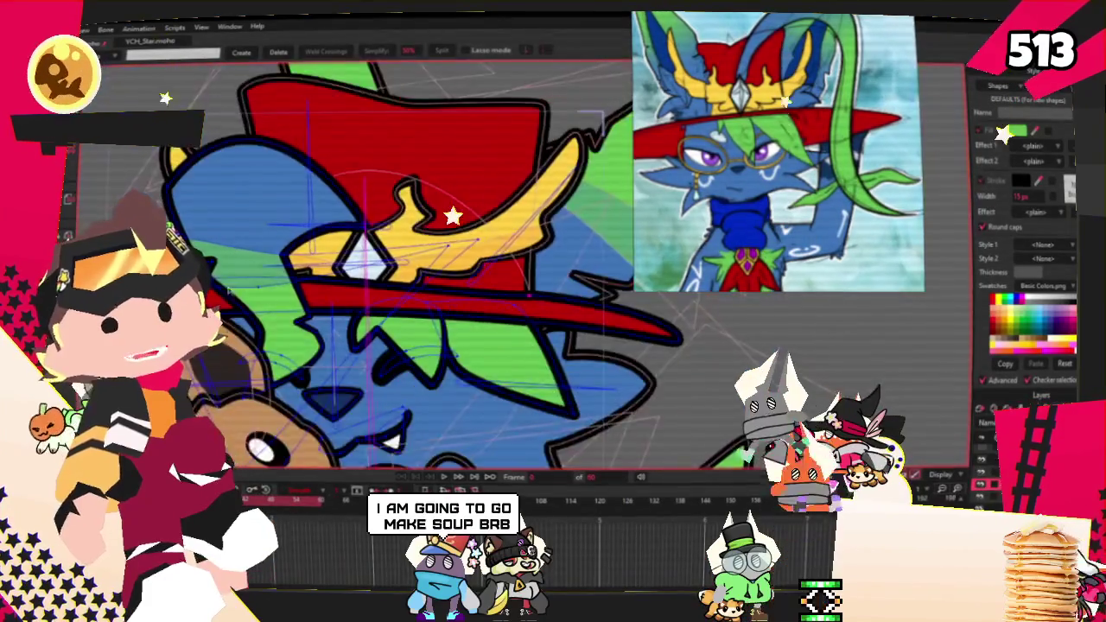
scroll(225, 287, "up", 3)
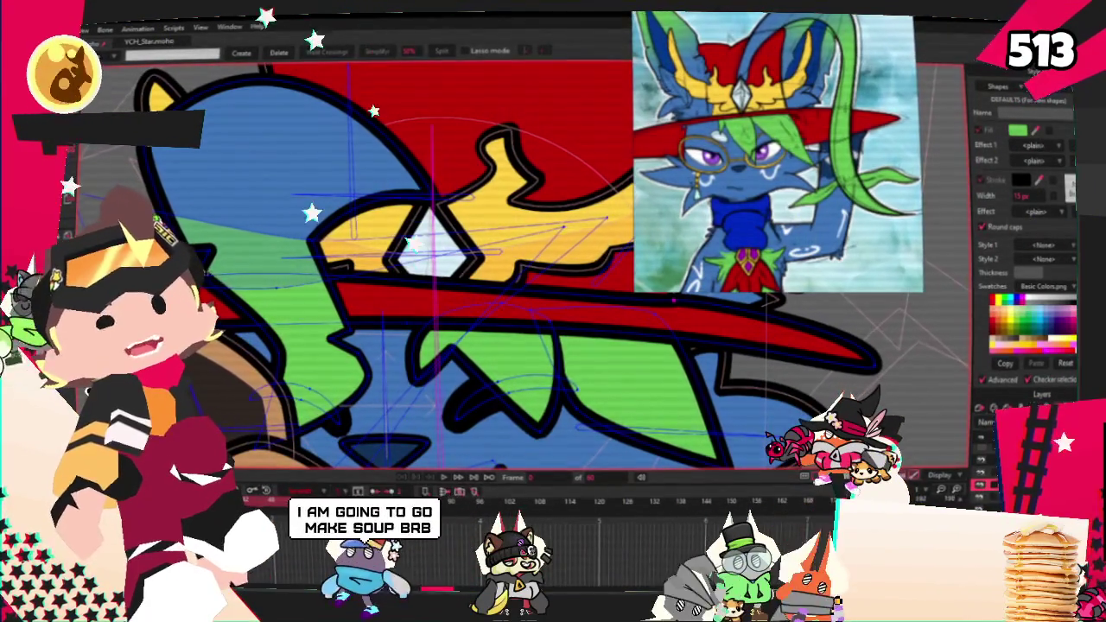
key("g")
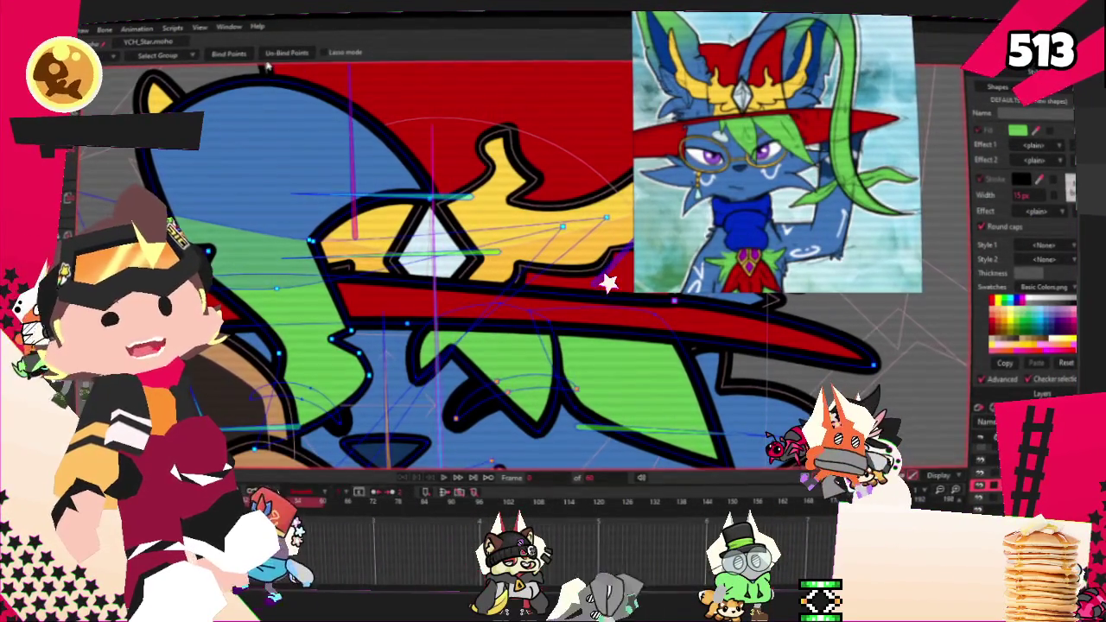
scroll(321, 141, "down", 2)
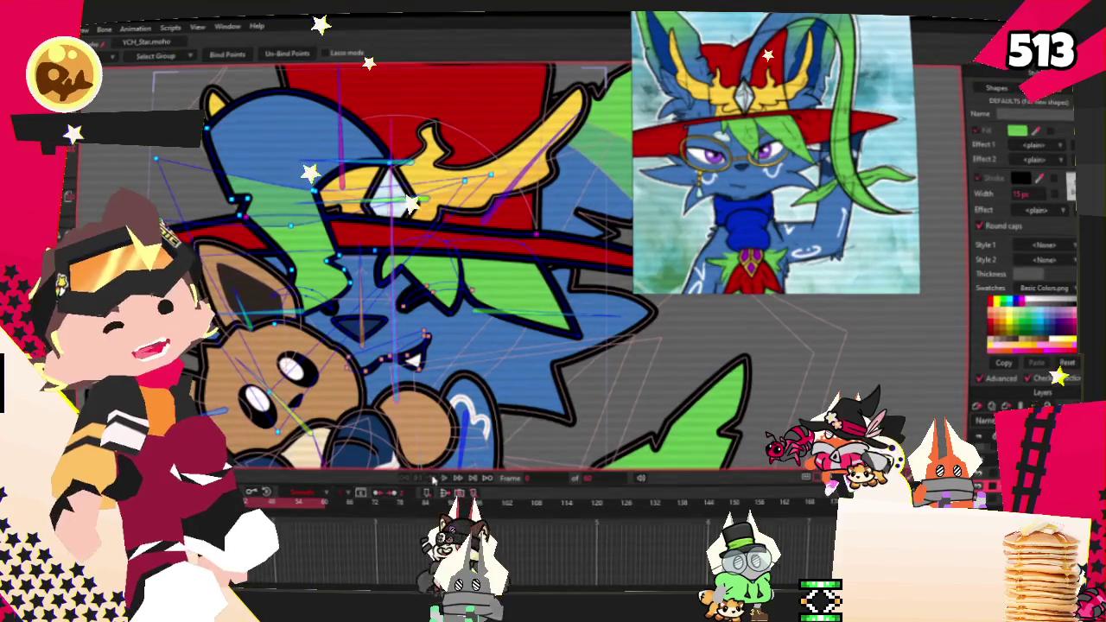
scroll(546, 212, "down", 3)
key("t")
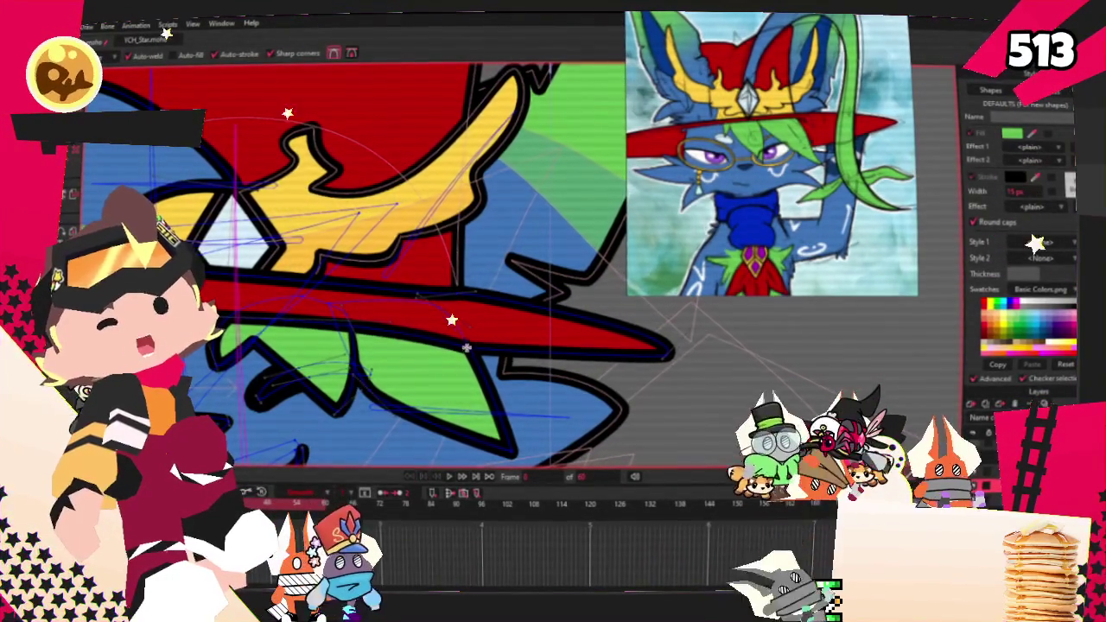
key("c")
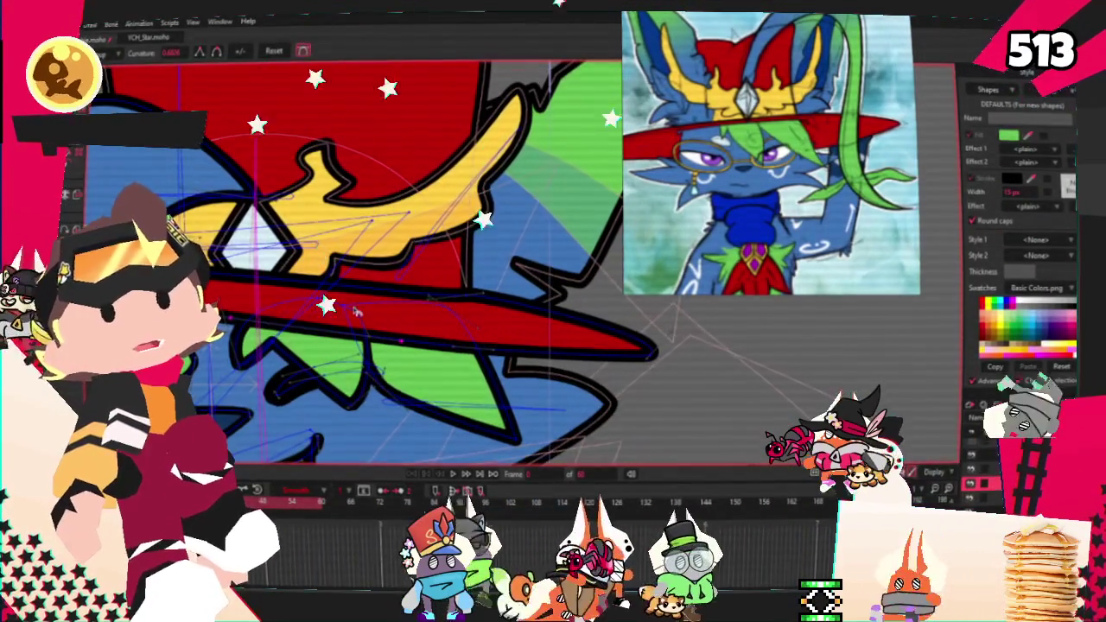
Step: Adjust the curvature of the red brim's points so its edge curves smoothly
scroll(480, 290, "up", 2)
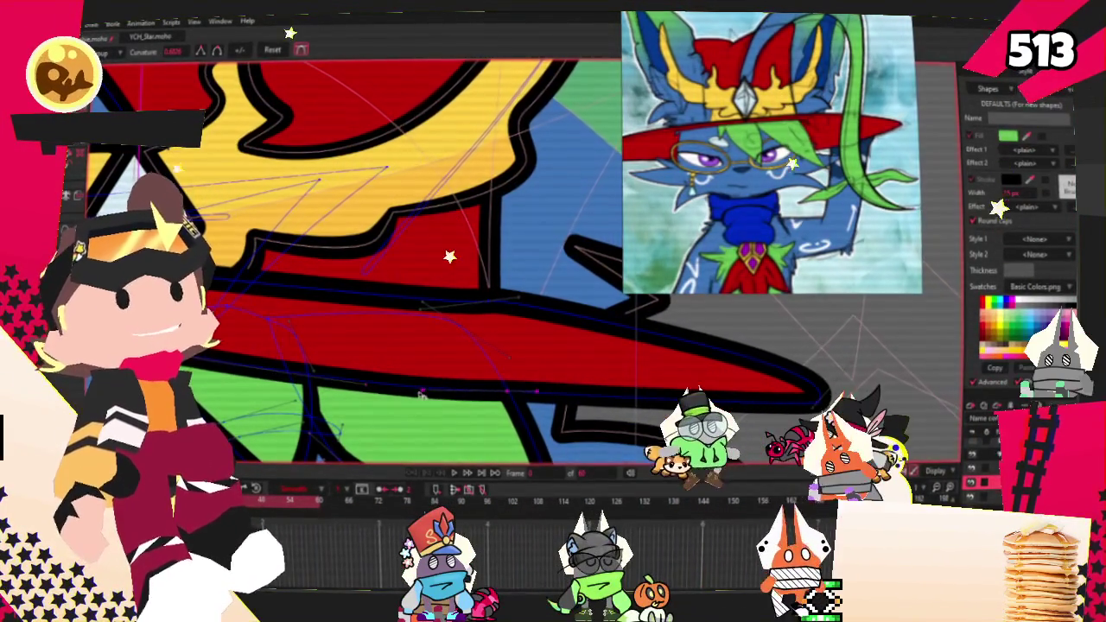
scroll(602, 397, "down", 3)
scroll(602, 397, "down", 2)
left_click(457, 473)
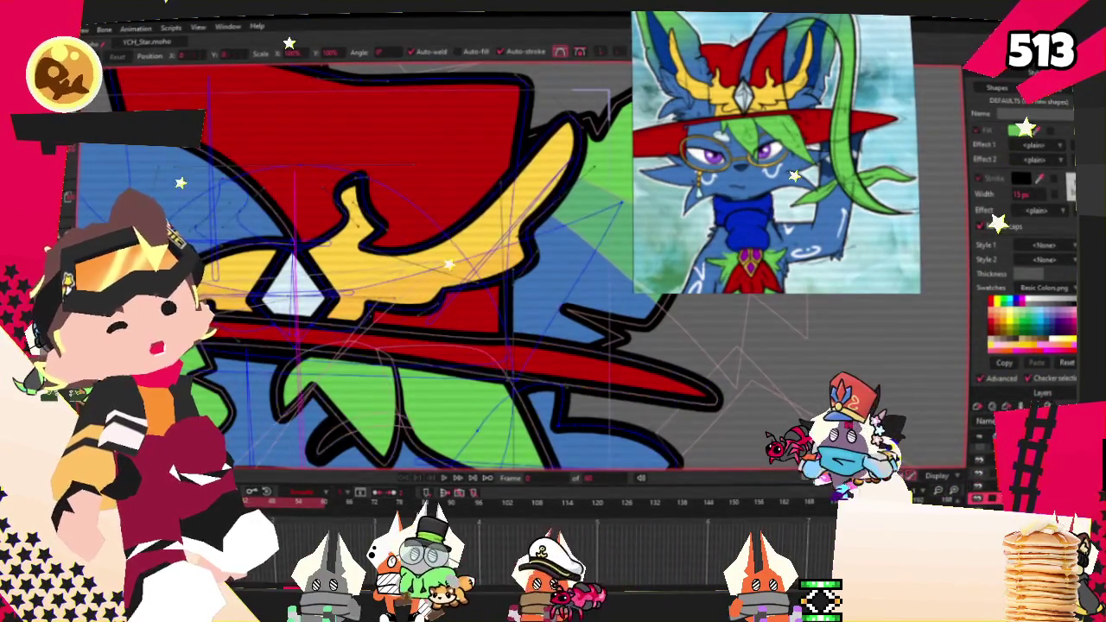
scroll(249, 326, "up", 5)
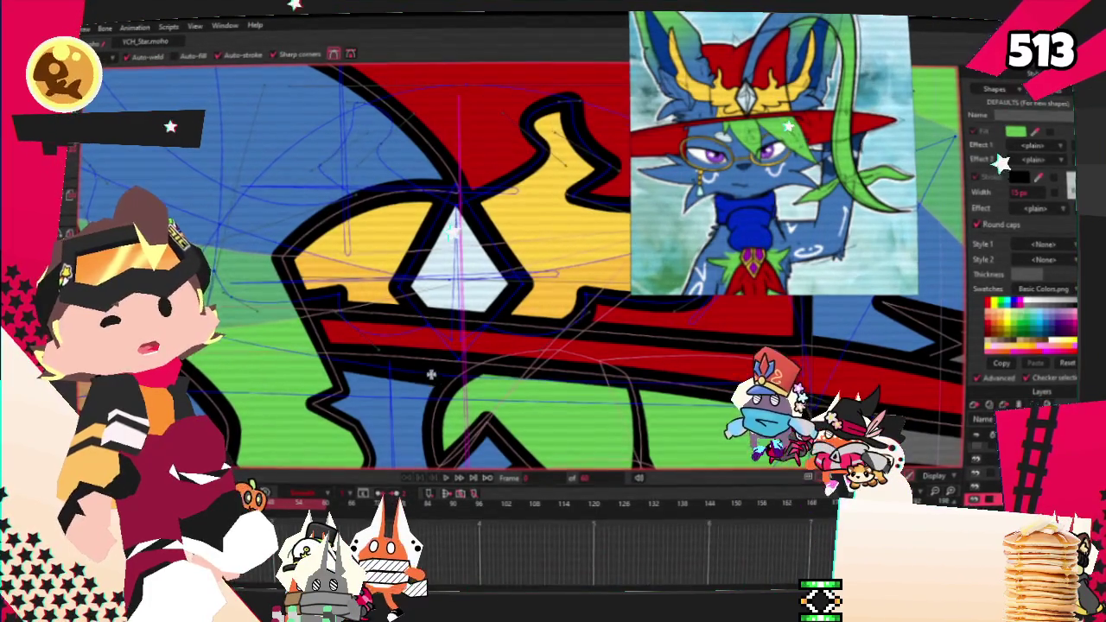
scroll(430, 375, "down", 3)
scroll(521, 382, "down", 3)
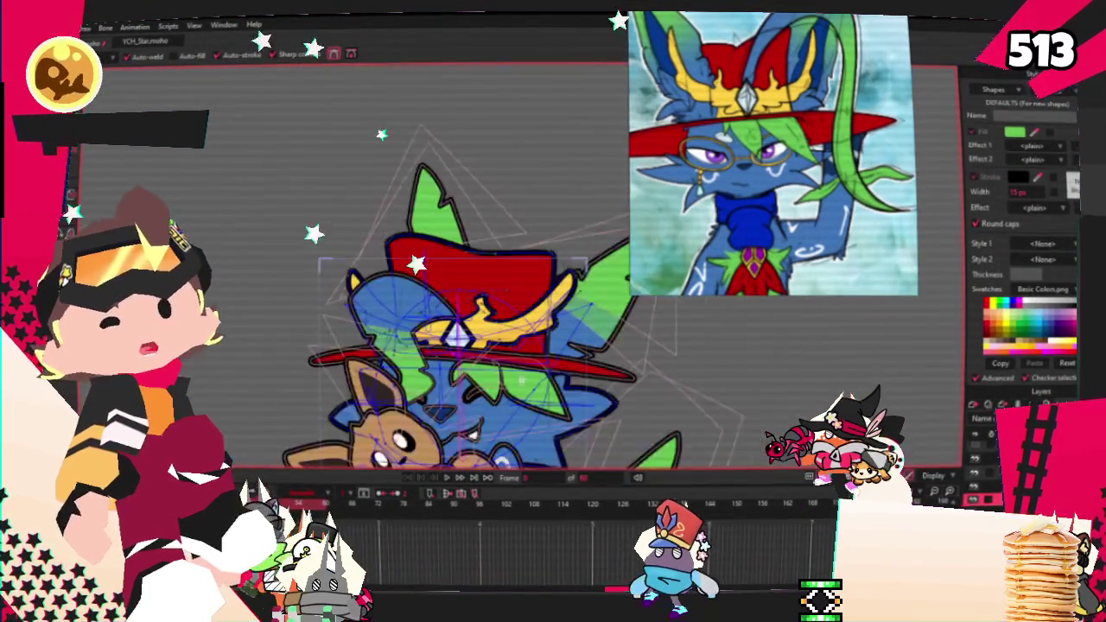
Step: Zoom in on the cat's paw and heart area next to the Eevee plush reference
scroll(521, 382, "up", 3)
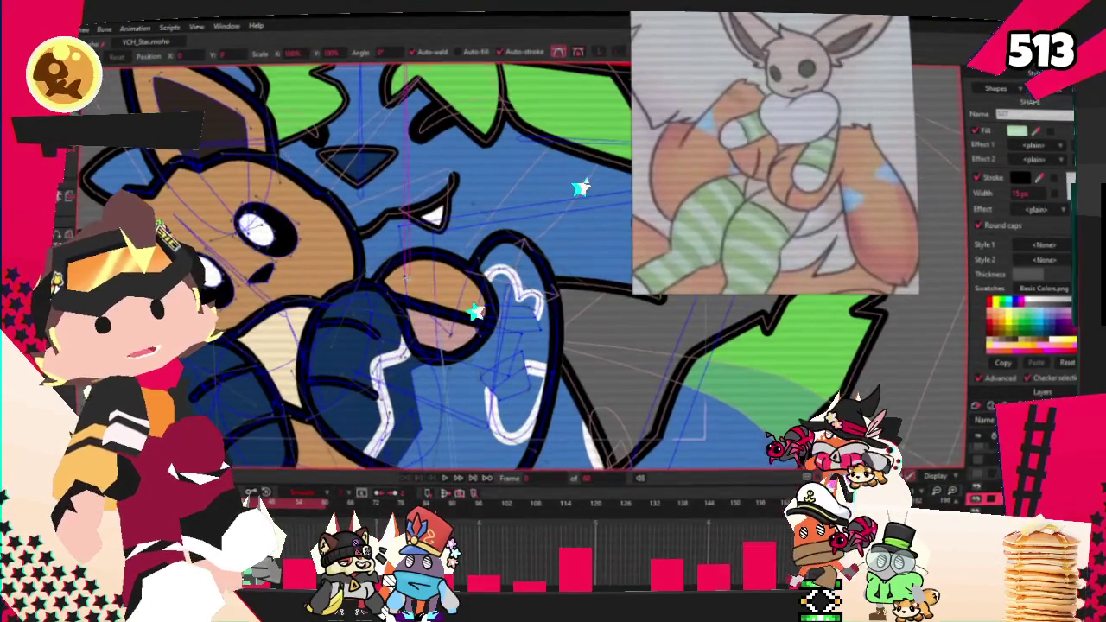
Step: Select the Eevee plush's head, body and paws and bring up their Fill colour
scroll(511, 345, "up", 2)
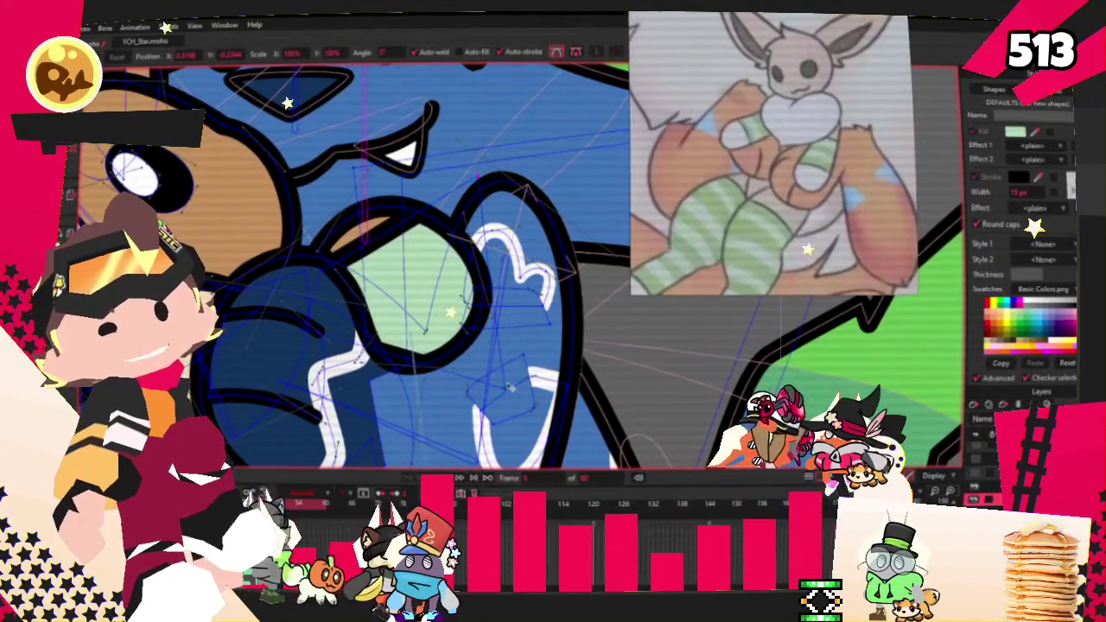
scroll(510, 388, "down", 2)
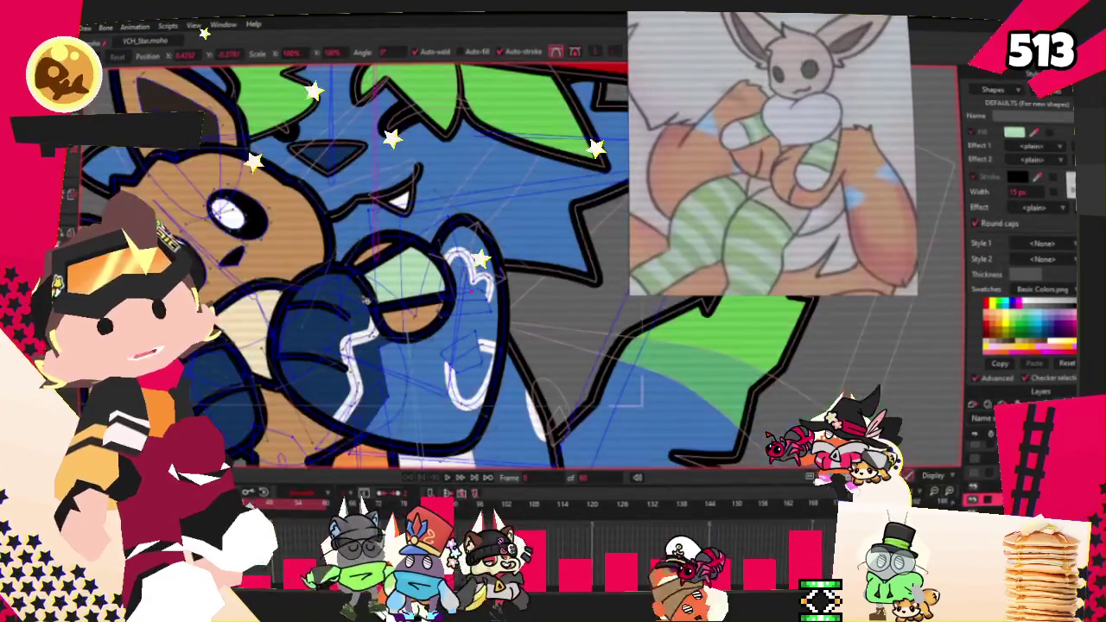
scroll(367, 300, "up", 2)
scroll(372, 294, "up", 1)
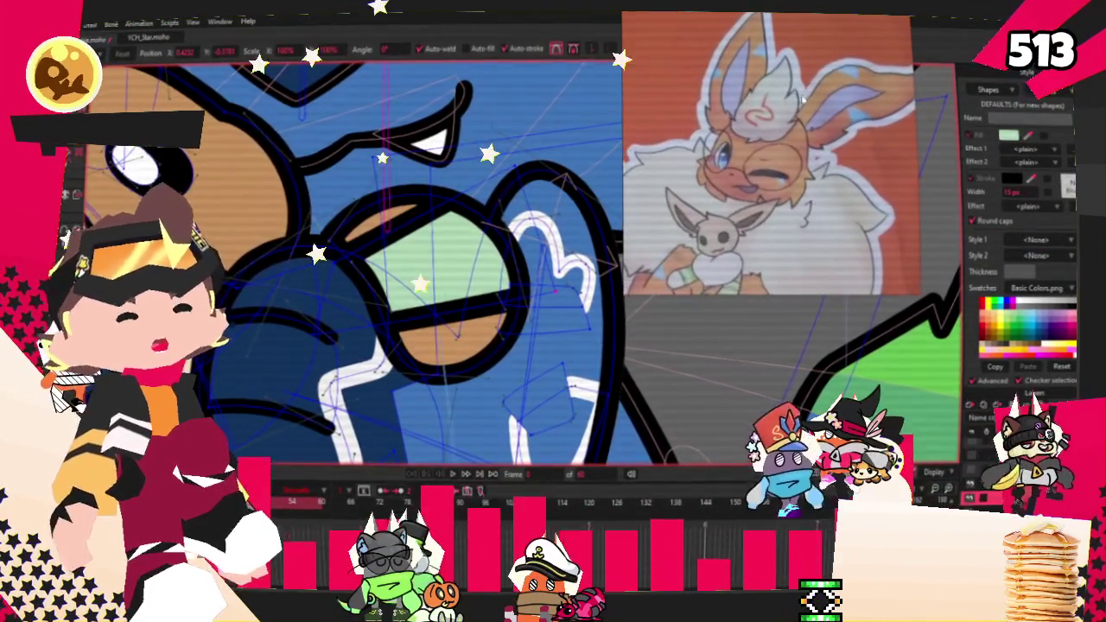
scroll(363, 260, "down", 3)
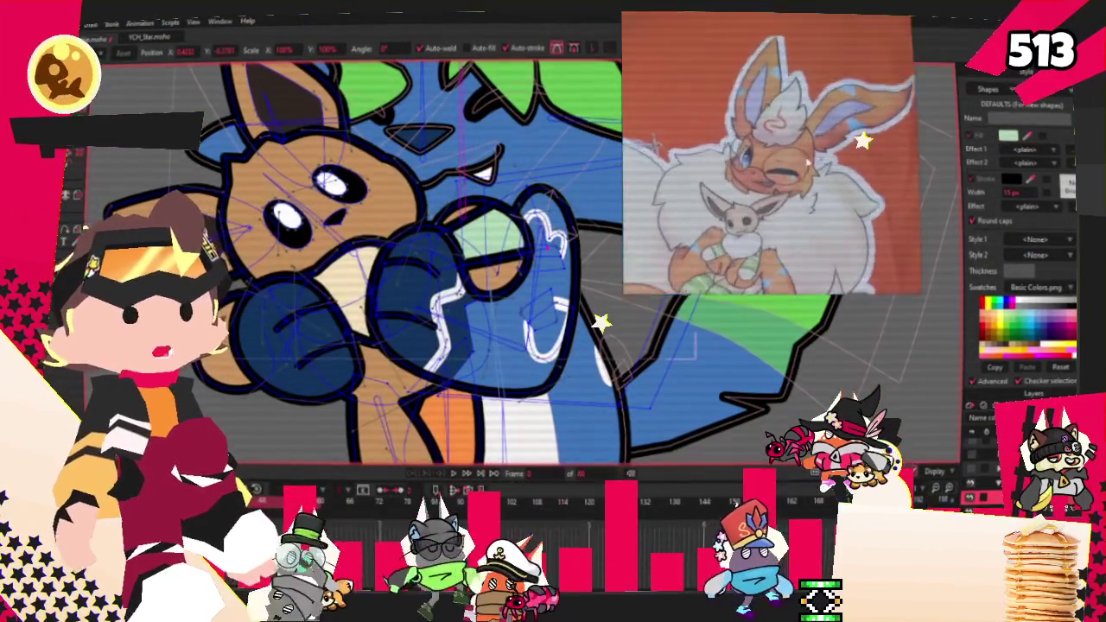
scroll(414, 259, "down", 3)
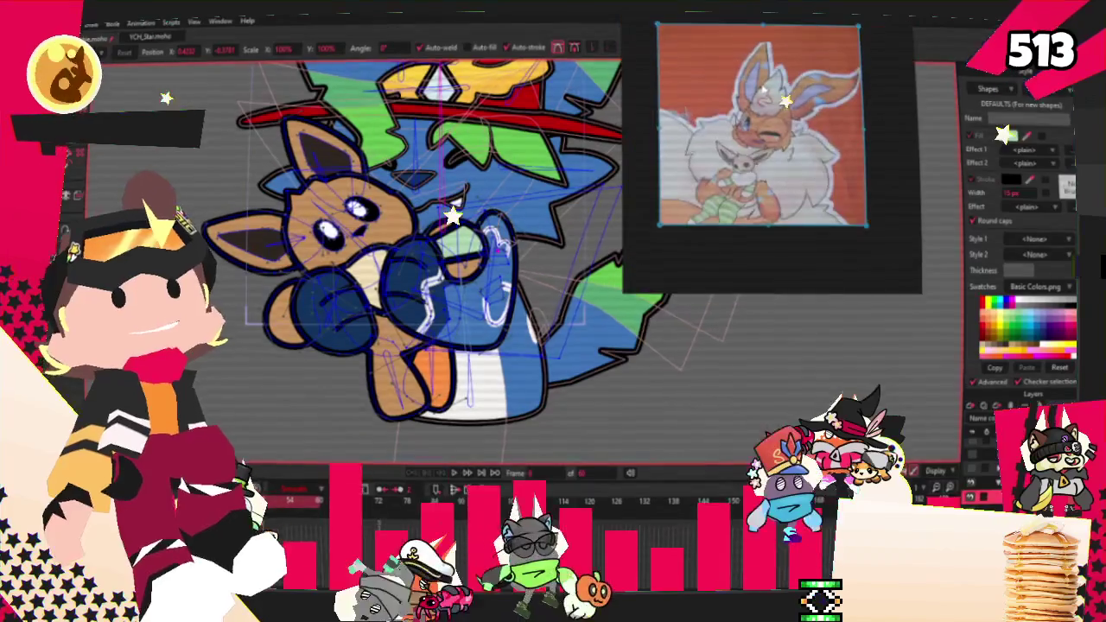
scroll(465, 244, "up", 3)
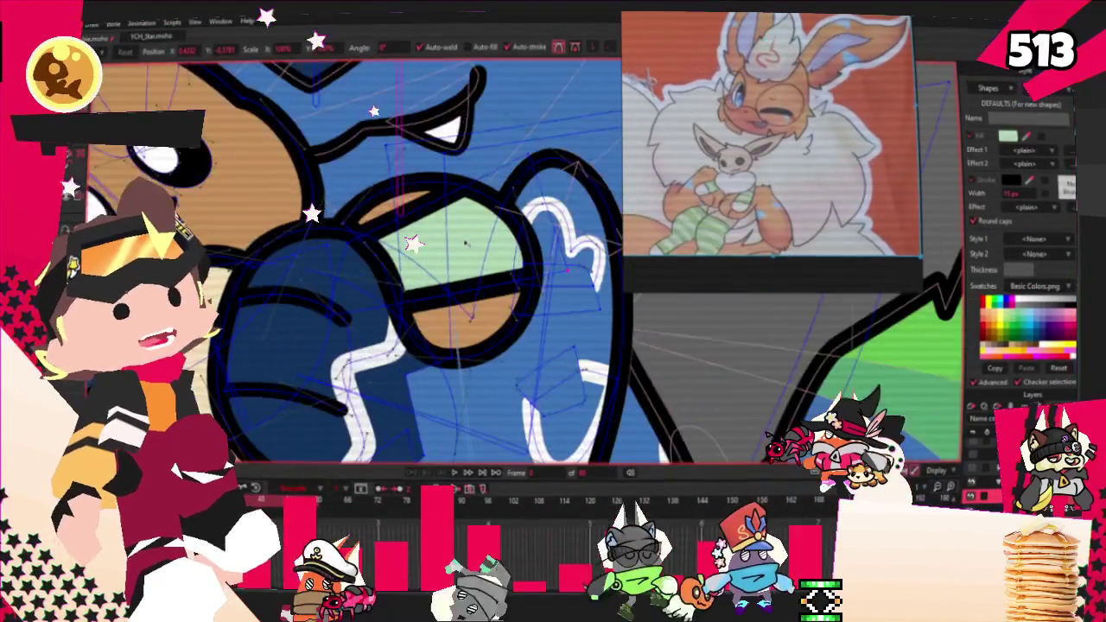
scroll(465, 243, "down", 3)
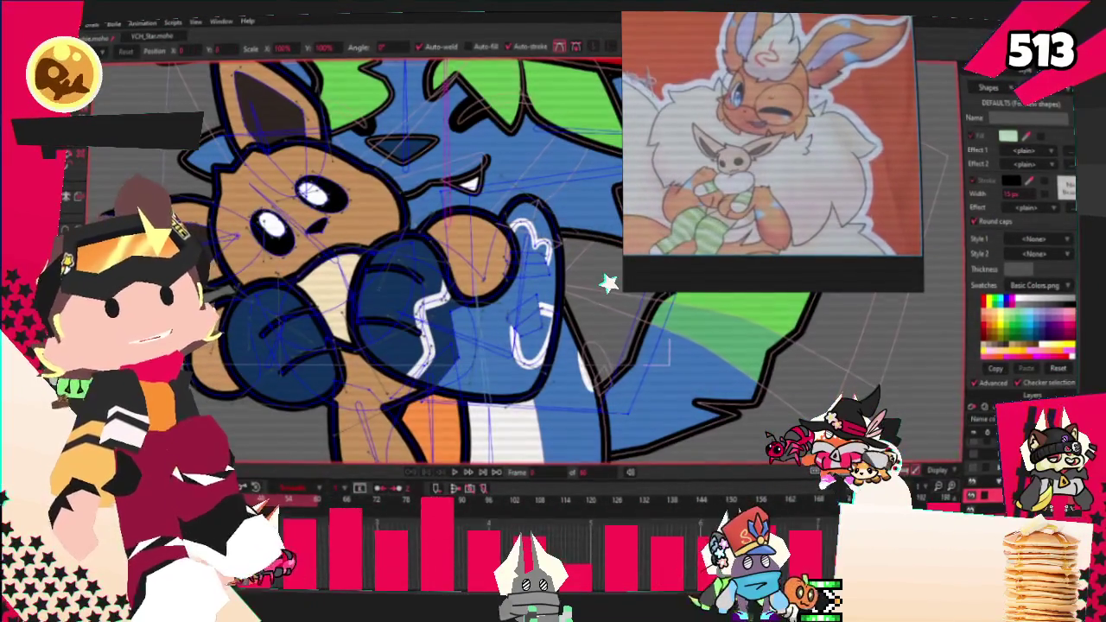
scroll(519, 268, "down", 3)
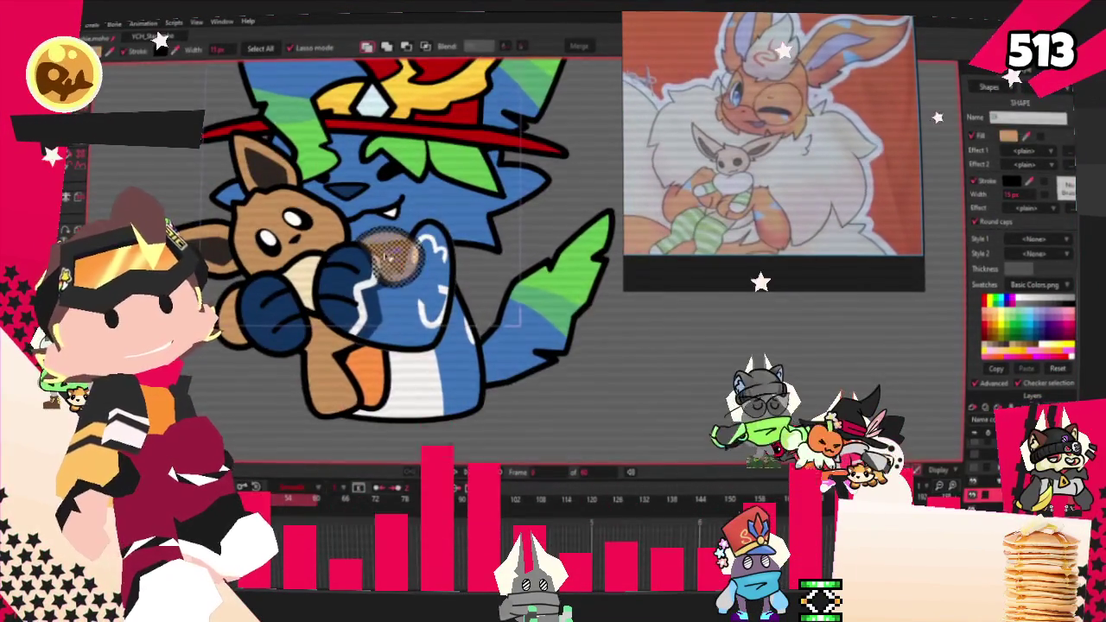
left_click_drag(393, 255, 445, 277)
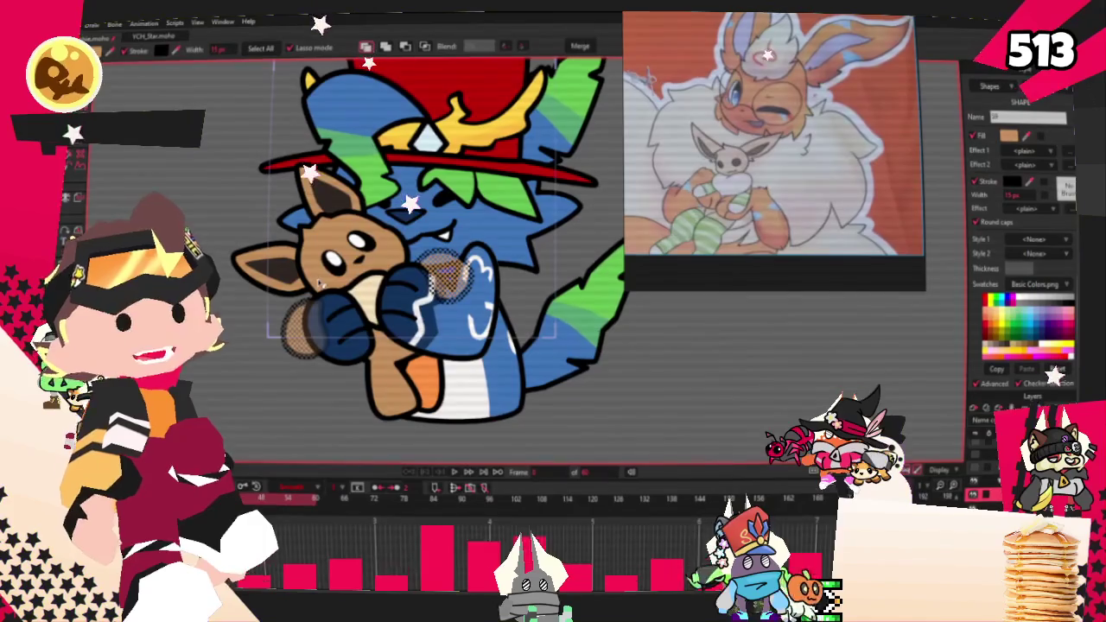
left_click(320, 282)
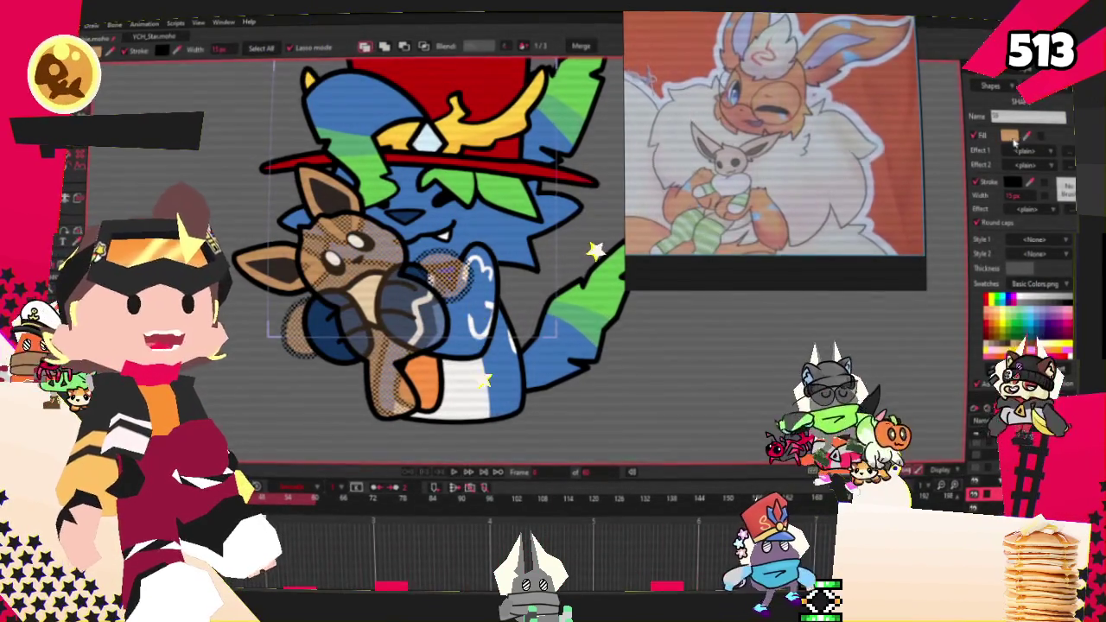
left_click(1009, 136)
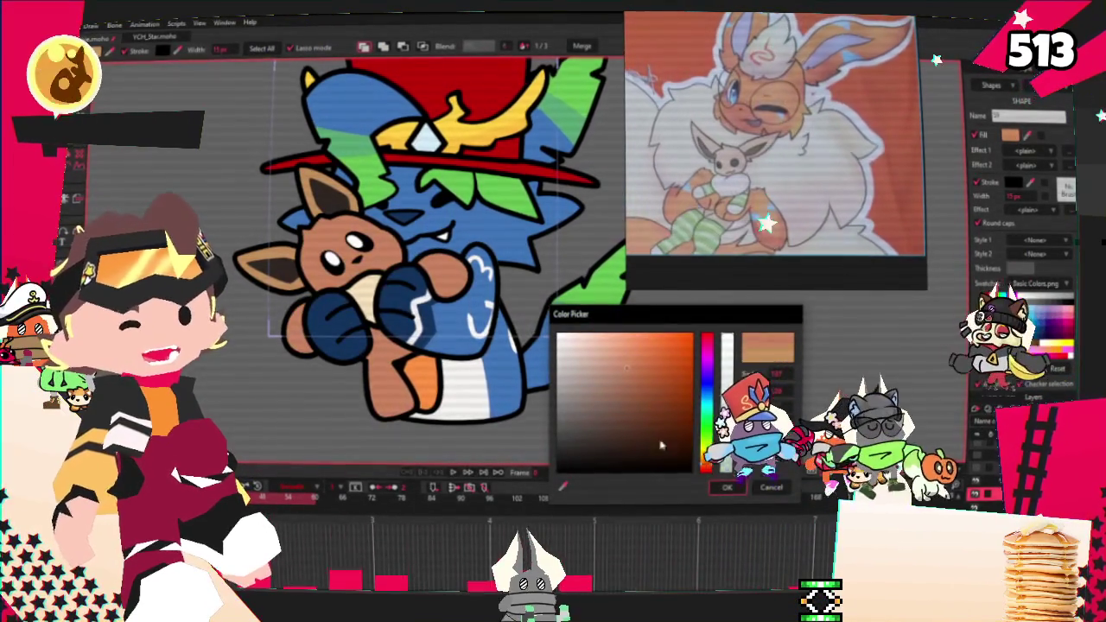
Step: Recolour the Eevee's body a brighter orange and set its cream belly colour
left_click(654, 342)
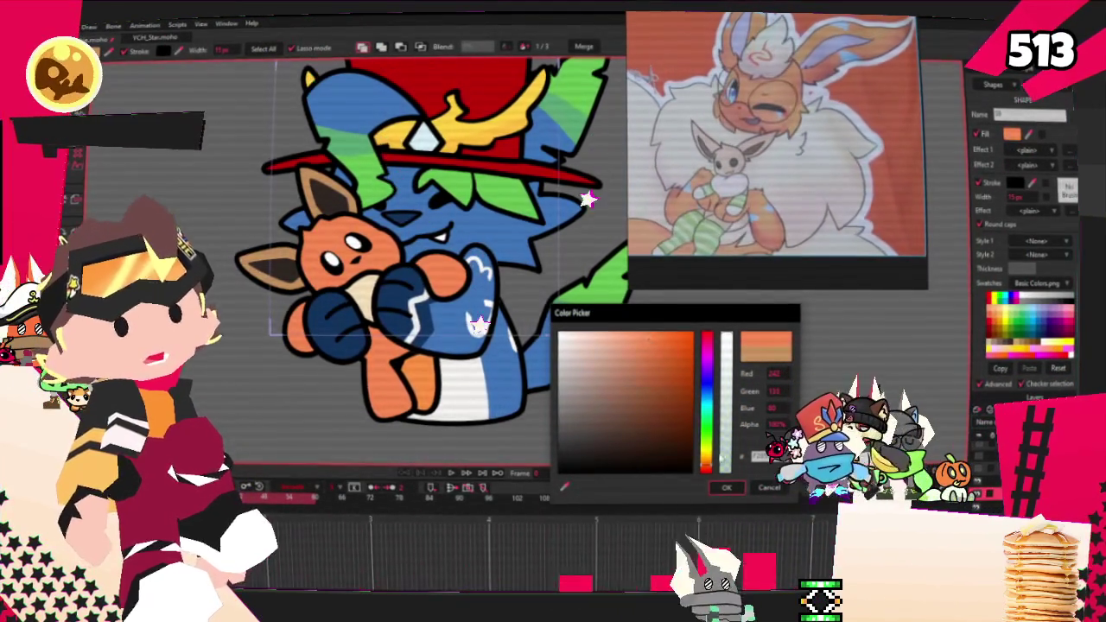
left_click(725, 488)
scroll(367, 289, "up", 2)
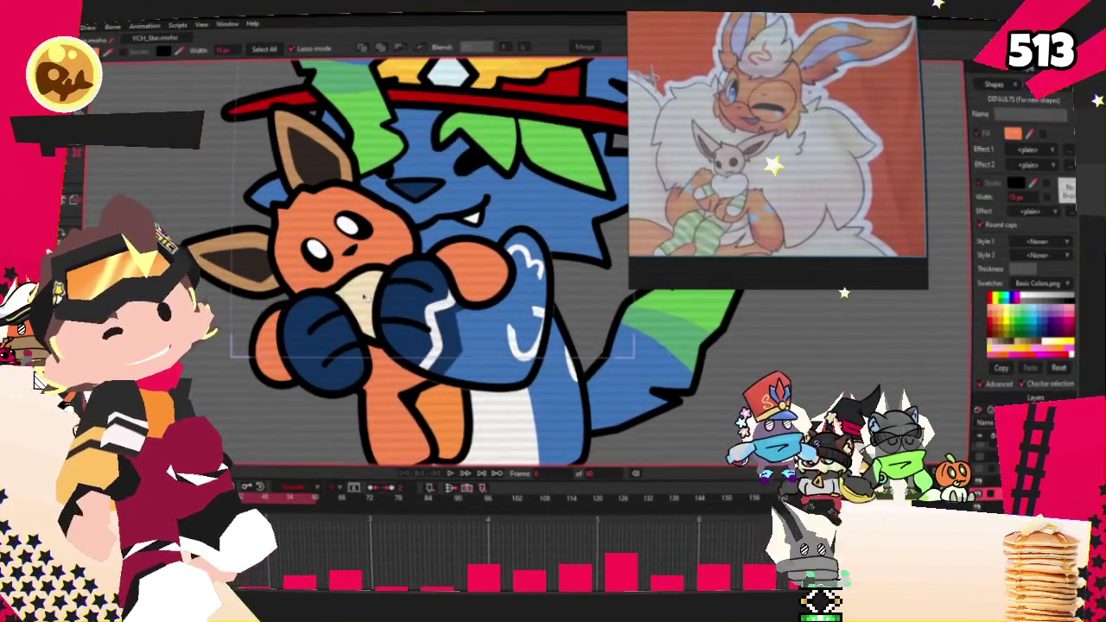
left_click(1012, 132)
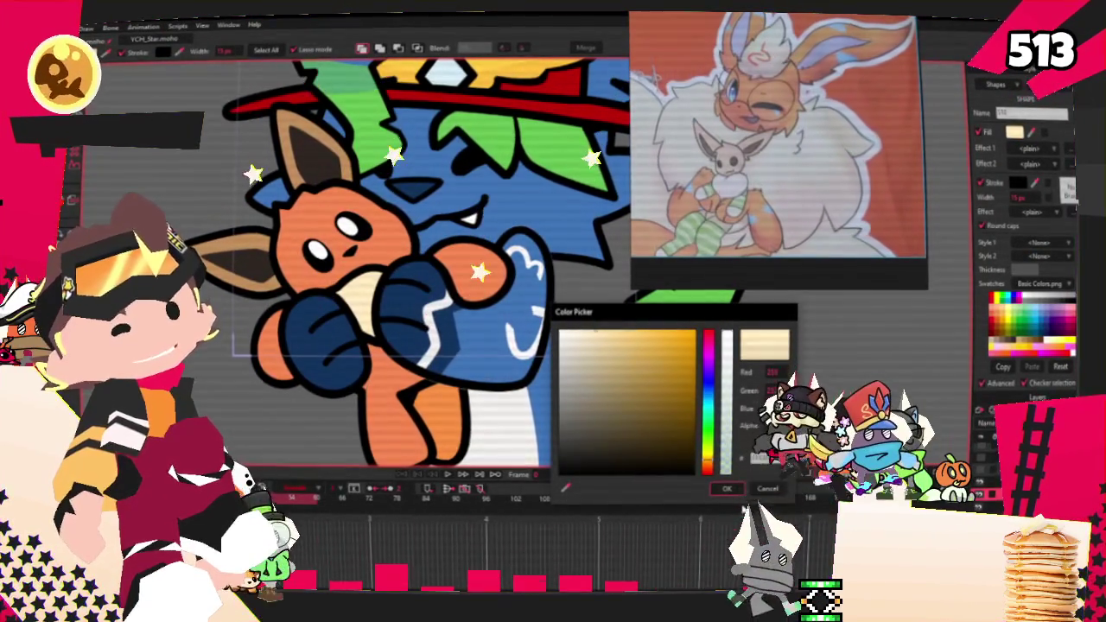
left_click(726, 488)
Step: Select both Eevee ears and bring up the inner-ear fill colour picker
left_click(296, 177)
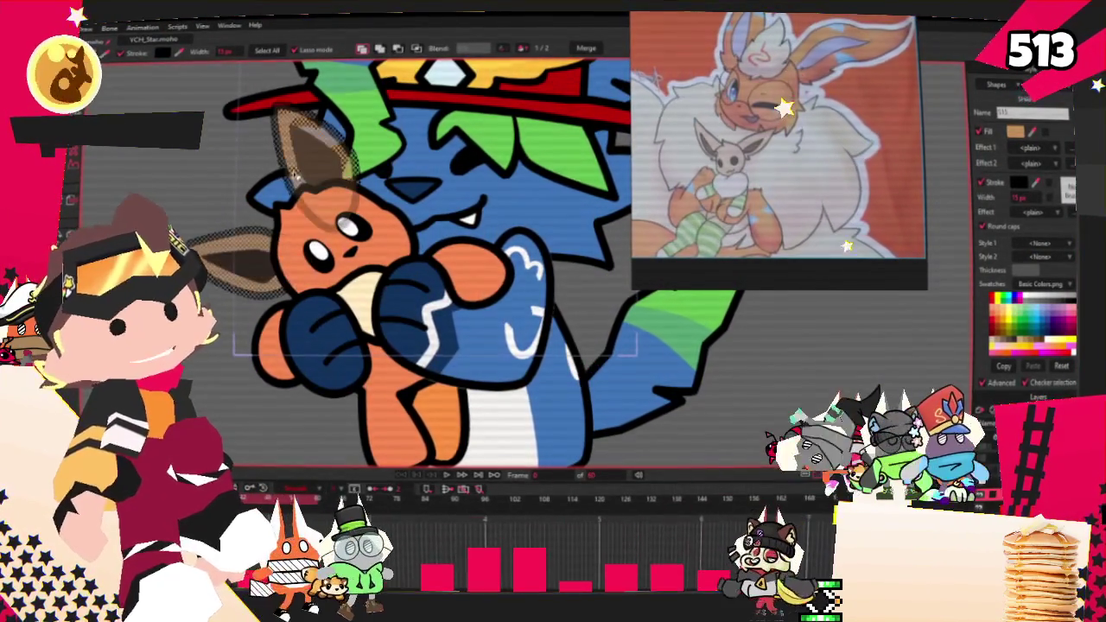
left_click(312, 149, "shift")
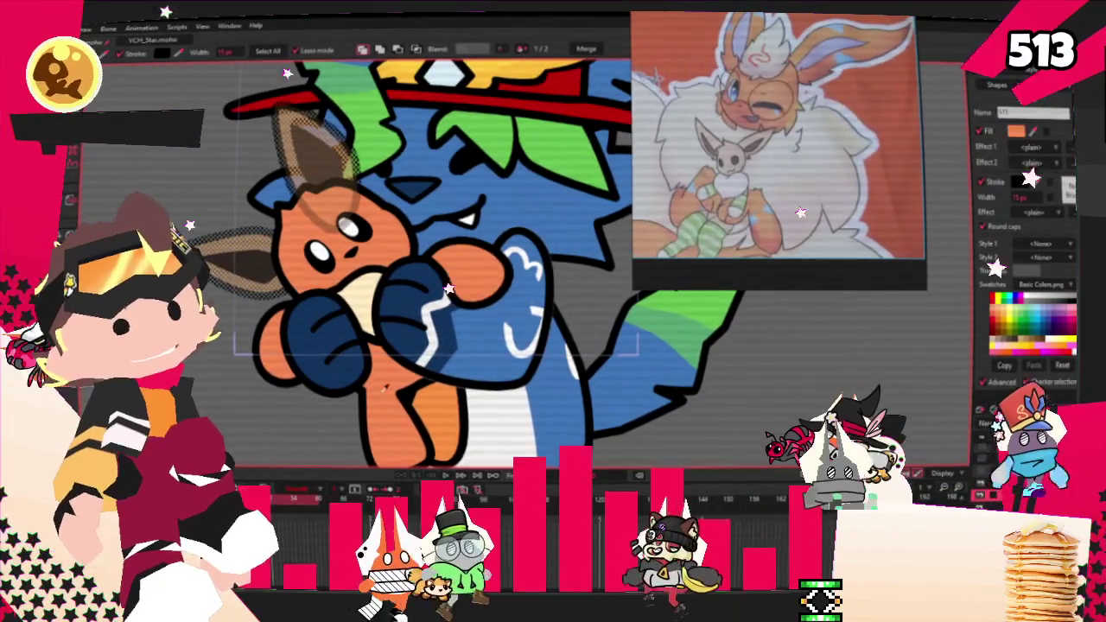
scroll(384, 388, "down", 3)
scroll(292, 212, "up", 3)
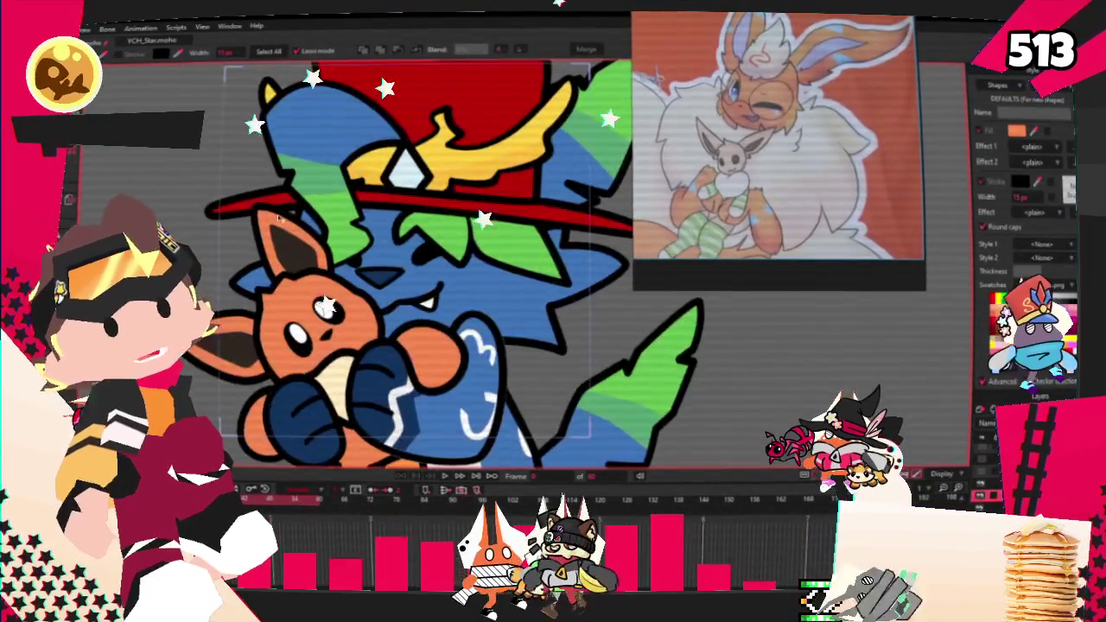
scroll(285, 251, "up", 1)
scroll(278, 289, "up", 1)
scroll(272, 329, "up", 1)
scroll(266, 367, "up", 1)
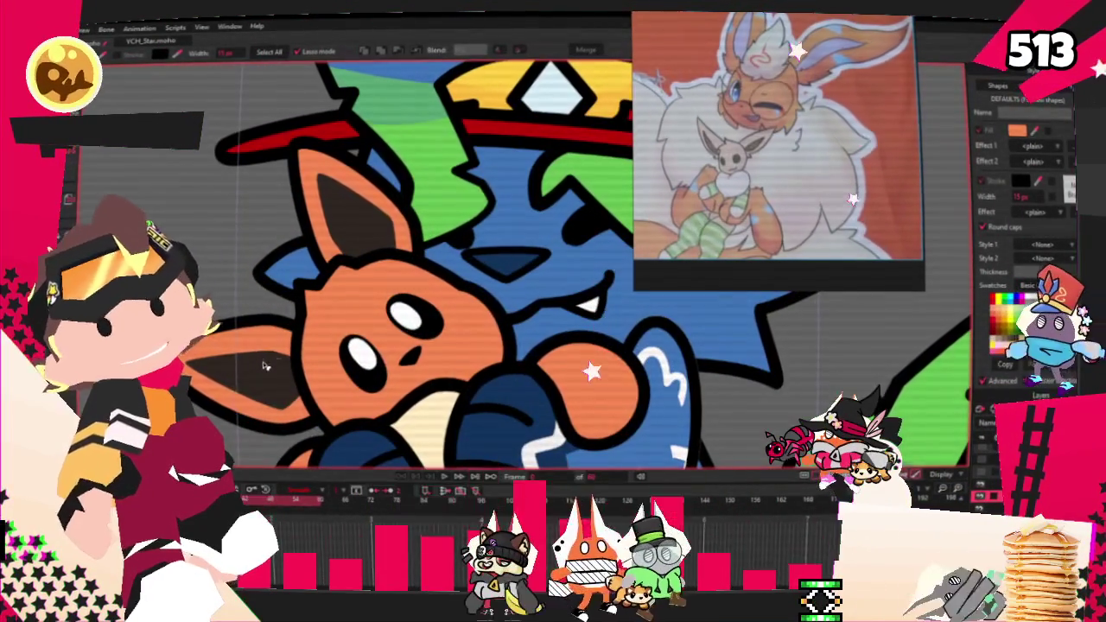
left_click(1019, 132)
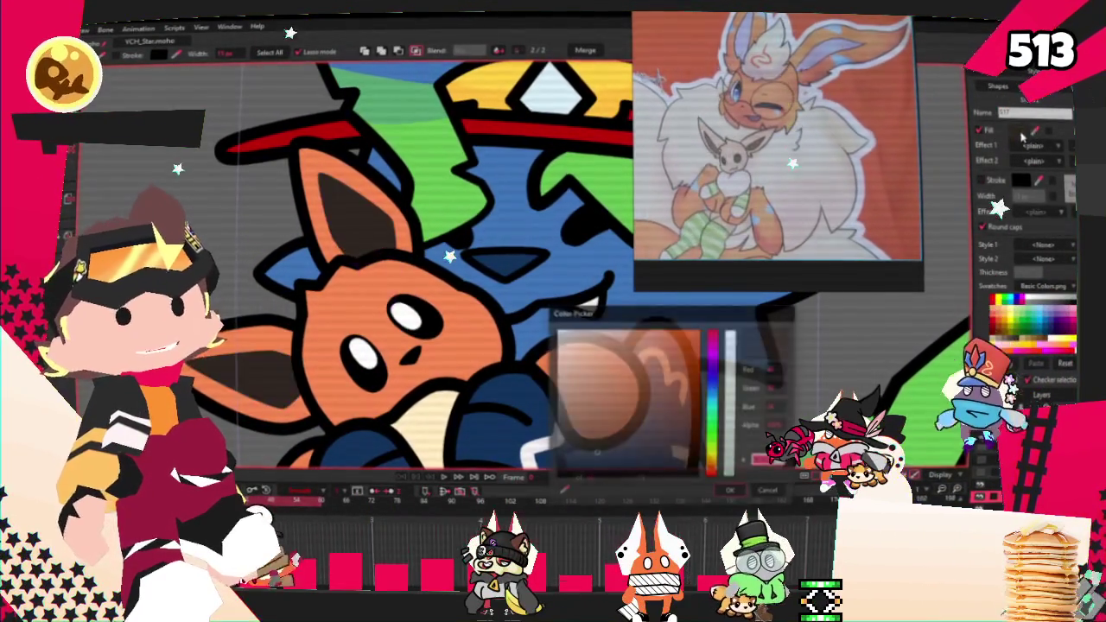
Step: Try cyan and blue tones, then settle on a pale periwinkle for the inner ears
left_click(713, 406)
left_click(607, 350)
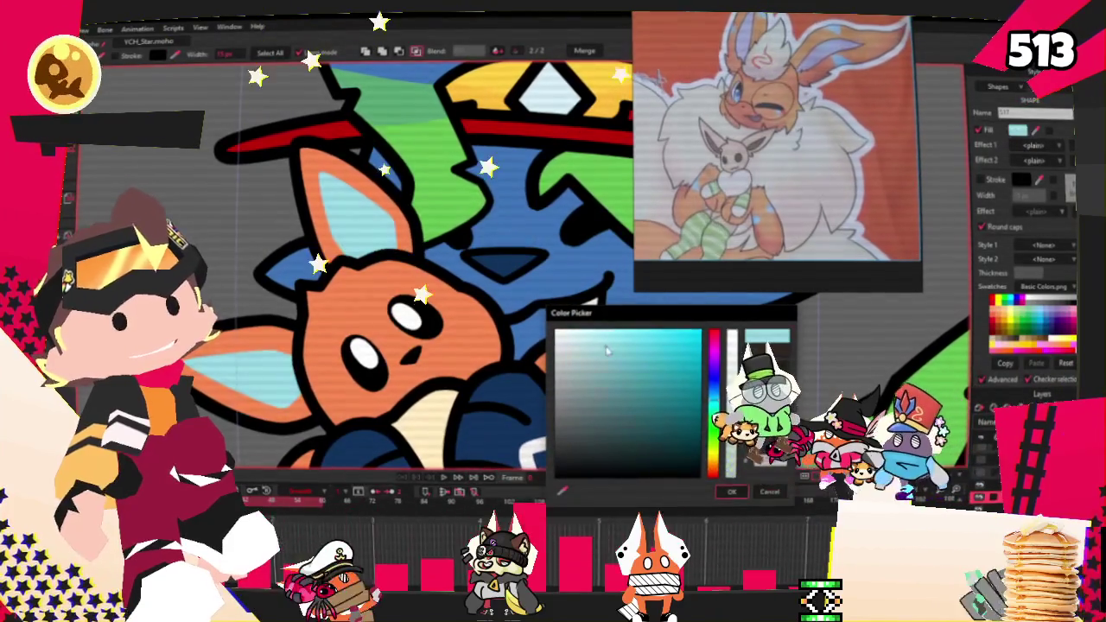
left_click(714, 380)
left_click(646, 363)
left_click(616, 346)
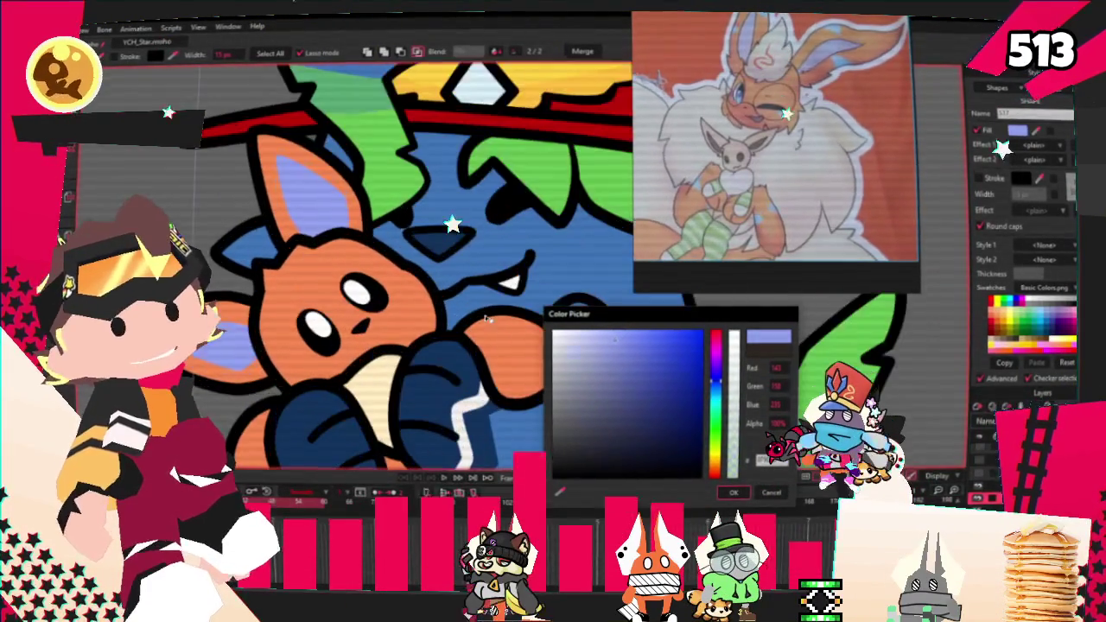
left_click(730, 494)
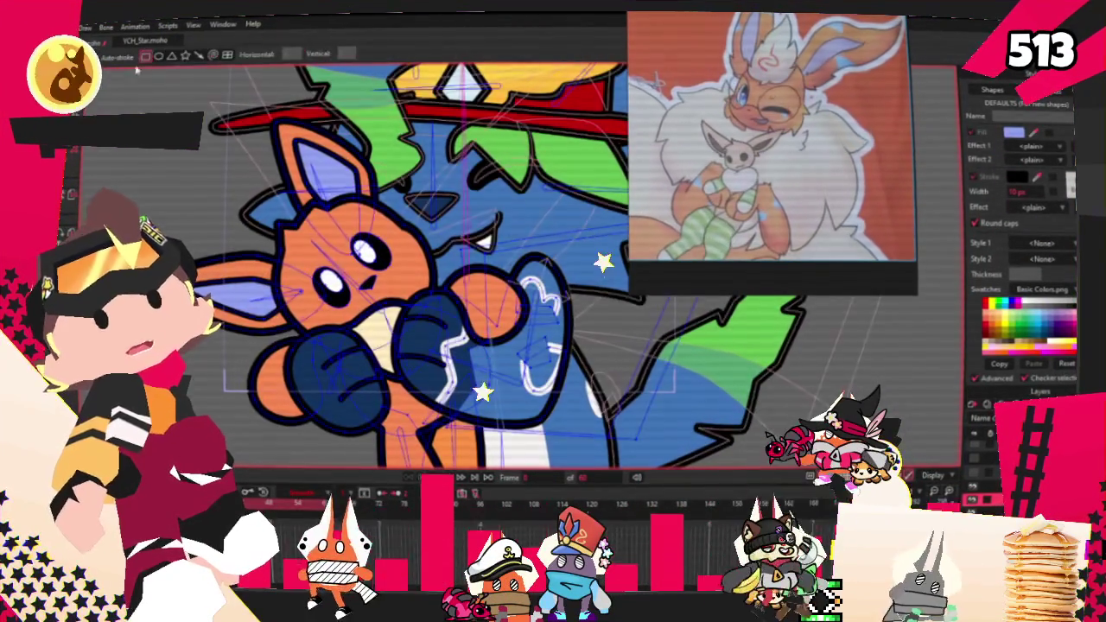
Step: Pull a corner of the new tuft shape into place and fill it cream
scroll(323, 214, "up", 5)
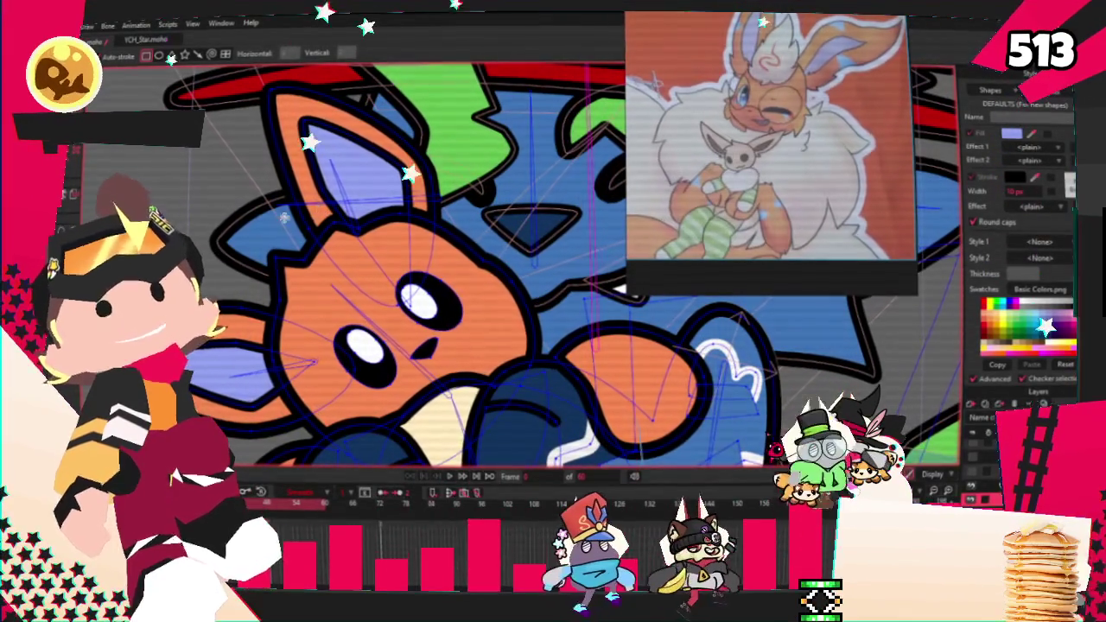
left_click_drag(361, 274, 349, 294)
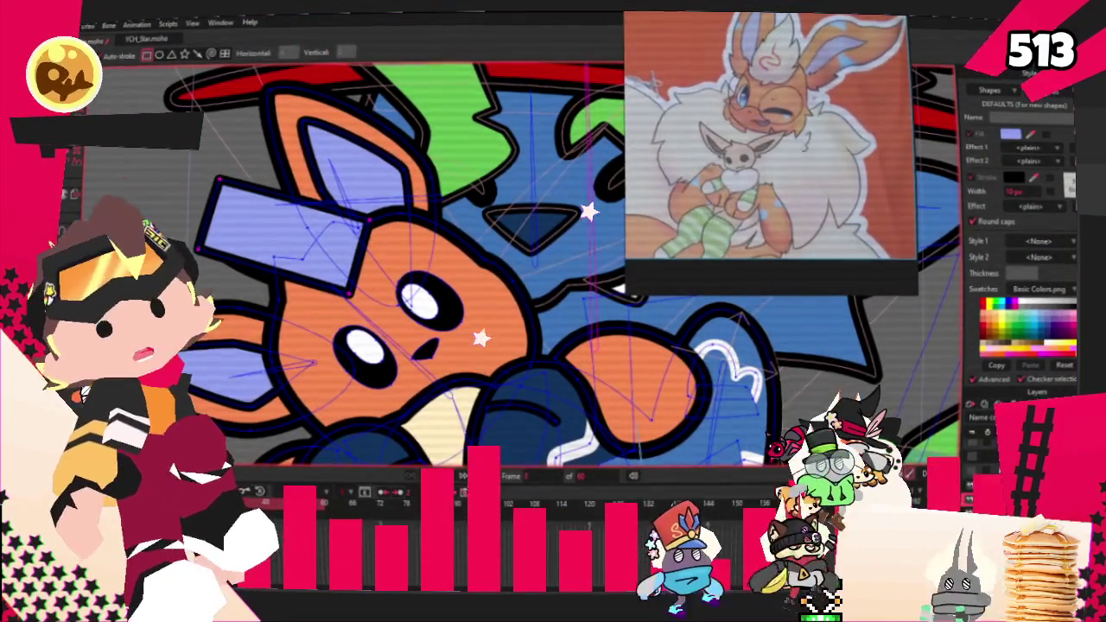
key("q")
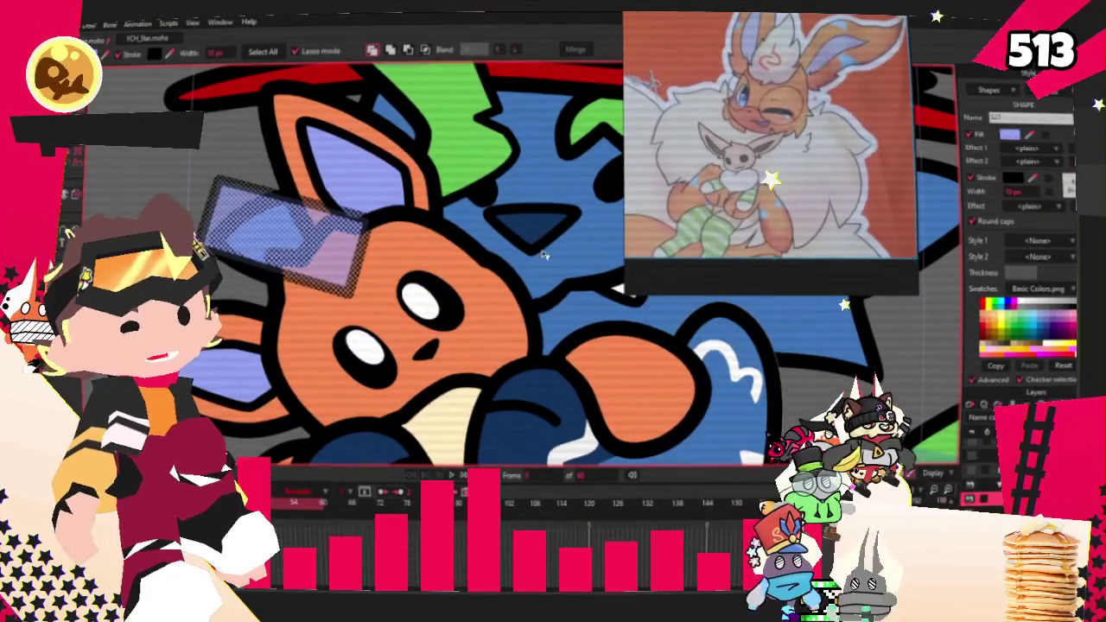
left_click(450, 416)
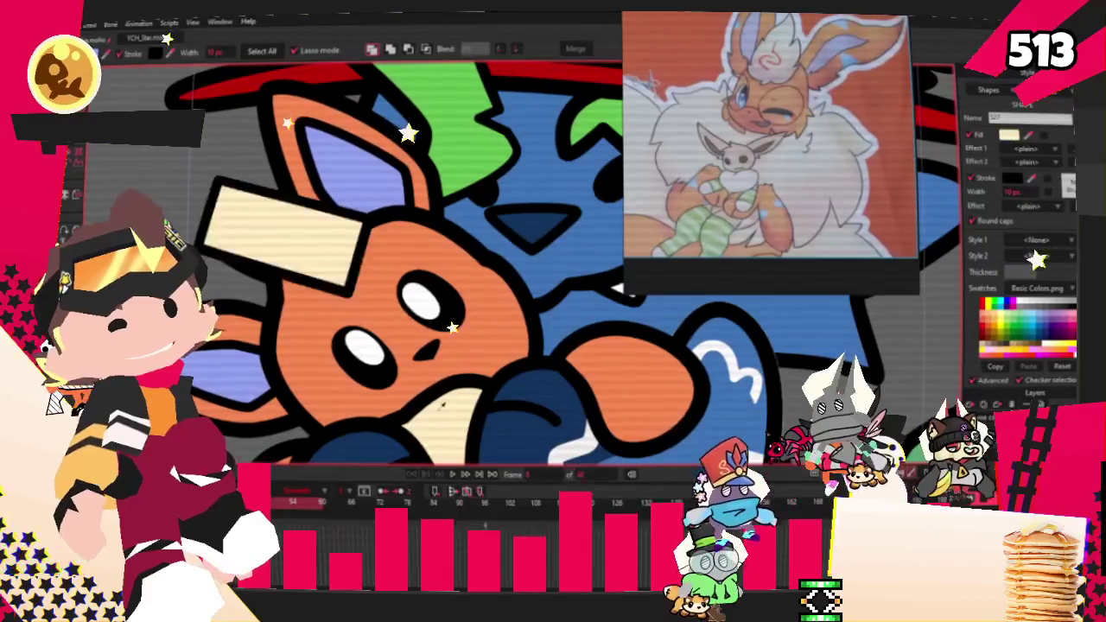
key("a")
scroll(484, 259, "up", 2)
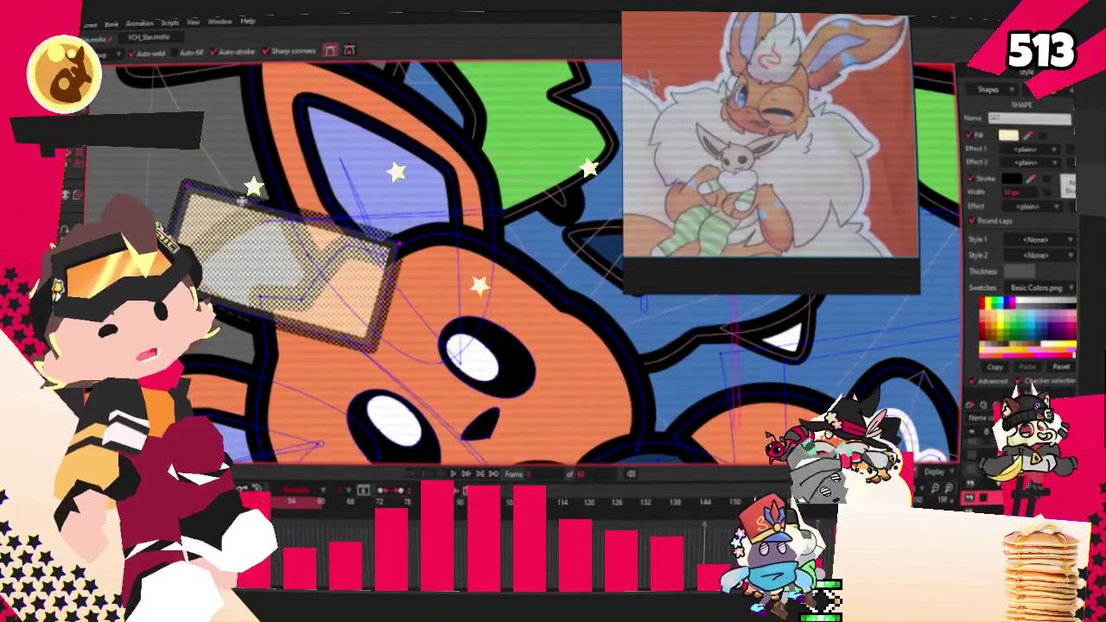
key("Escape")
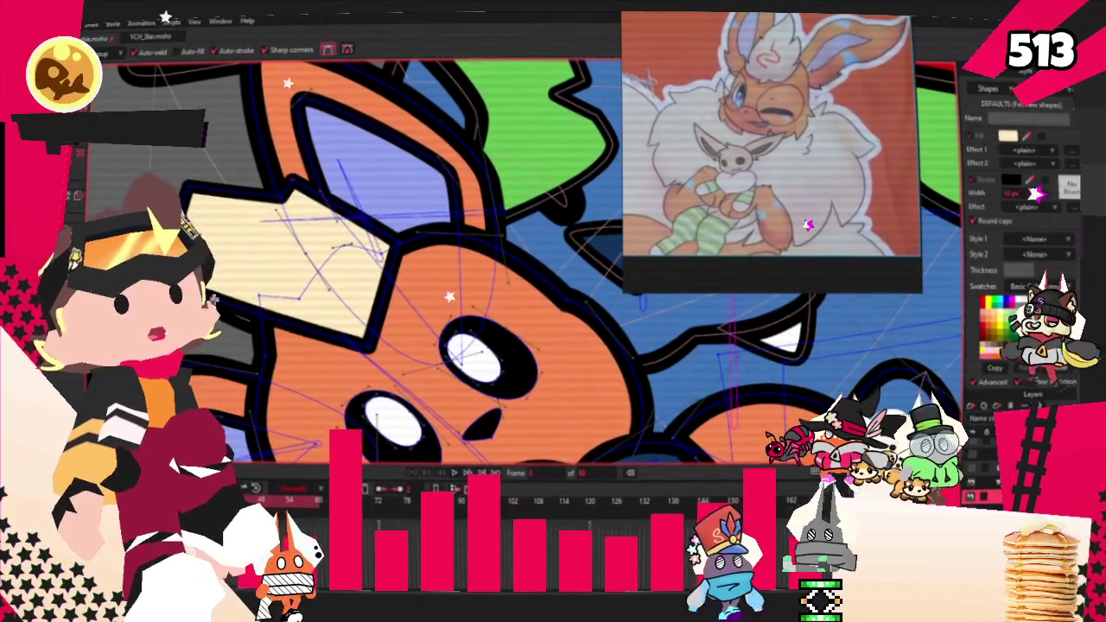
Step: Sharpen the tuft's curves and move its points toward a jagged outline
key("c")
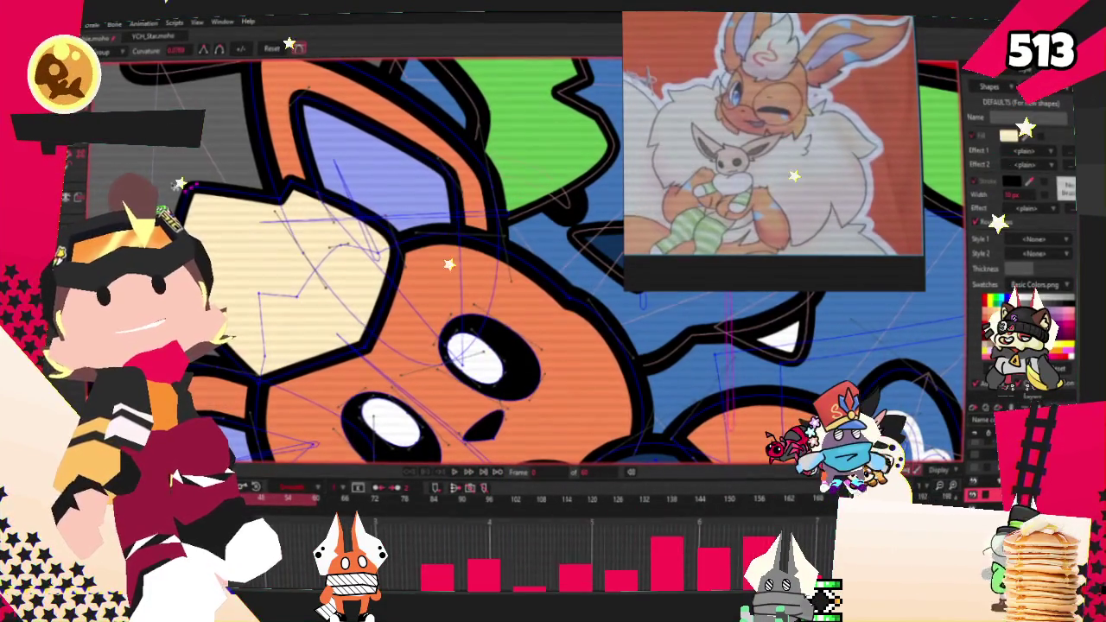
key("t")
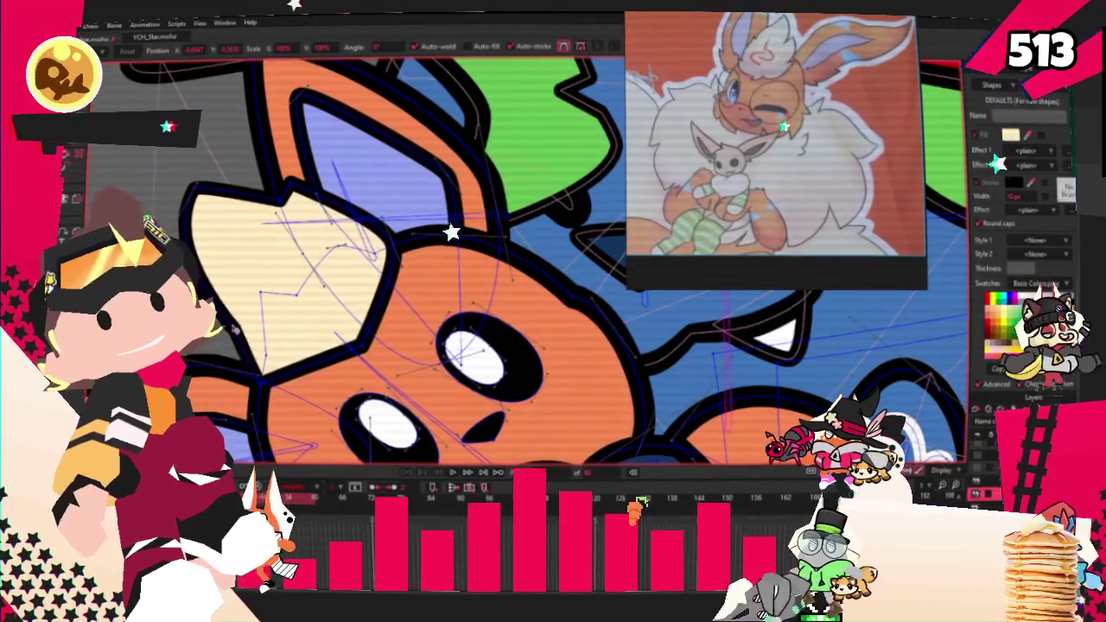
key("a")
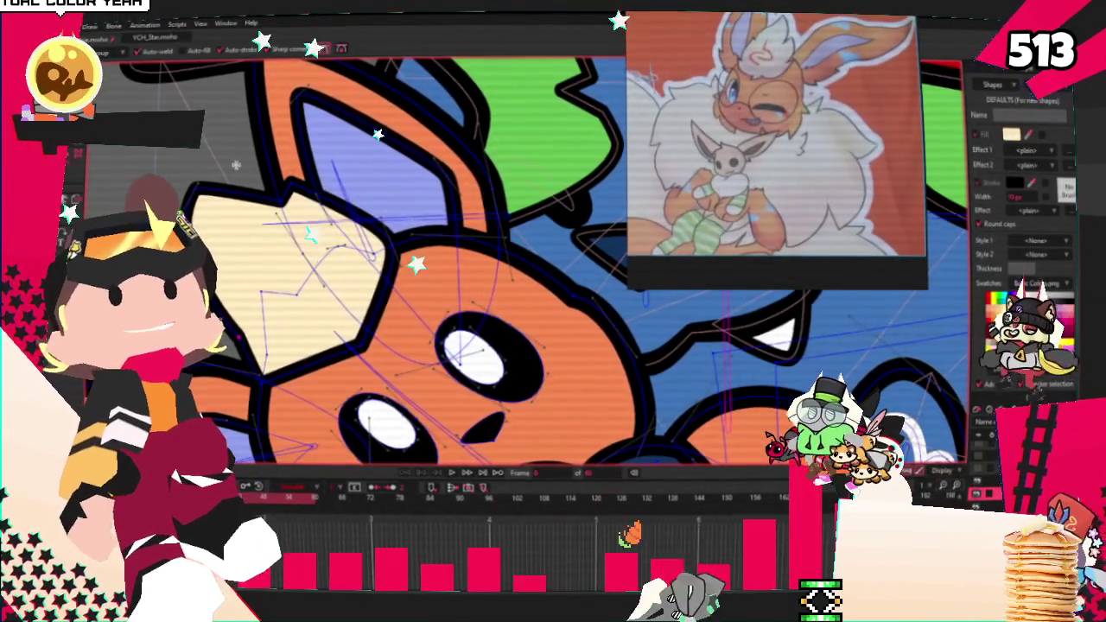
scroll(250, 345, "up", 2)
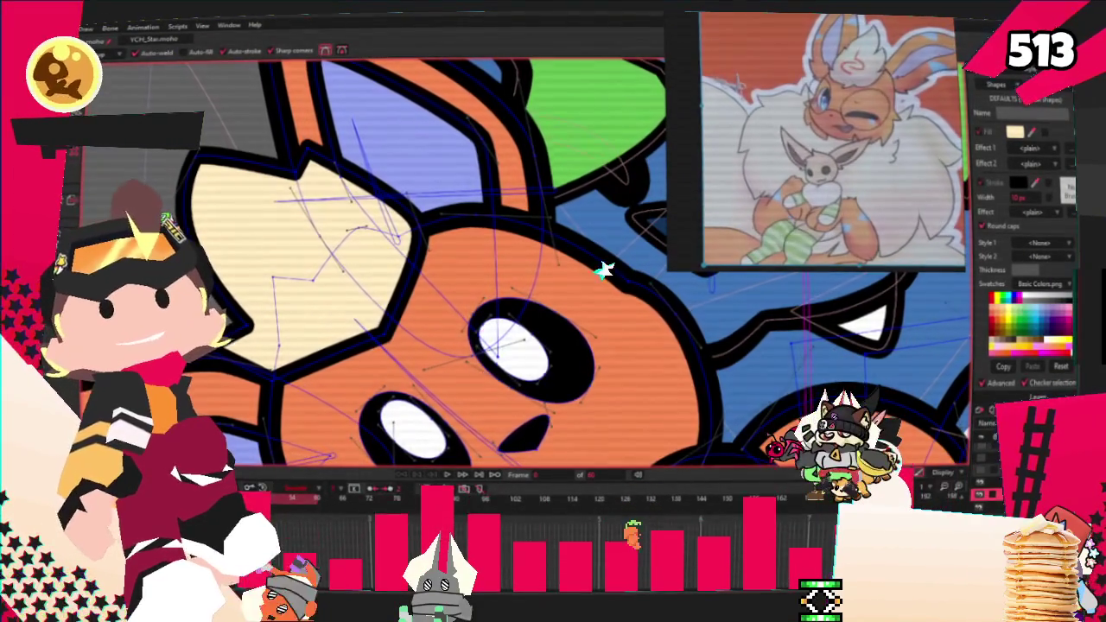
key("t")
scroll(604, 269, "up", 2)
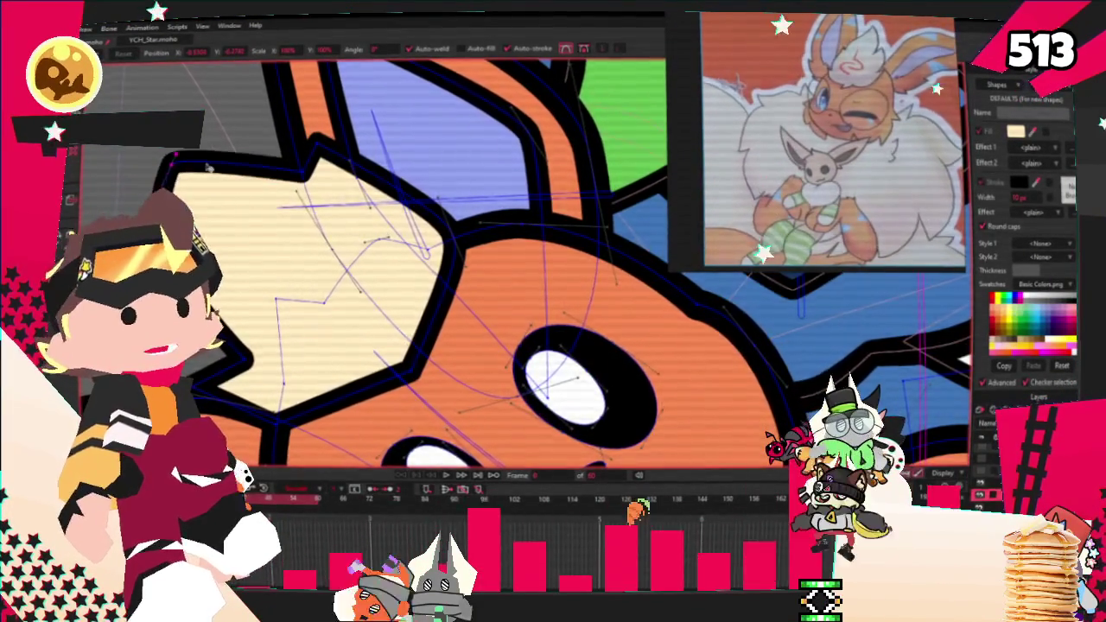
scroll(339, 193, "up", 2)
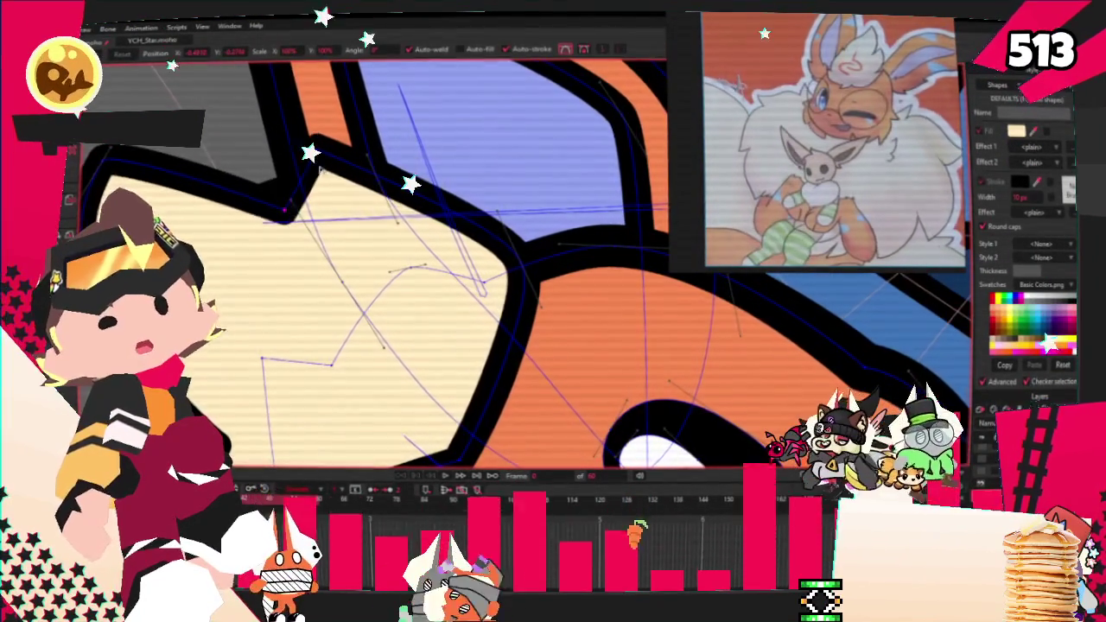
scroll(294, 192, "down", 3)
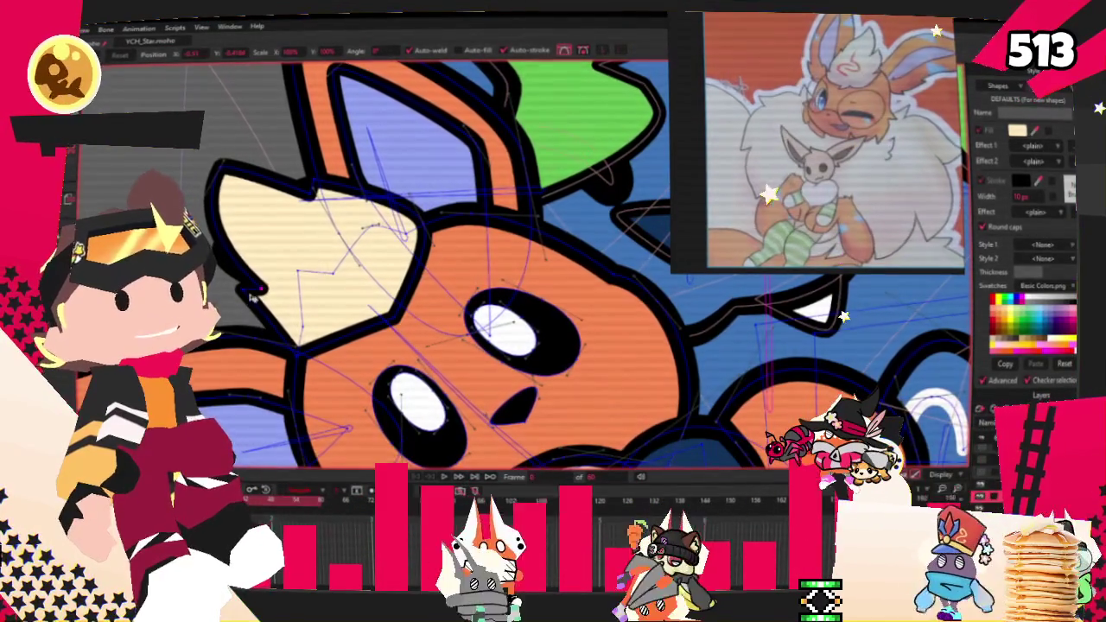
scroll(279, 257, "up", 1)
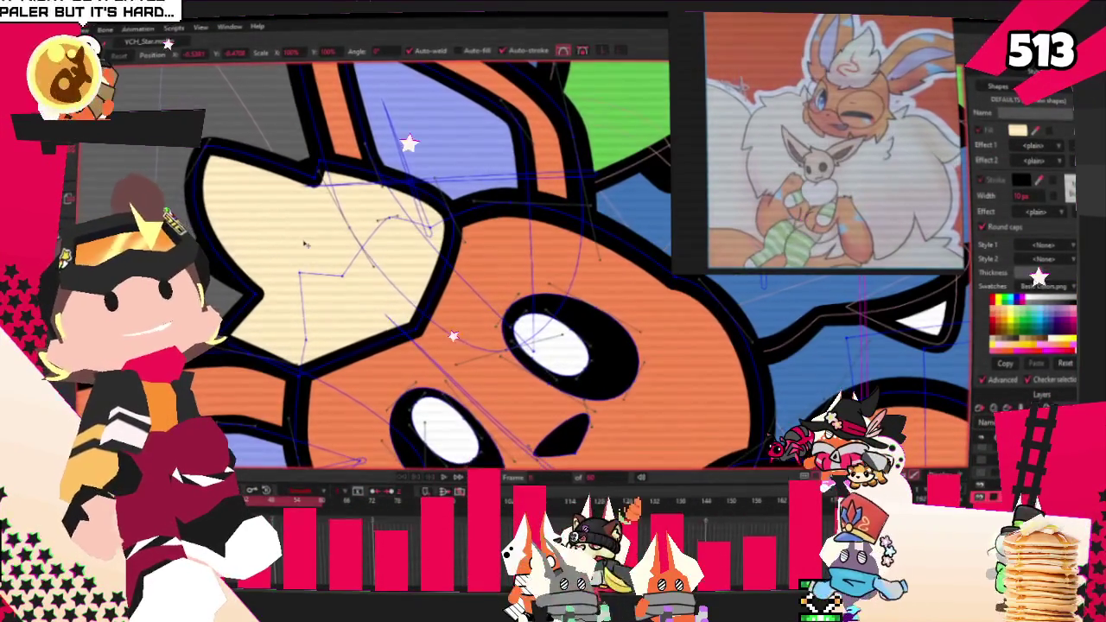
scroll(293, 250, "down", 1)
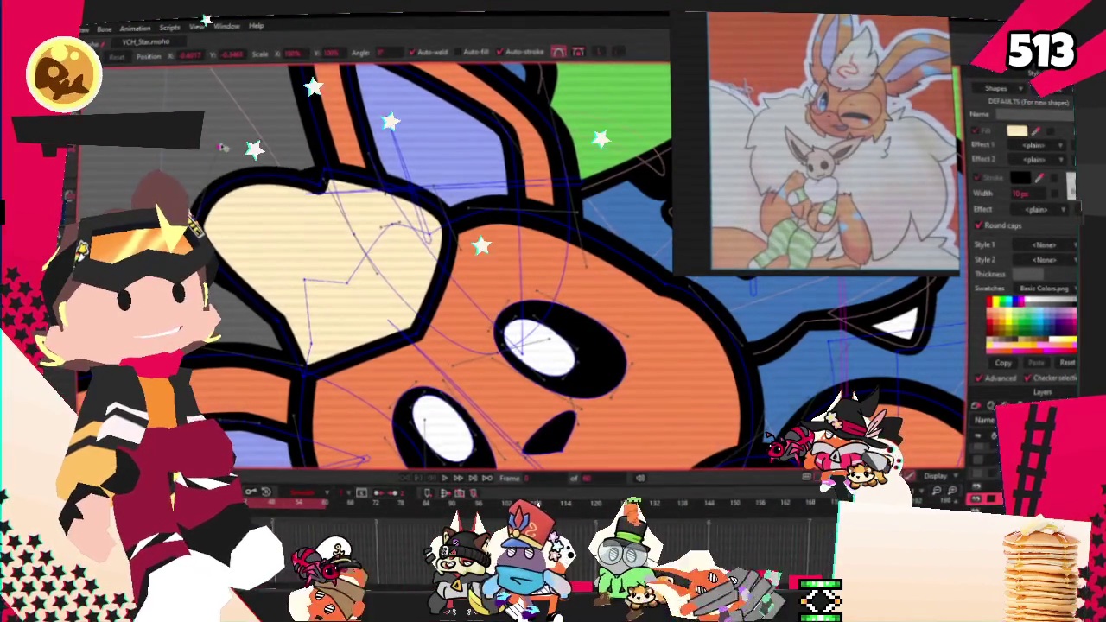
scroll(350, 178, "up", 2)
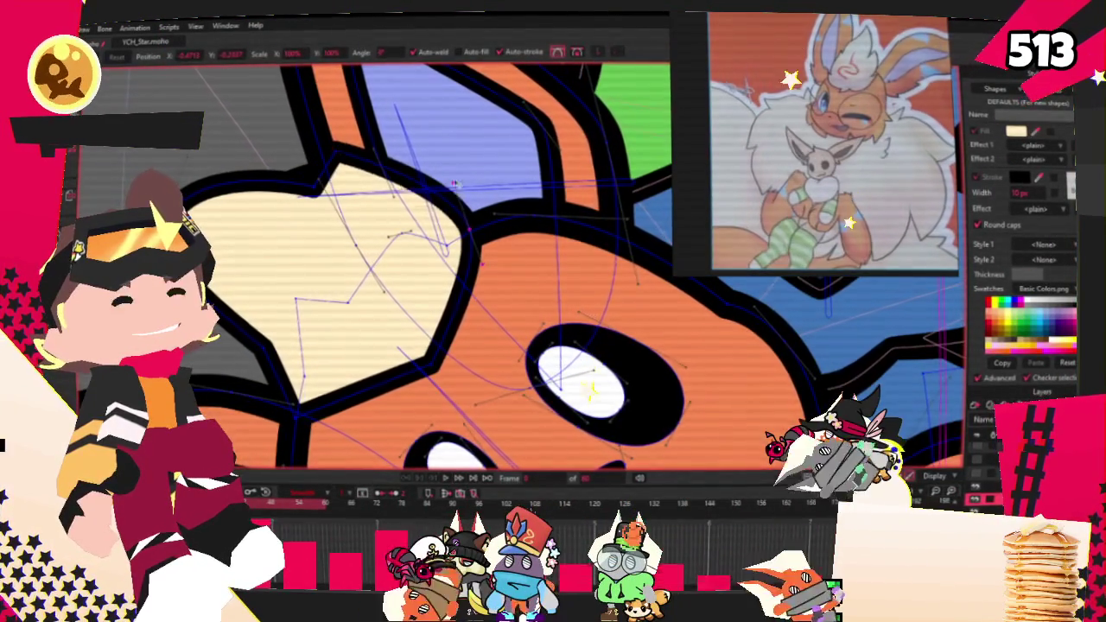
scroll(337, 429, "down", 3)
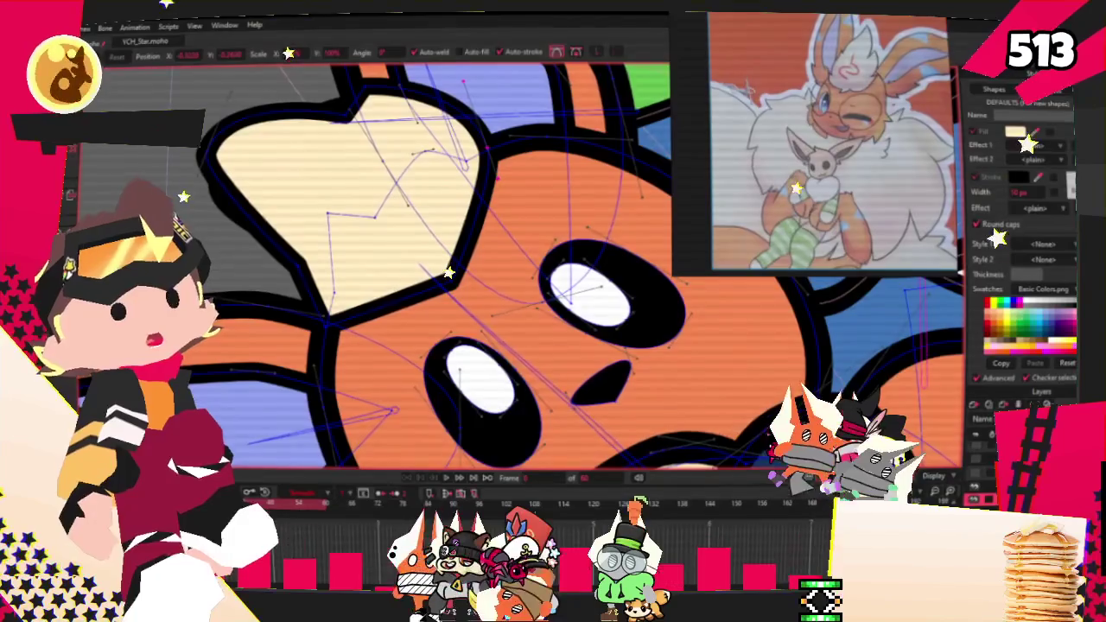
Step: Add more points to the tuft and reposition them to finish its jagged edge
key("a")
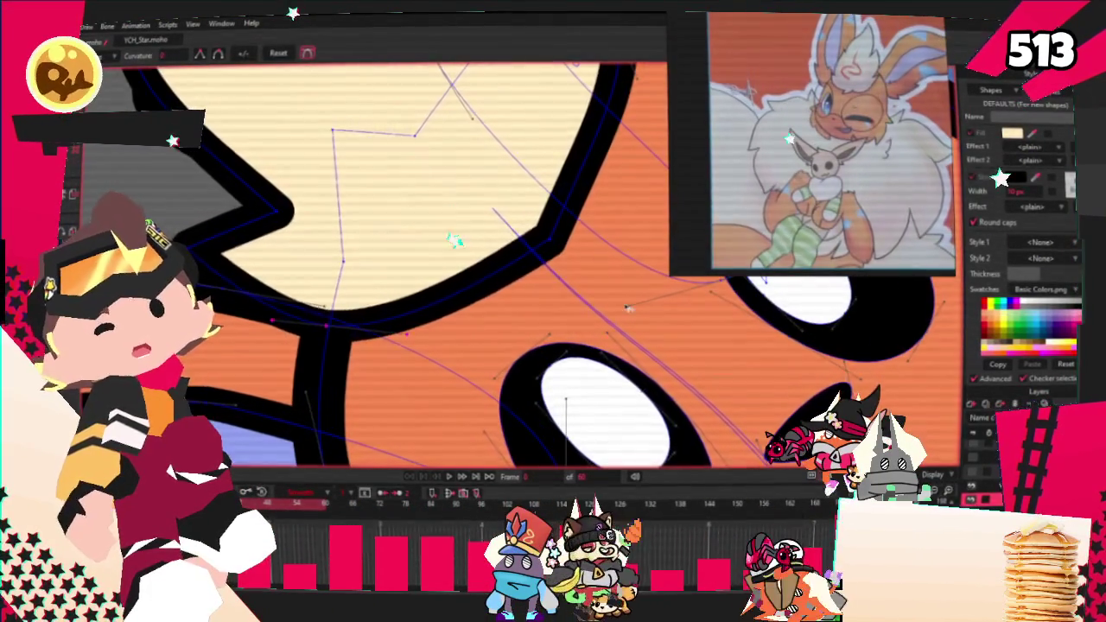
scroll(626, 307, "down", 3)
key("t")
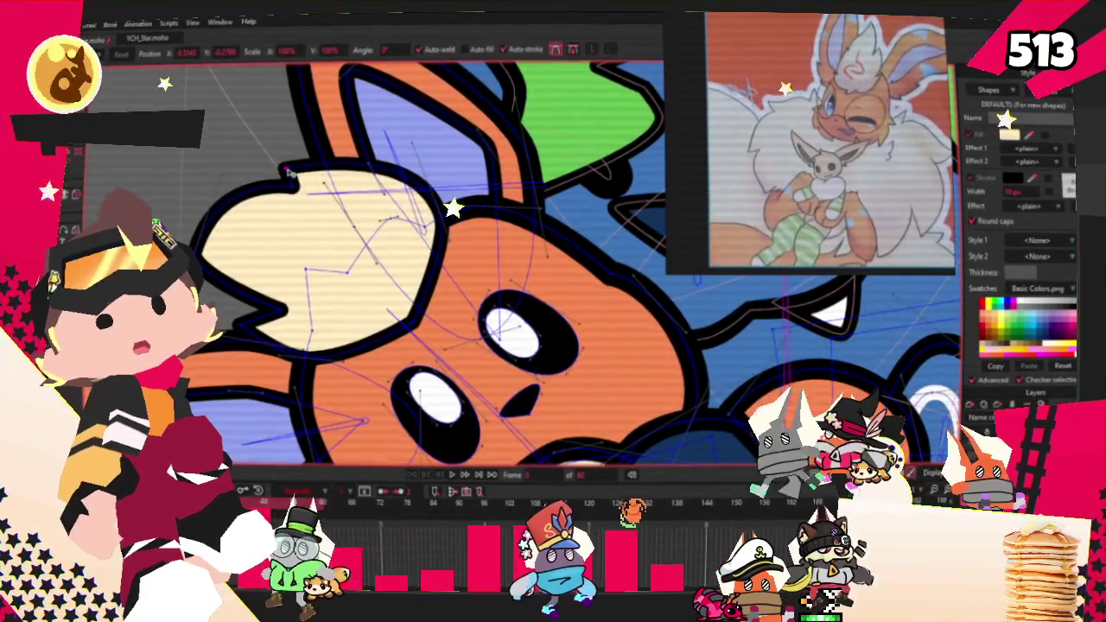
scroll(518, 259, "down", 3)
scroll(518, 259, "up", 2)
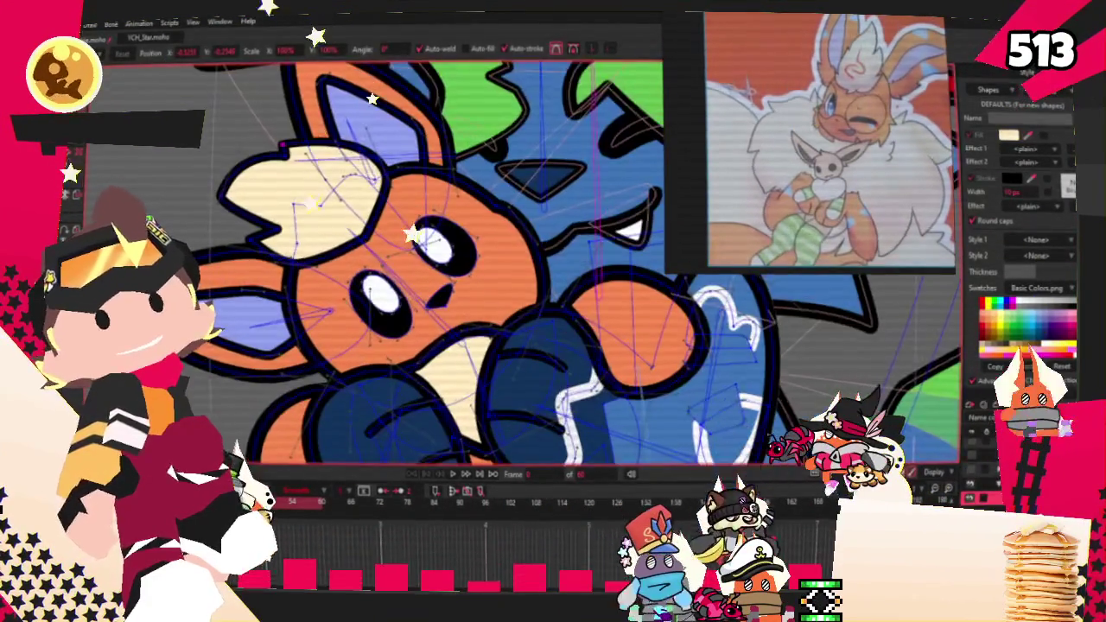
key("z")
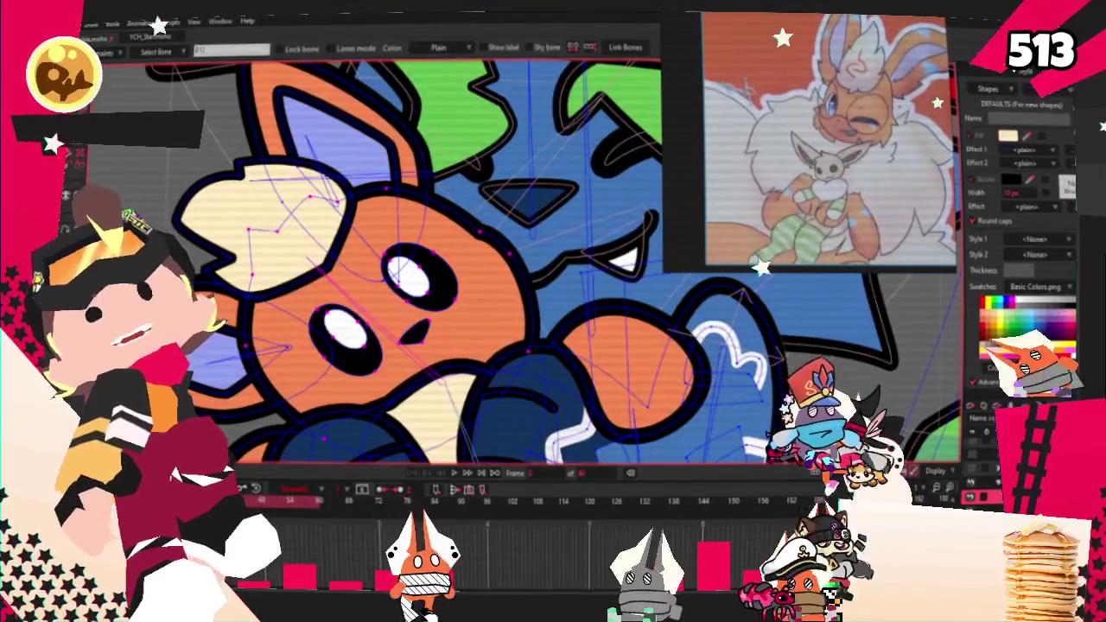
Step: Select the tuft's points and bind them to a plush bone with Bind Points
key("g")
key("i")
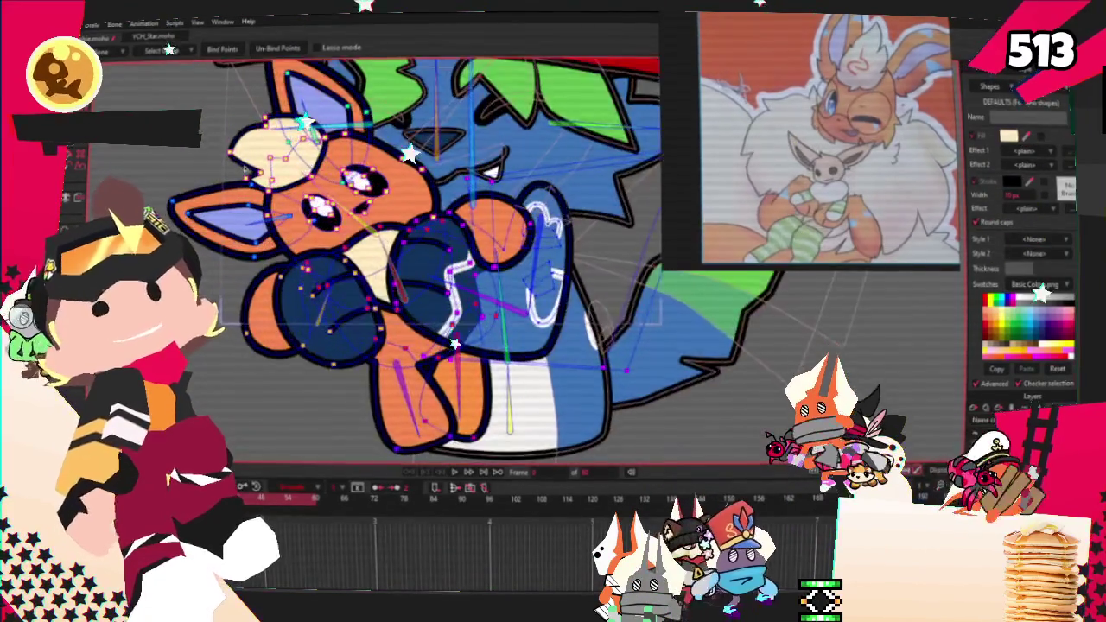
scroll(898, 80, "up", 5)
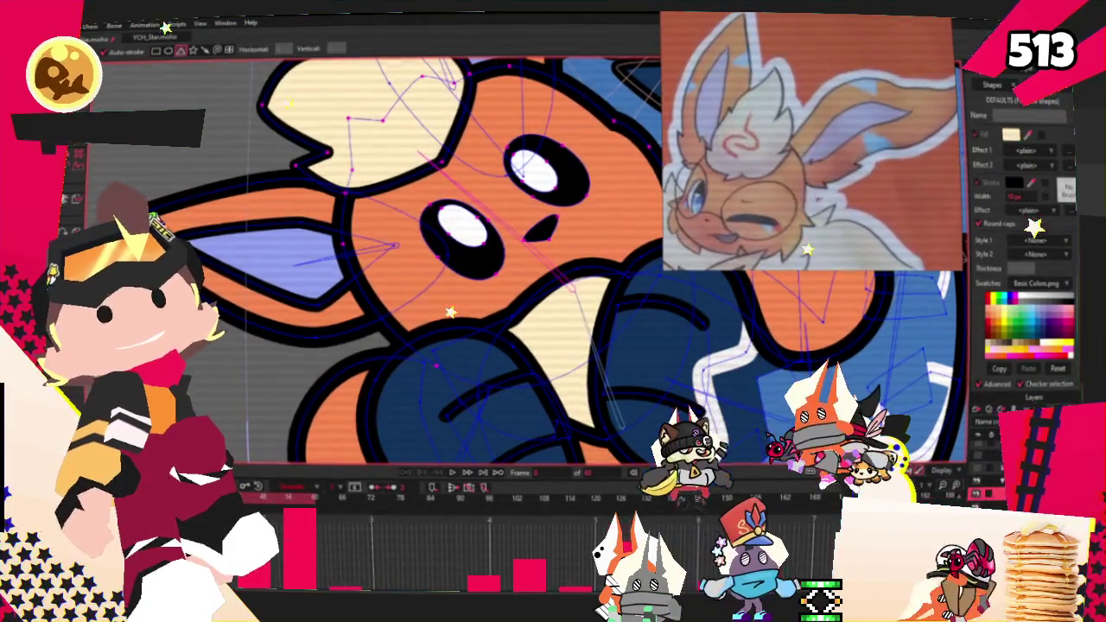
key("g")
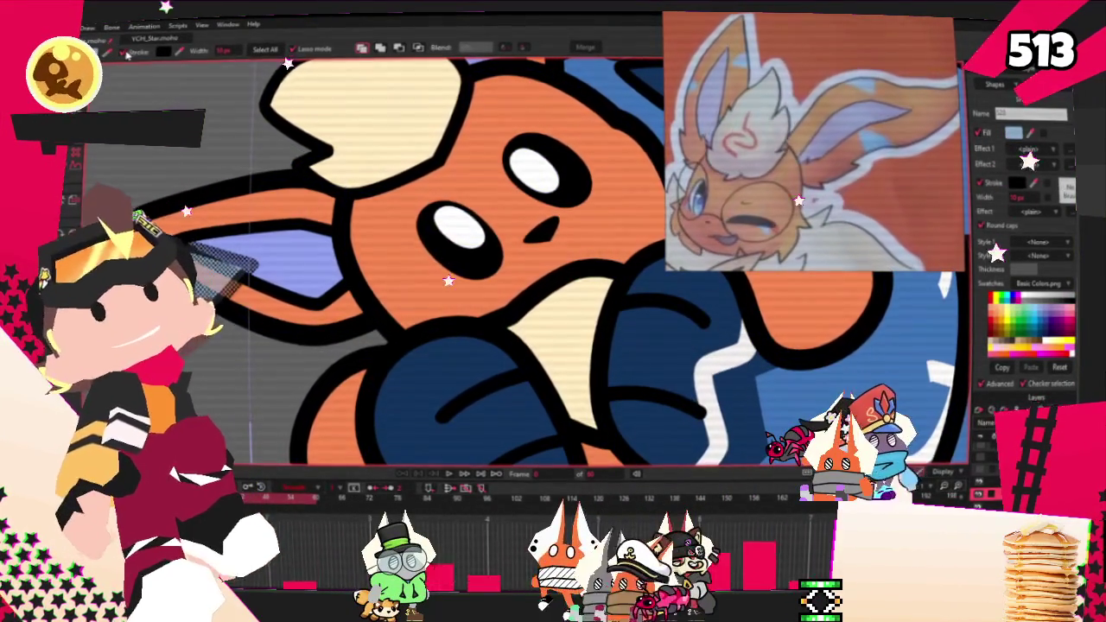
left_click(418, 48)
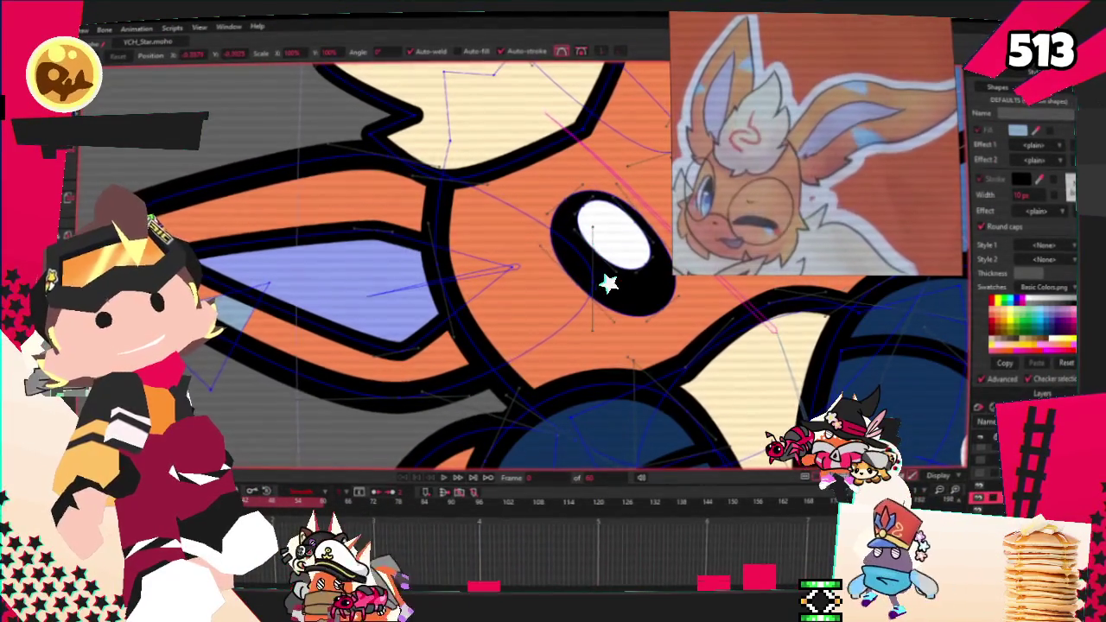
scroll(846, 240, "down", 3)
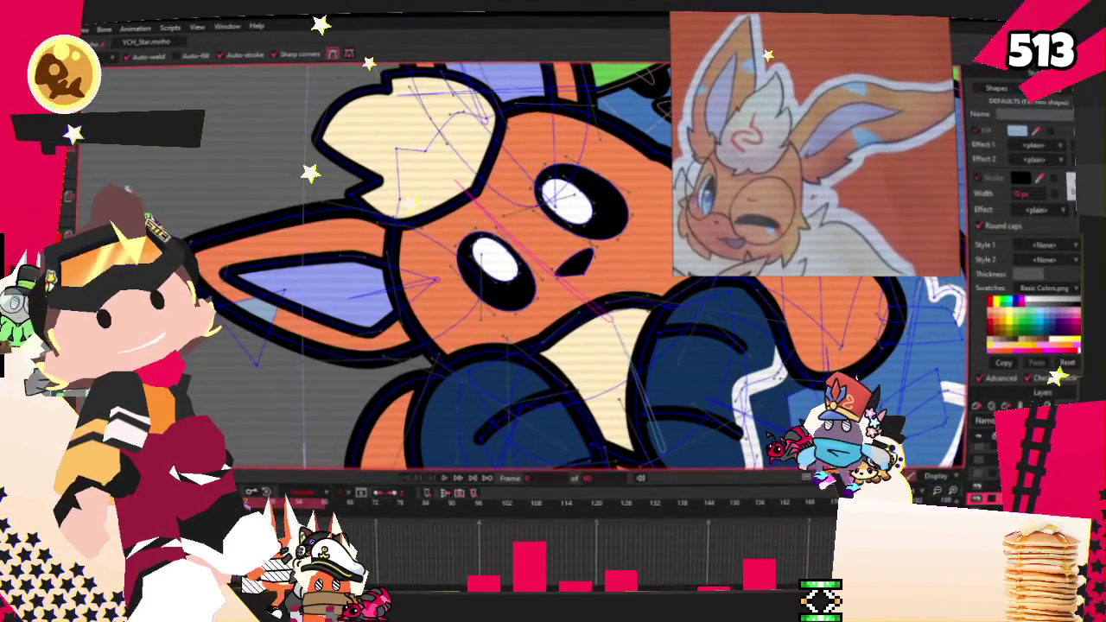
scroll(222, 357, "up", 3)
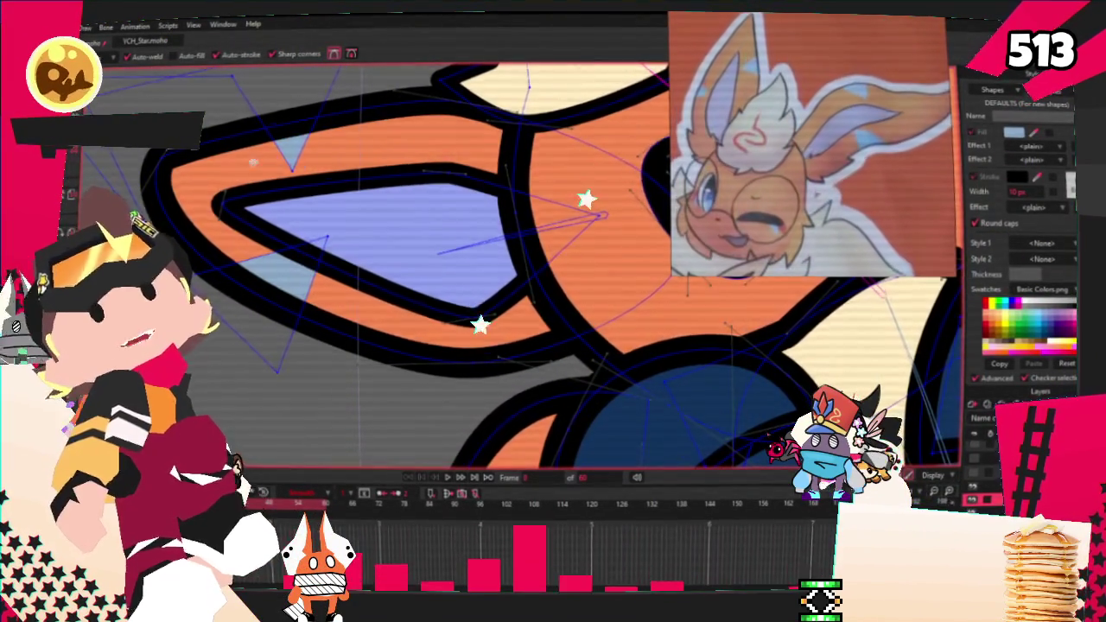
scroll(605, 270, "down", 2)
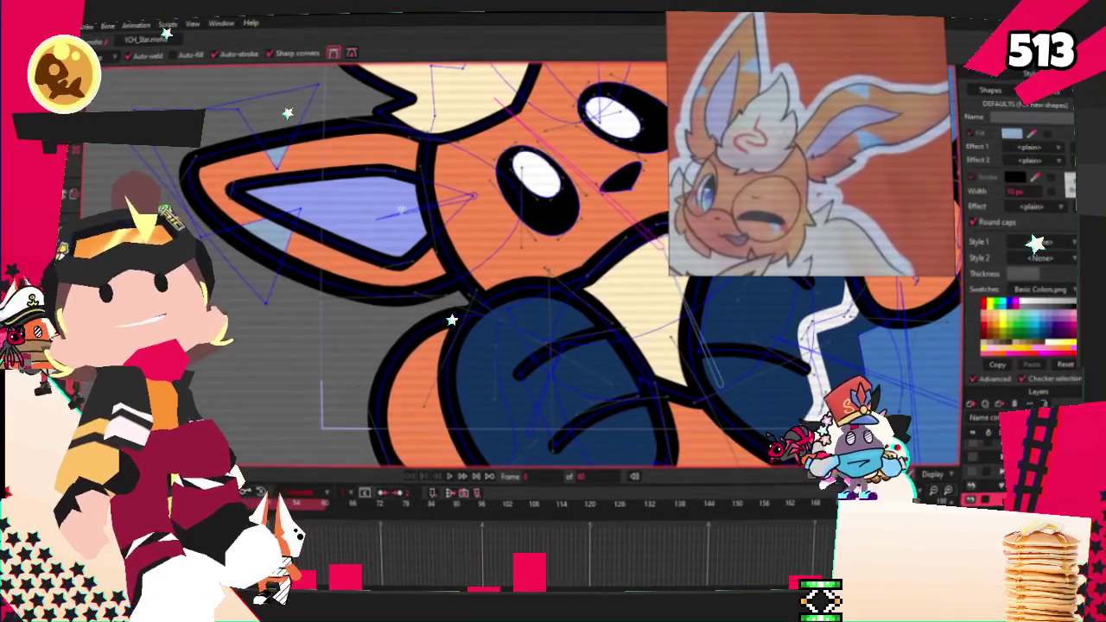
scroll(386, 214, "down", 2)
scroll(386, 214, "down", 2)
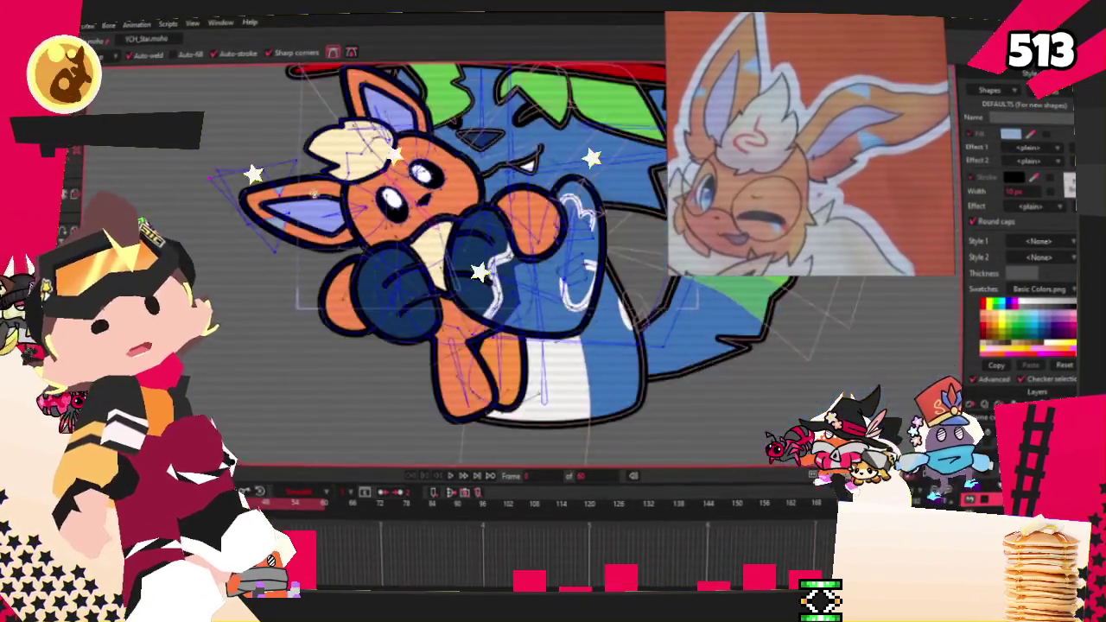
scroll(519, 259, "up", 4)
scroll(608, 289, "up", 1)
scroll(608, 289, "up", 2)
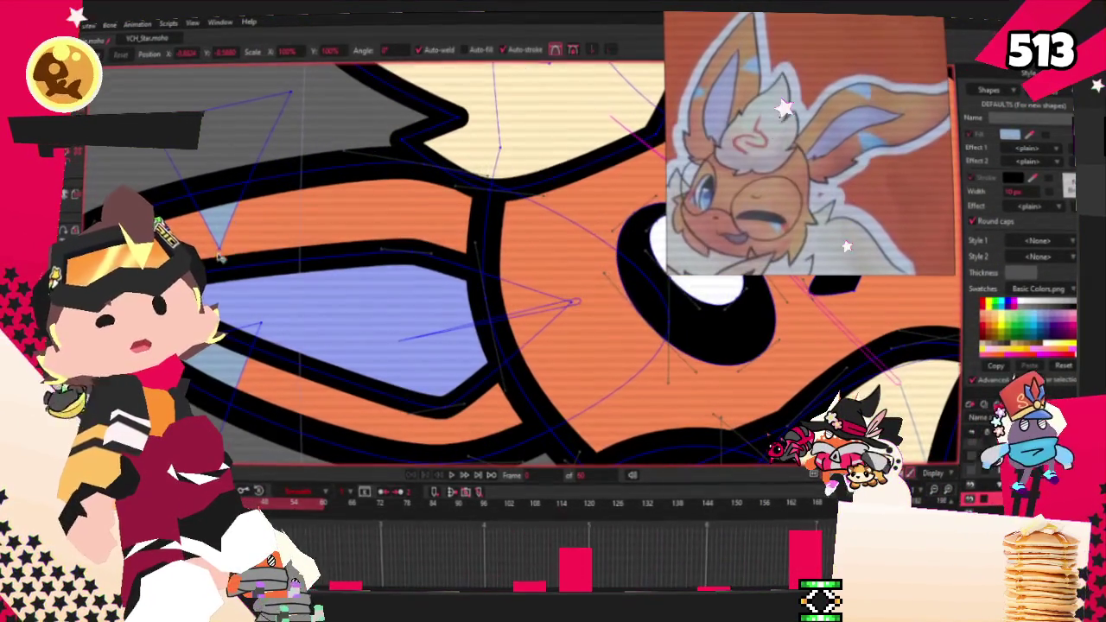
scroll(451, 235, "down", 3)
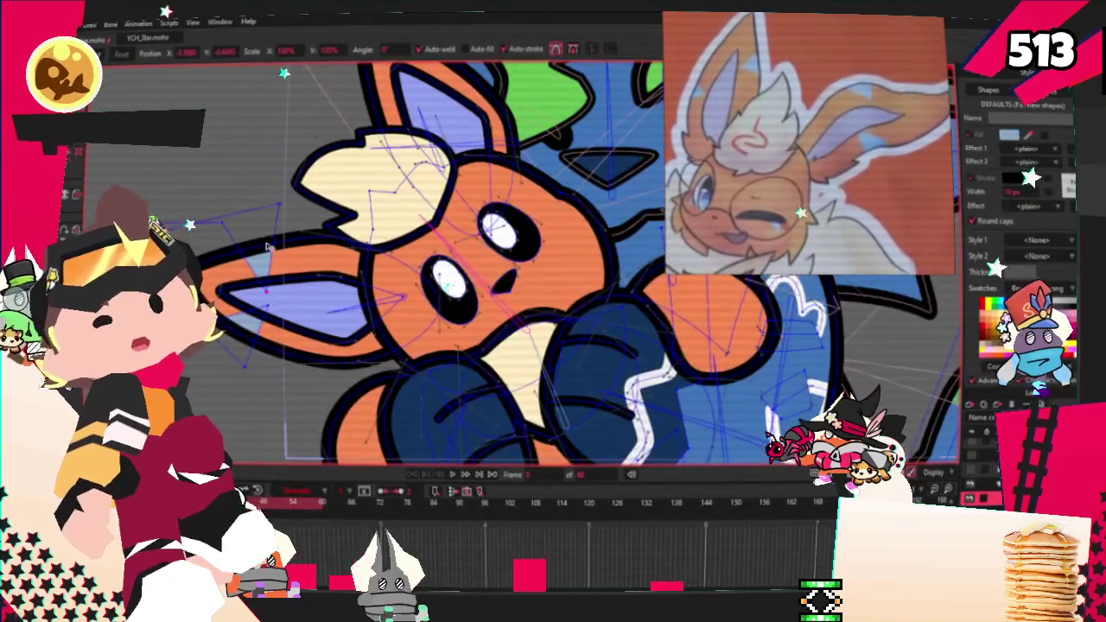
scroll(257, 238, "down", 2)
scroll(256, 238, "up", 3)
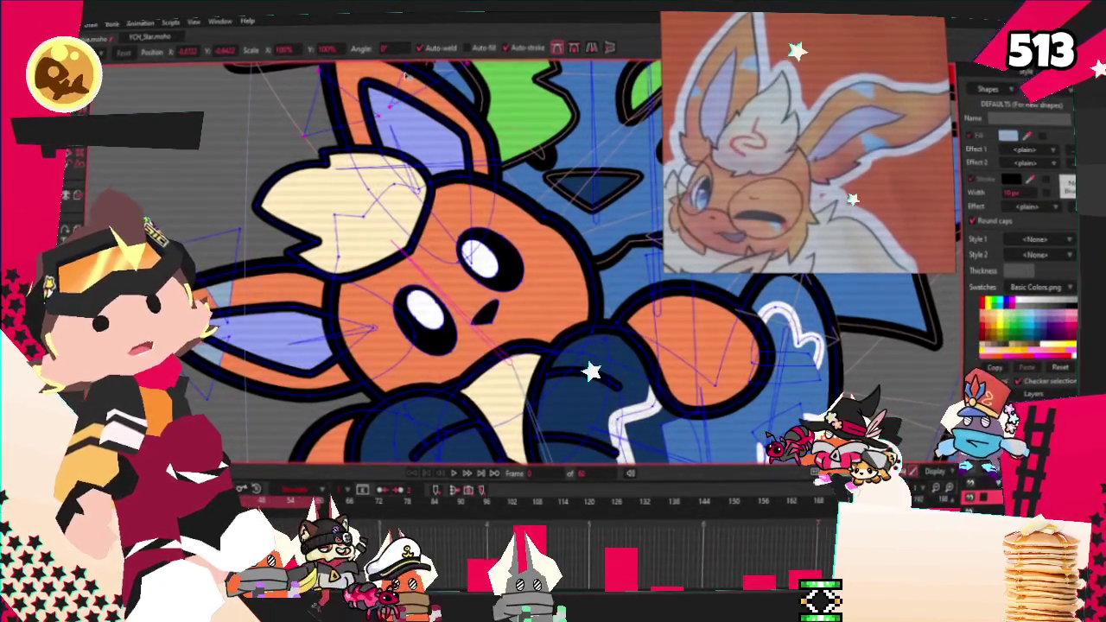
scroll(416, 148, "down", 3)
scroll(406, 201, "up", 5)
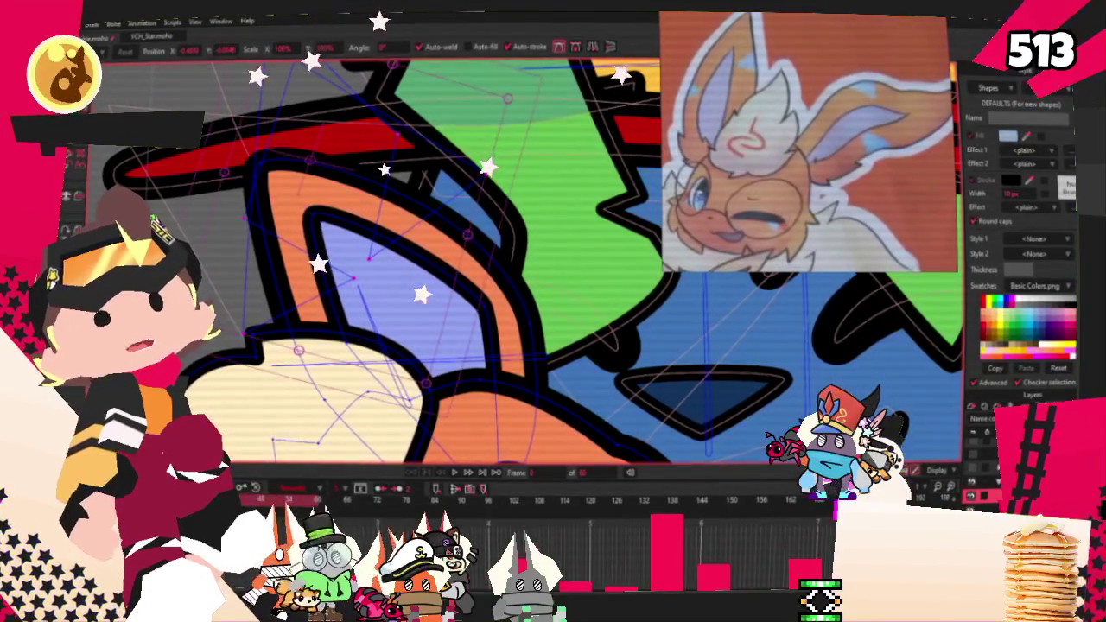
key("t")
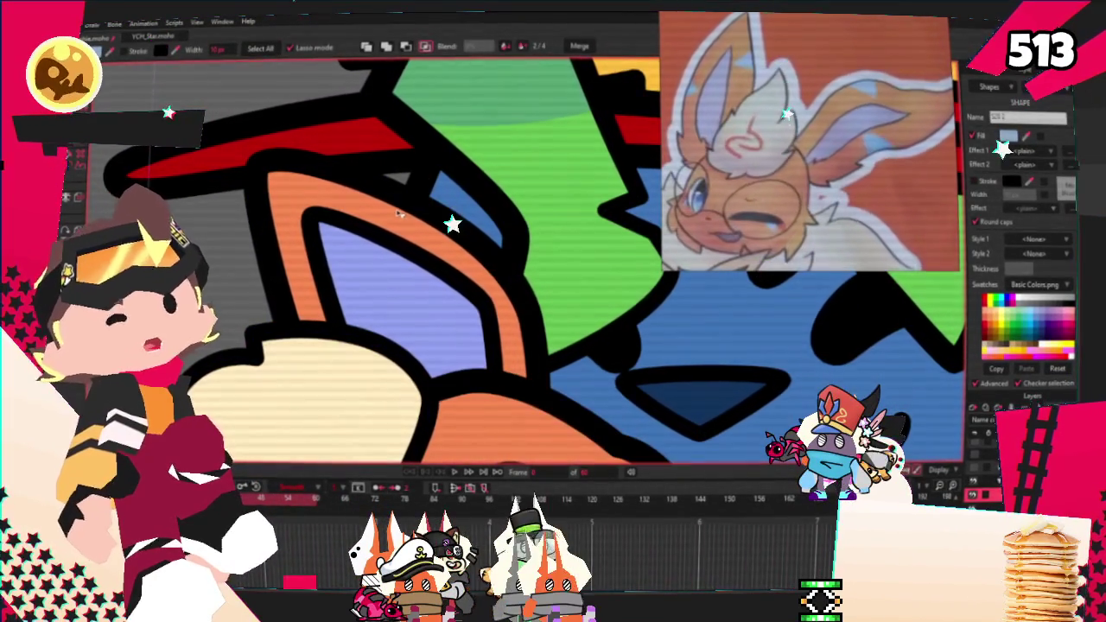
scroll(404, 205, "down", 3)
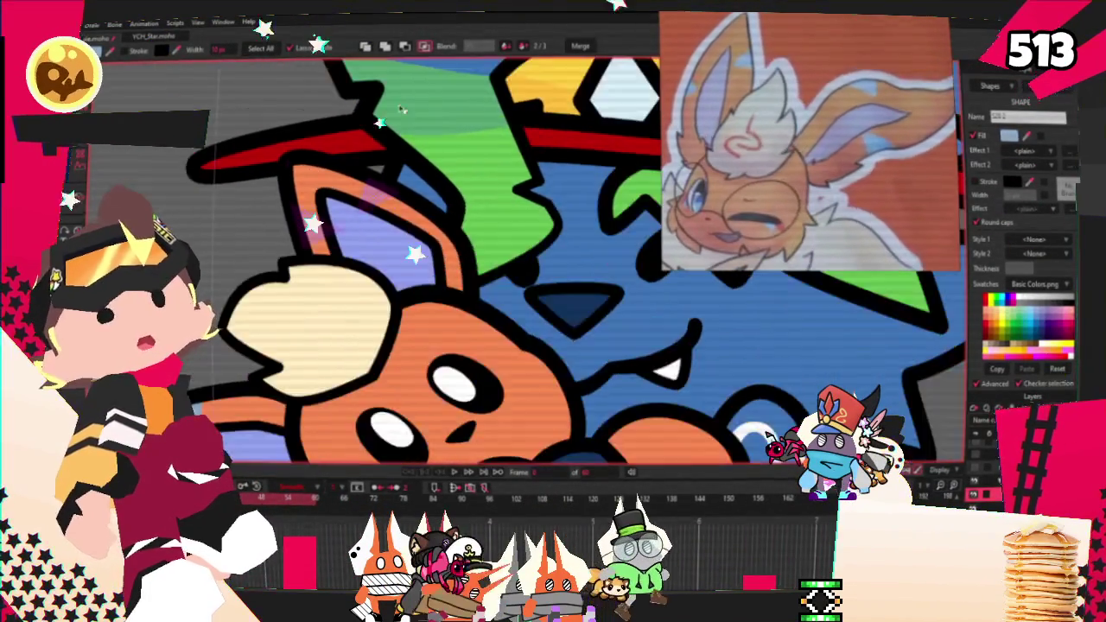
scroll(346, 203, "down", 2)
key("b")
scroll(346, 190, "up", 2)
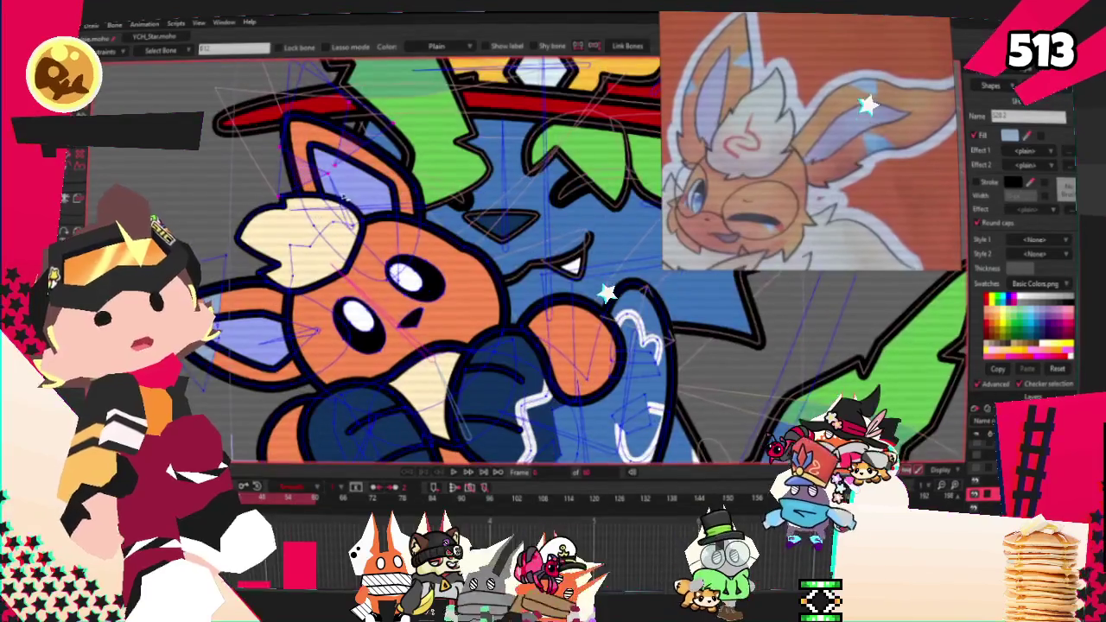
key("g")
scroll(354, 173, "up", 2)
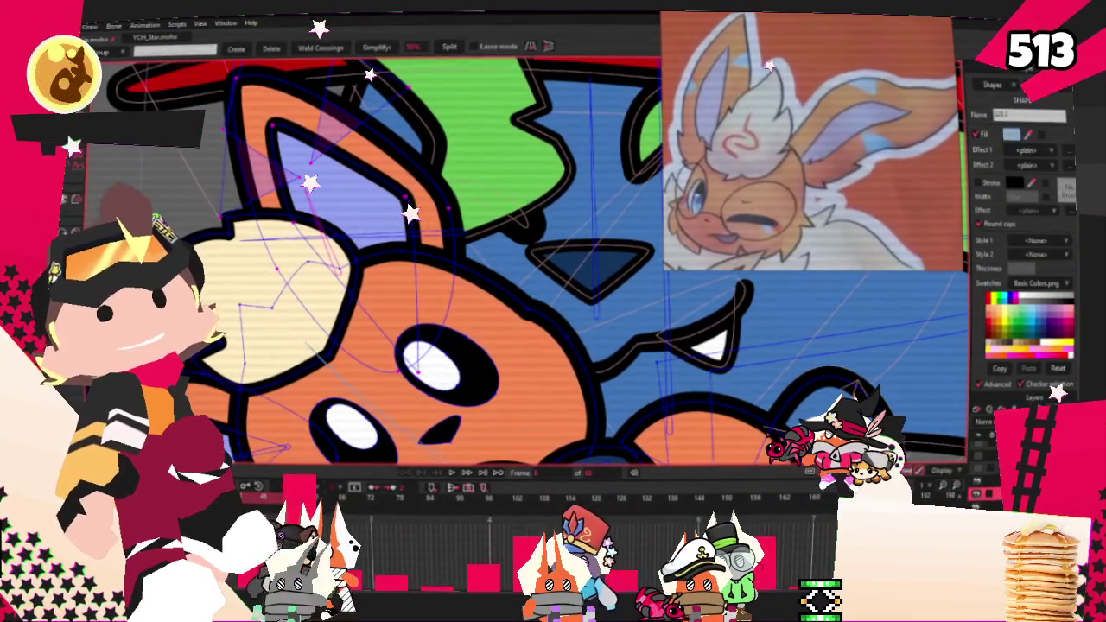
key("i")
scroll(311, 112, "down", 3)
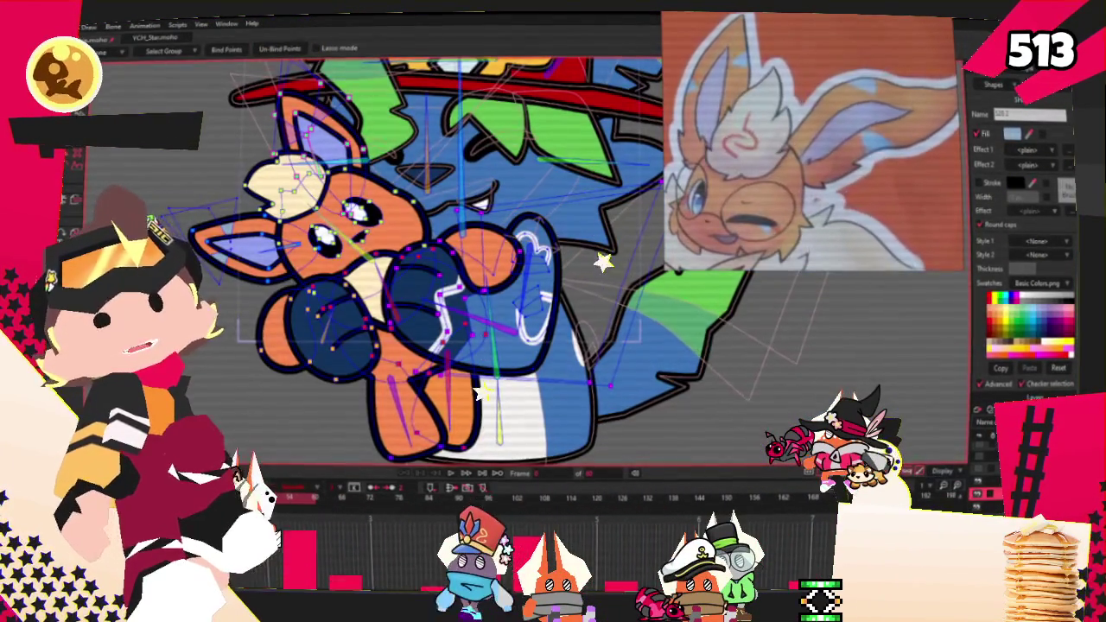
scroll(331, 268, "up", 2)
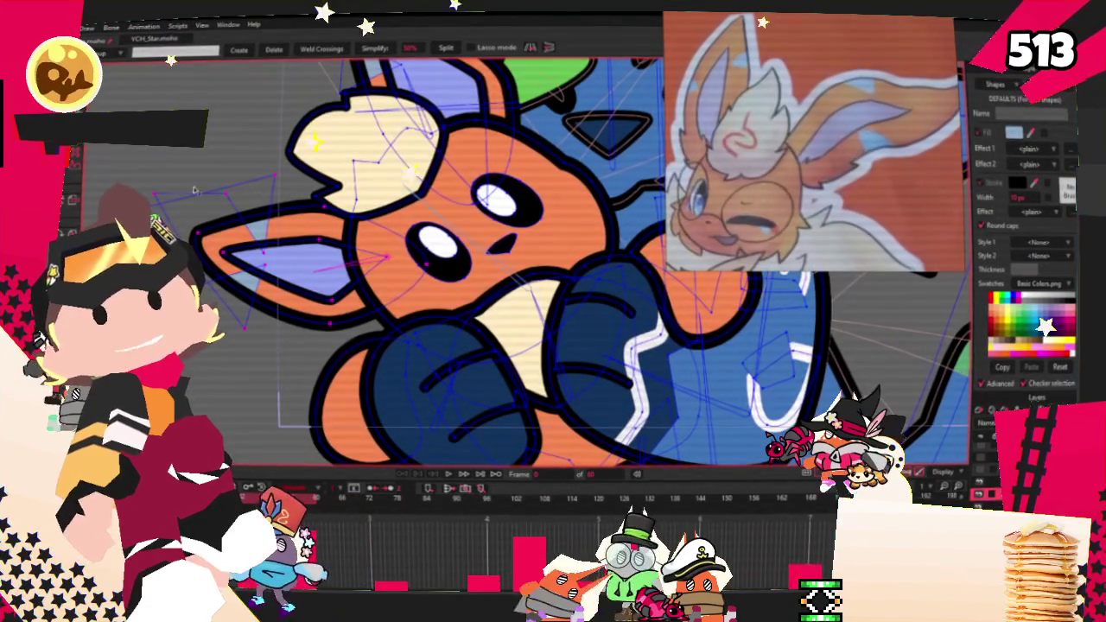
key("i")
key("g")
scroll(518, 259, "up", 3)
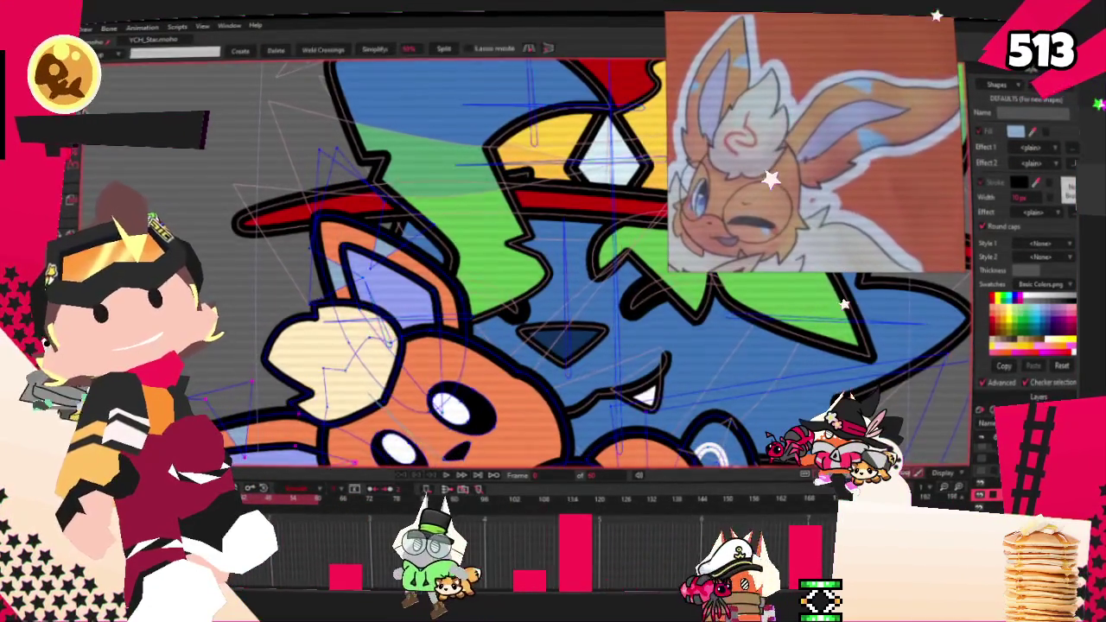
scroll(307, 146, "up", 2)
key("t")
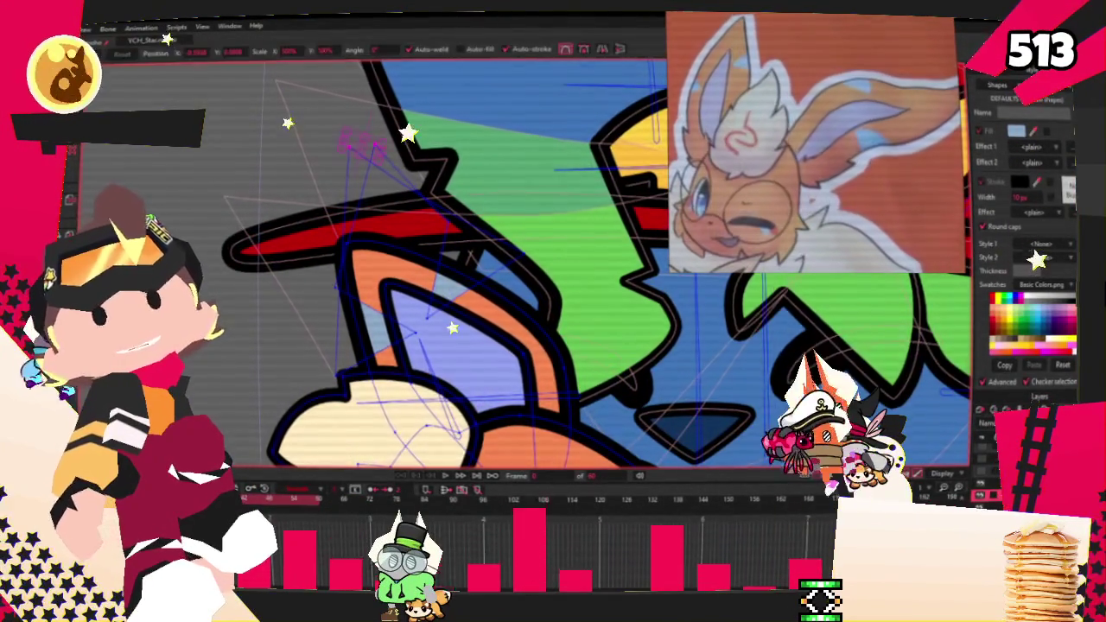
scroll(354, 147, "up", 1)
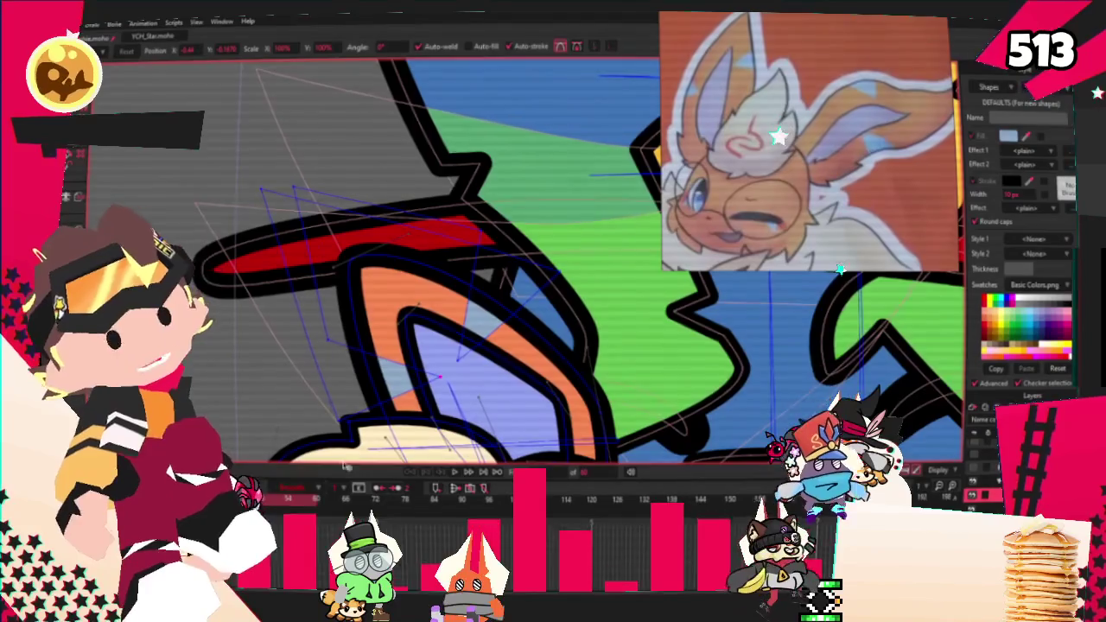
key("space")
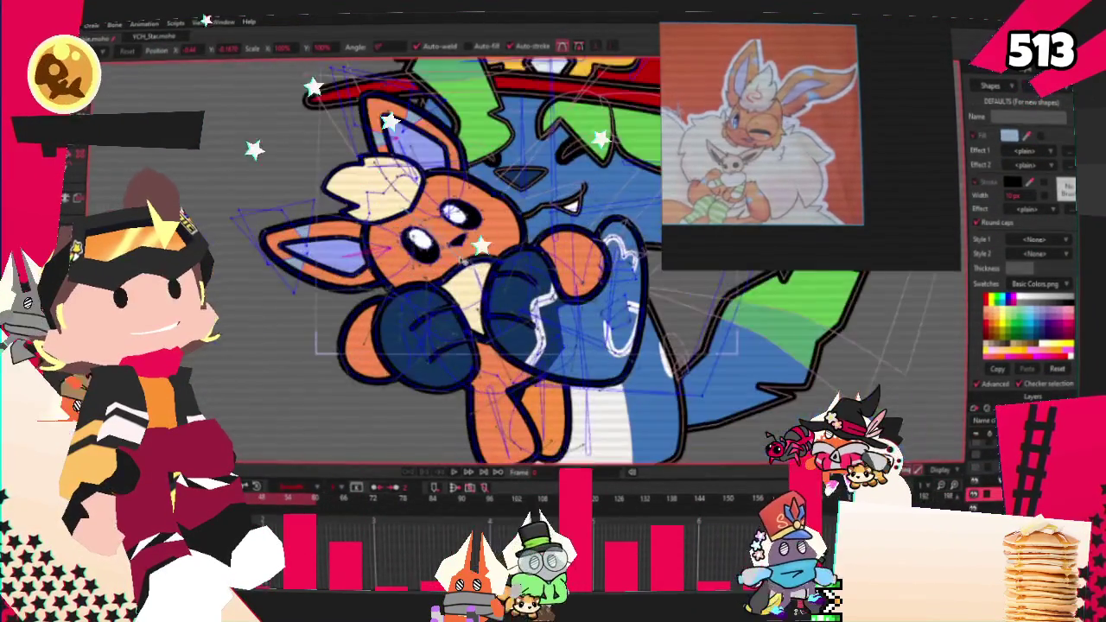
Step: Select the plush's head, ears, body and legs shapes for recolouring brown
key("g")
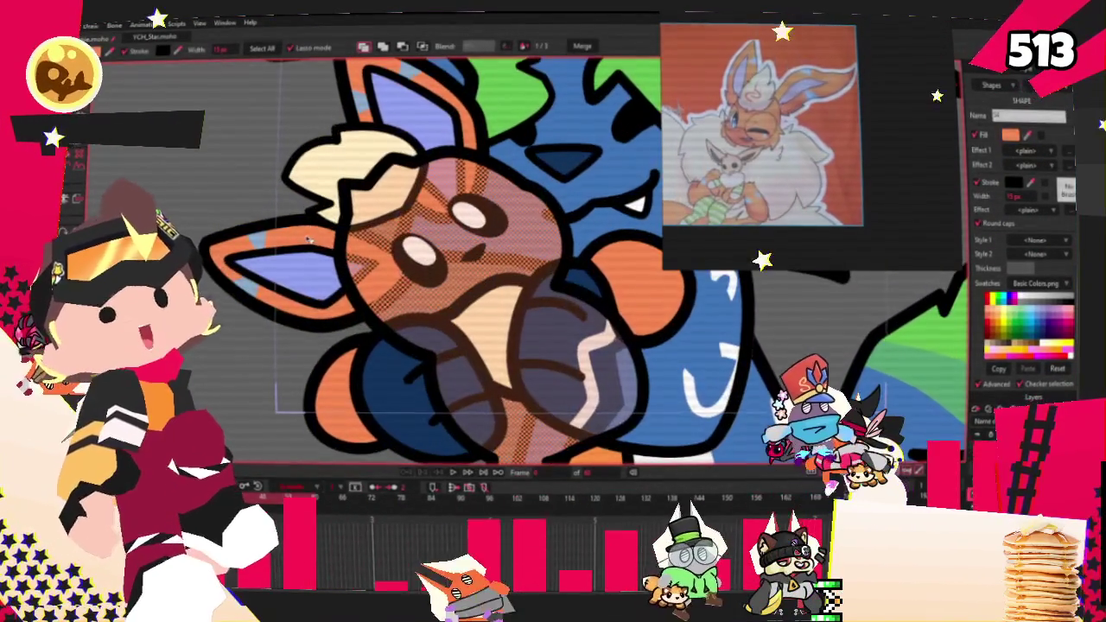
left_click(450, 218)
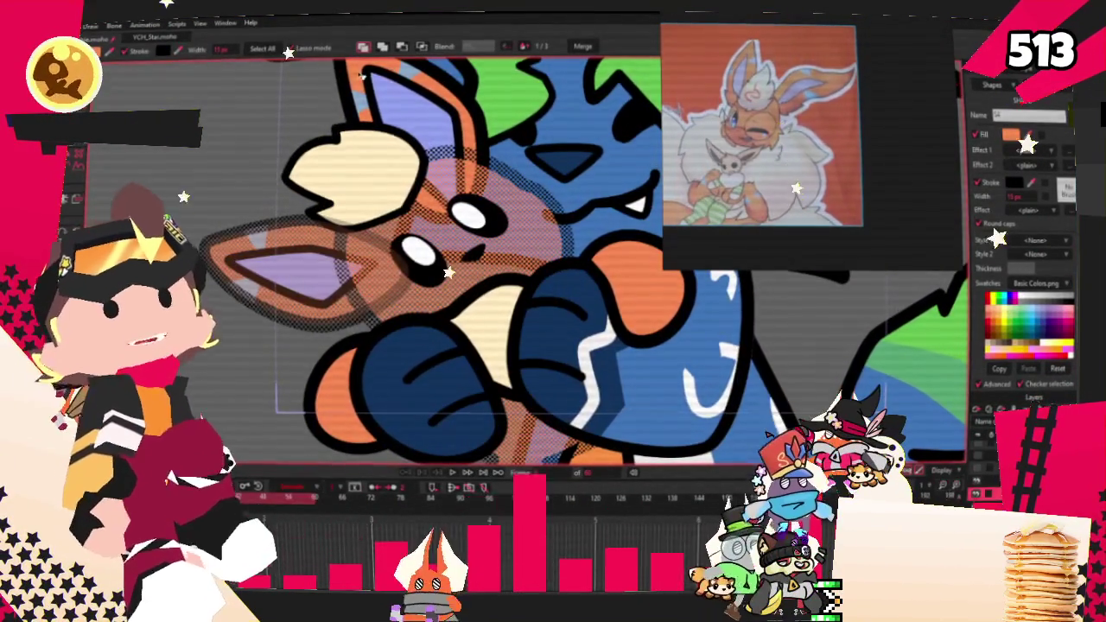
scroll(537, 248, "down", 3)
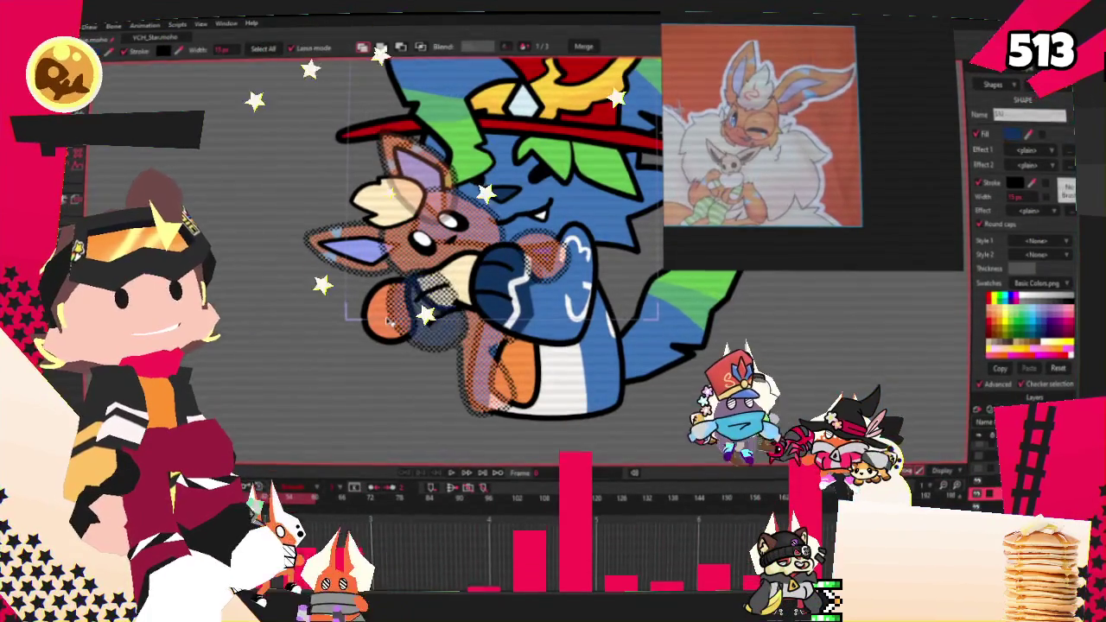
left_click(393, 322)
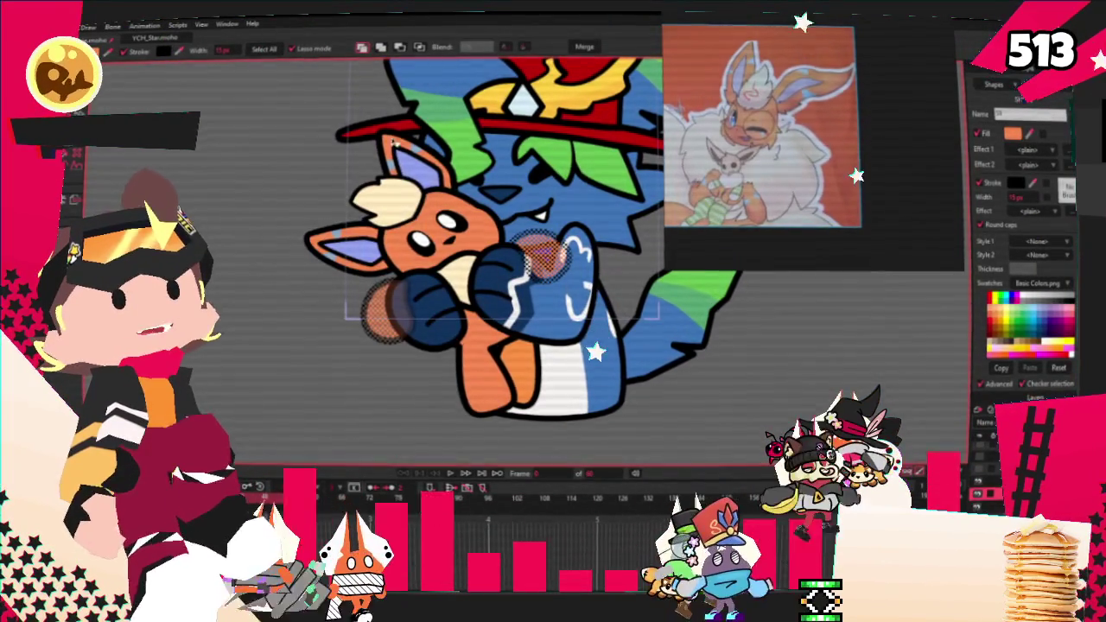
left_click(331, 227)
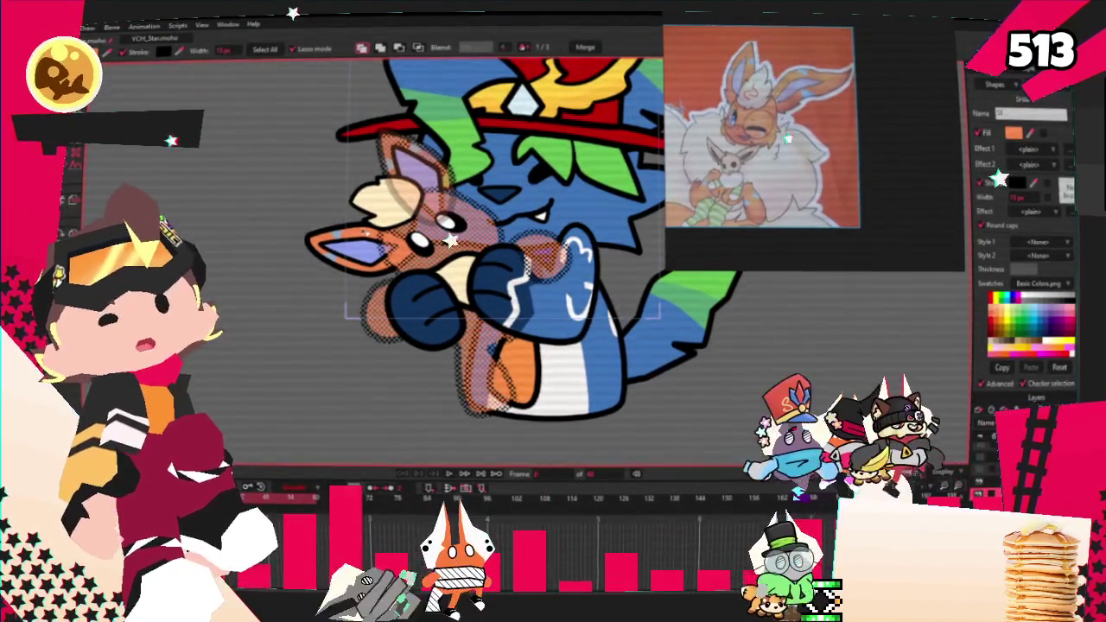
scroll(918, 157, "up", 3)
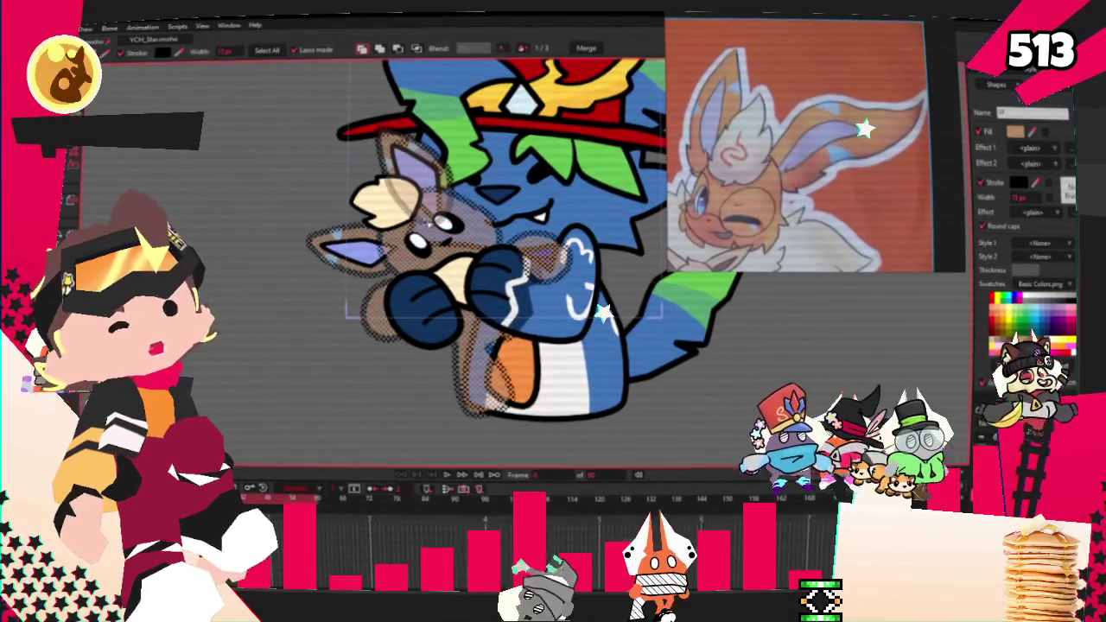
scroll(410, 214, "up", 2)
scroll(481, 262, "down", 2)
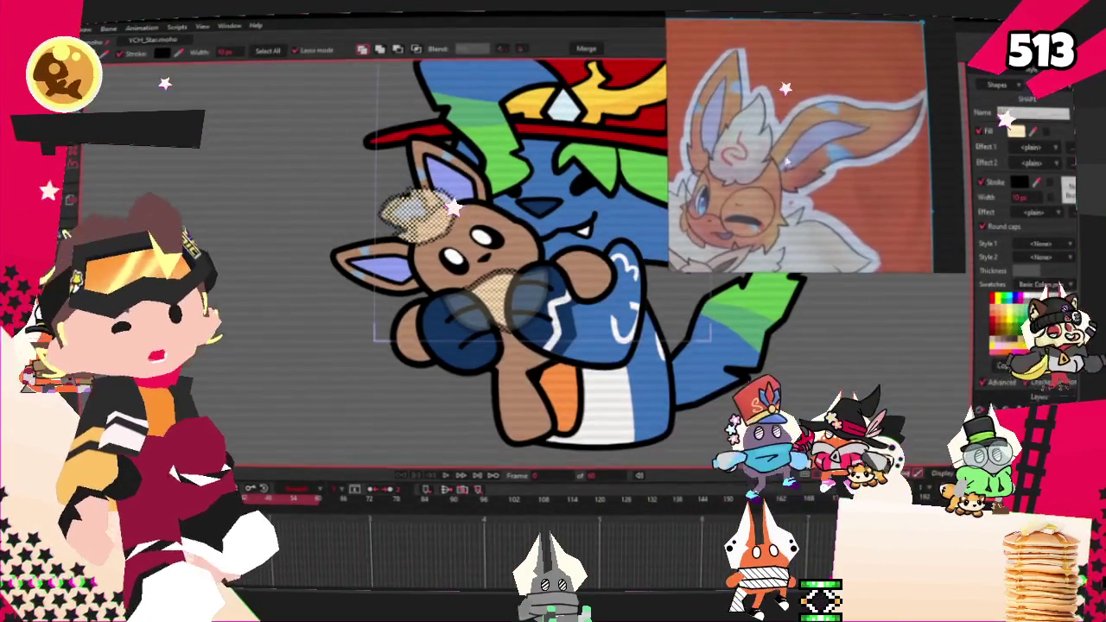
scroll(922, 122, "up", 2)
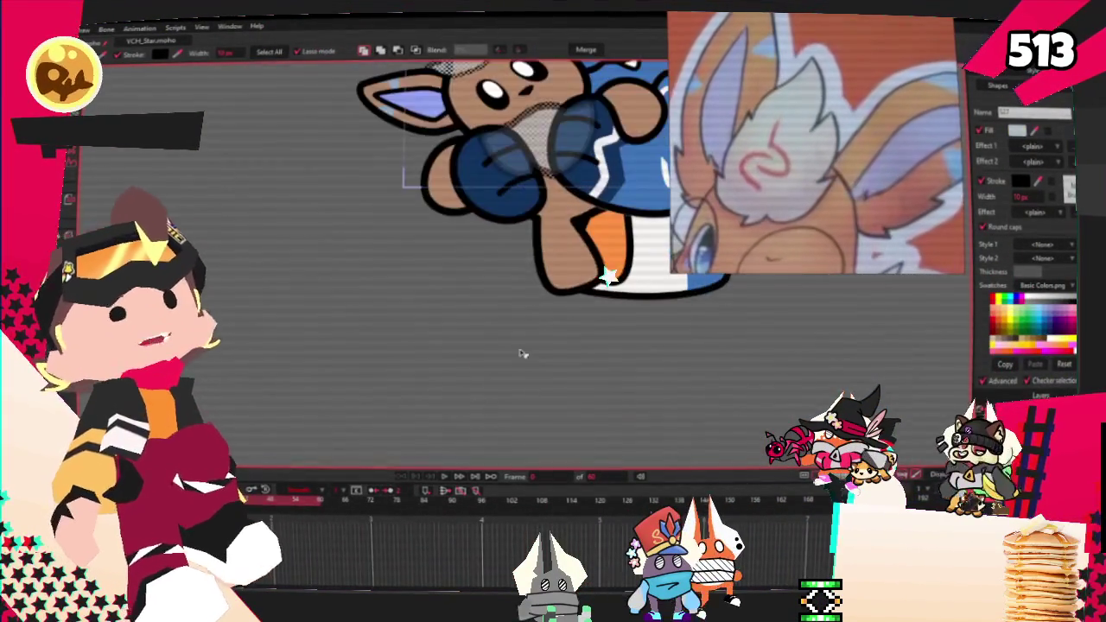
scroll(586, 311, "down", 2)
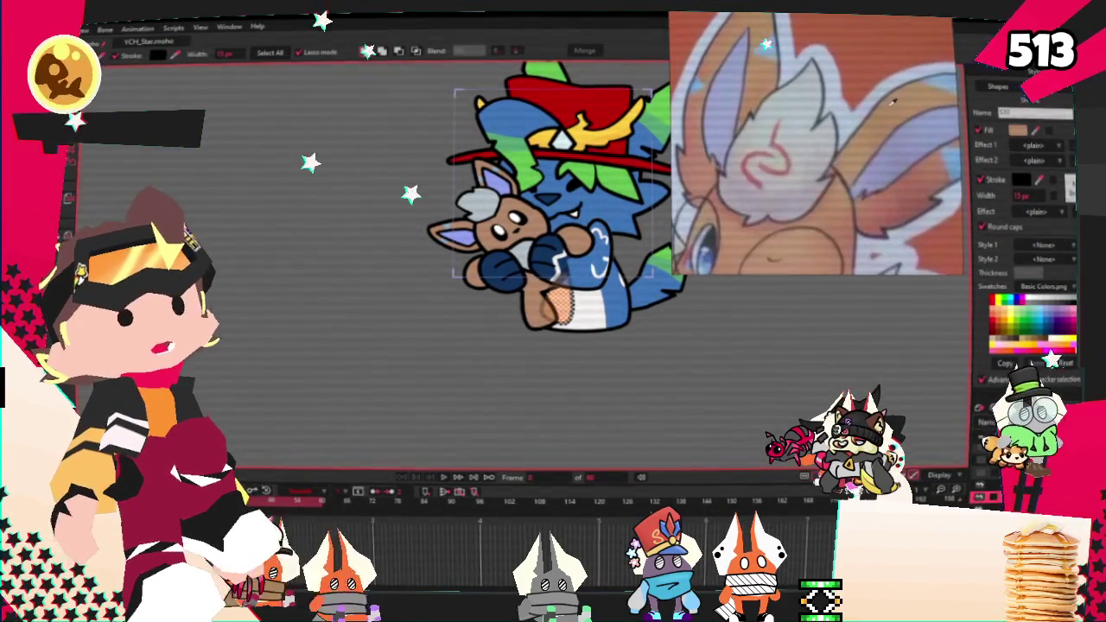
scroll(553, 224, "up", 1)
scroll(519, 246, "up", 1)
scroll(472, 268, "up", 1)
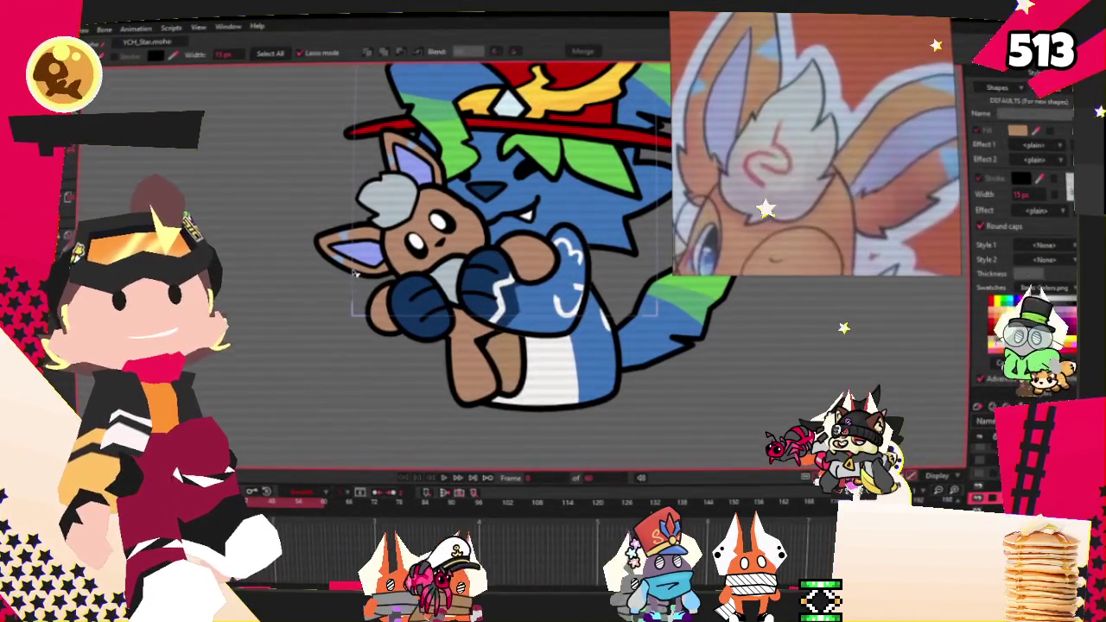
scroll(342, 271, "down", 1)
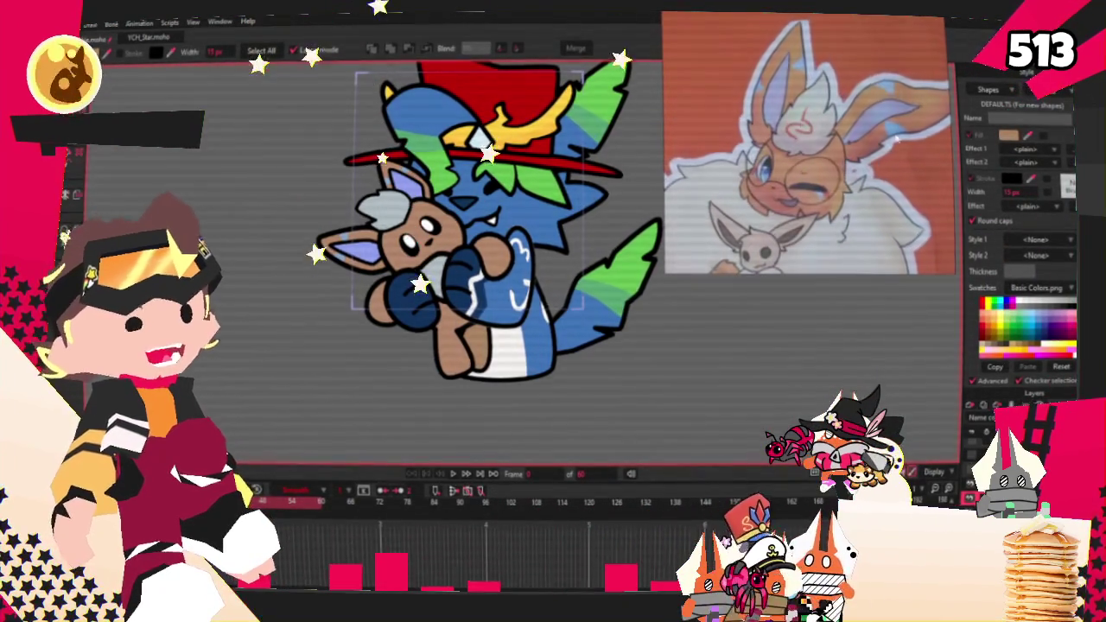
scroll(760, 112, "down", 5)
scroll(810, 161, "up", 3)
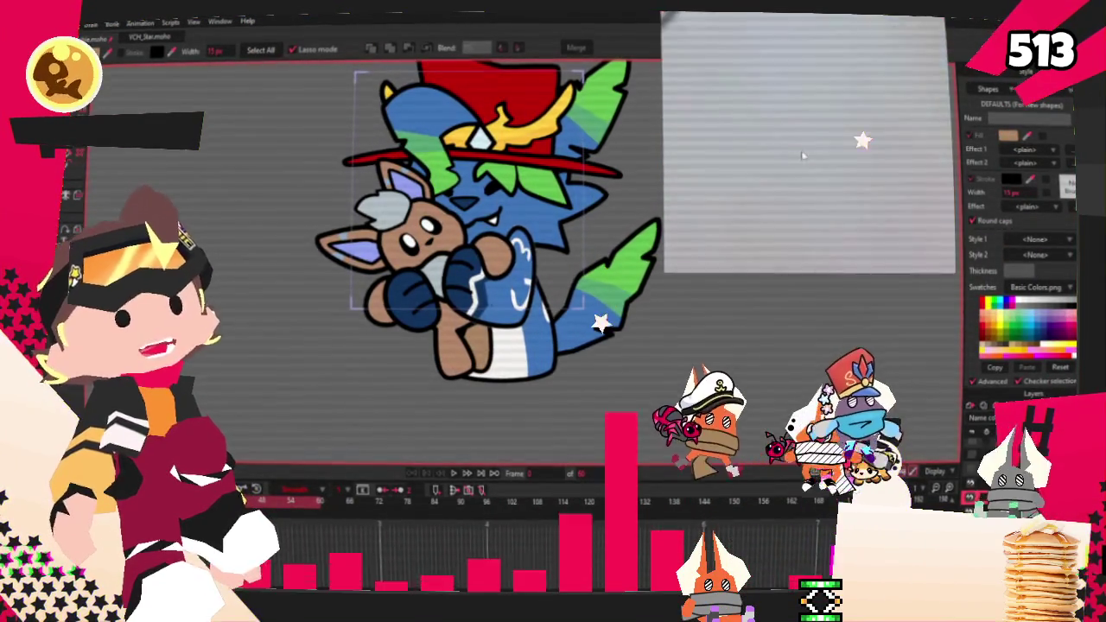
scroll(805, 159, "down", 5)
scroll(803, 159, "up", 4)
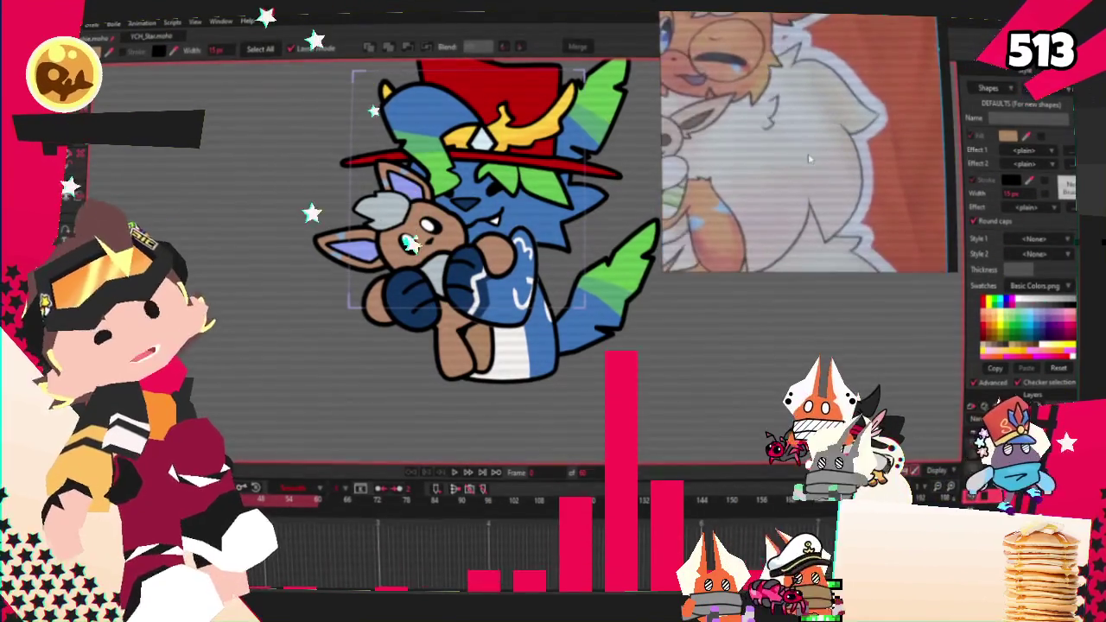
scroll(807, 154, "down", 3)
scroll(807, 154, "down", 2)
scroll(778, 164, "up", 3)
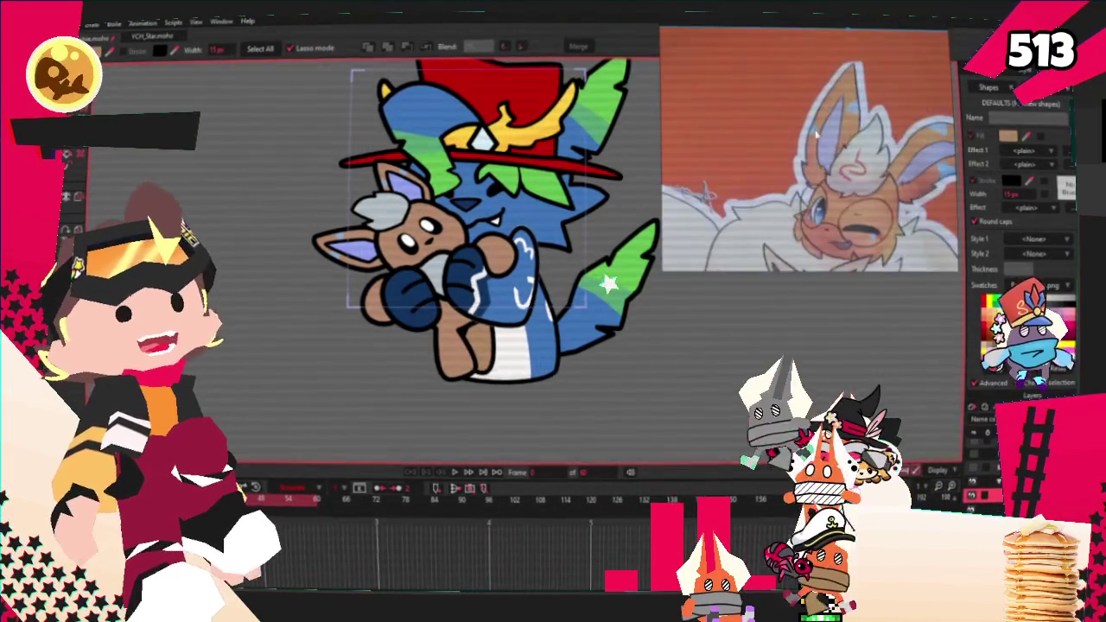
scroll(812, 173, "down", 1)
scroll(831, 183, "up", 1)
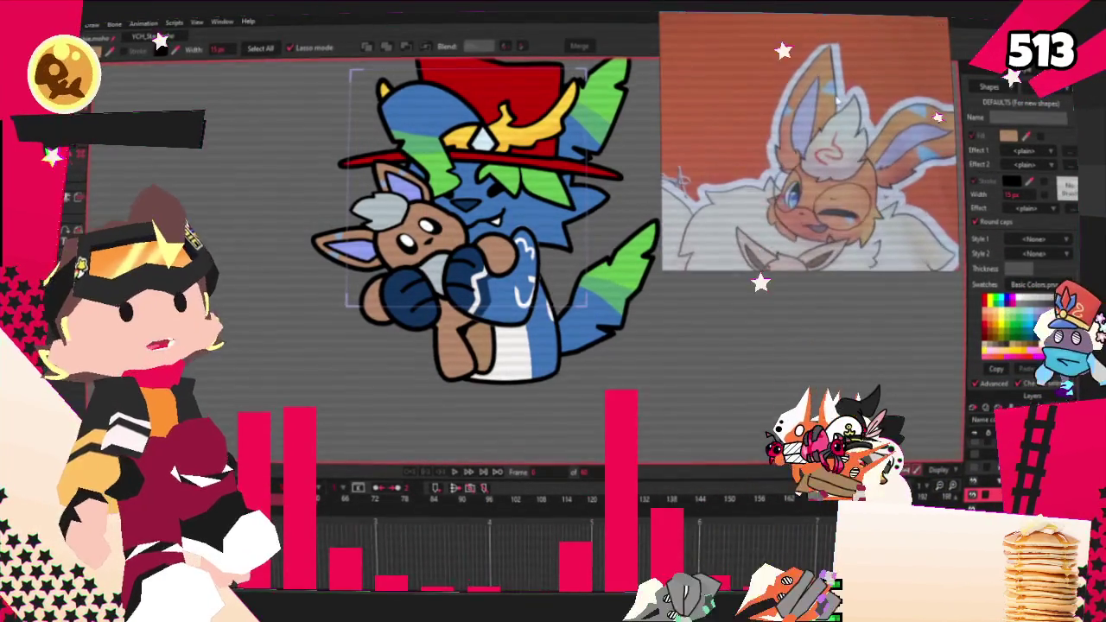
scroll(831, 183, "down", 3)
scroll(522, 118, "up", 2)
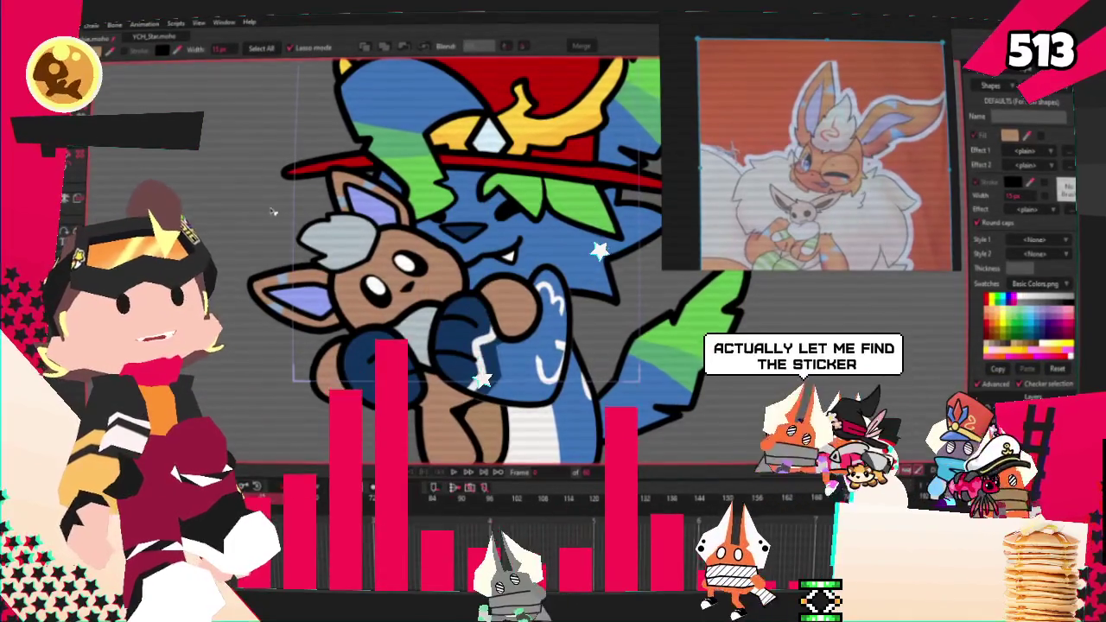
scroll(309, 183, "down", 1)
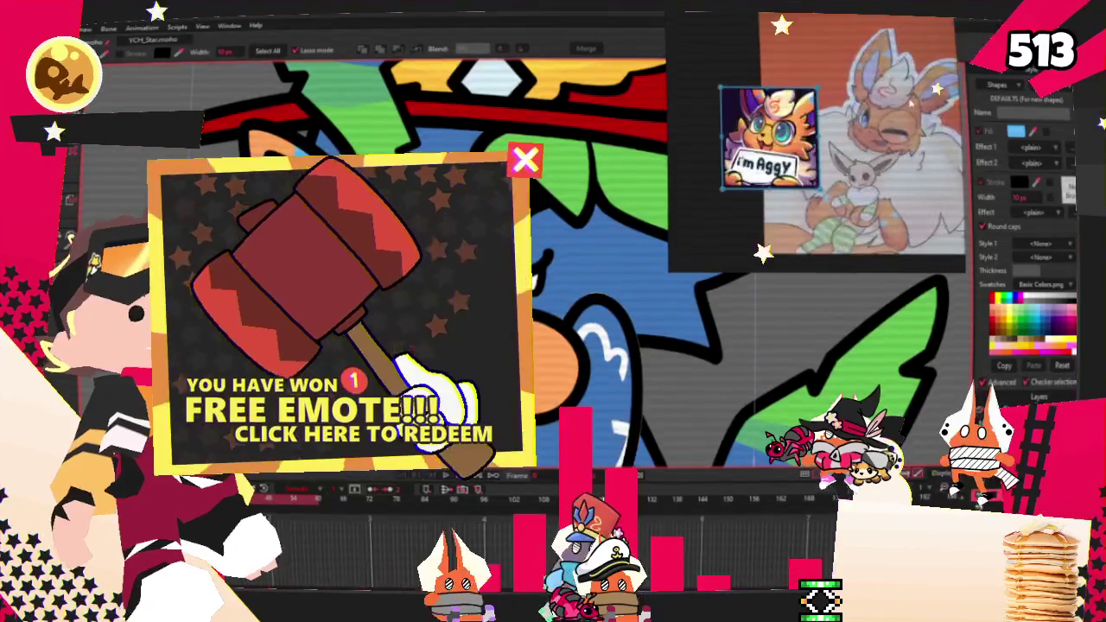
key("t")
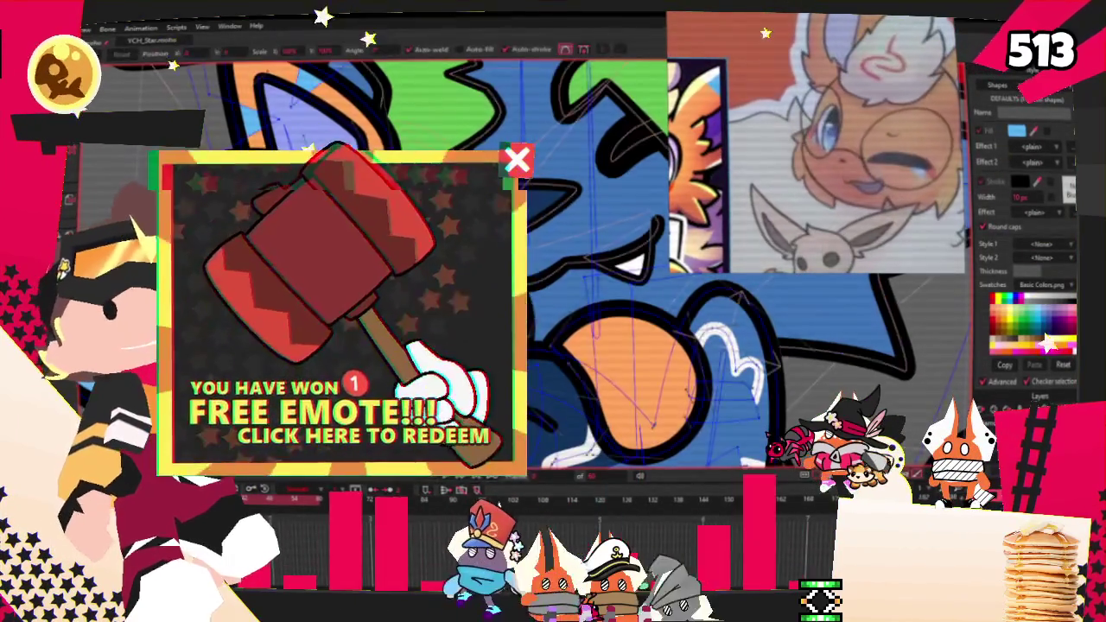
key("s")
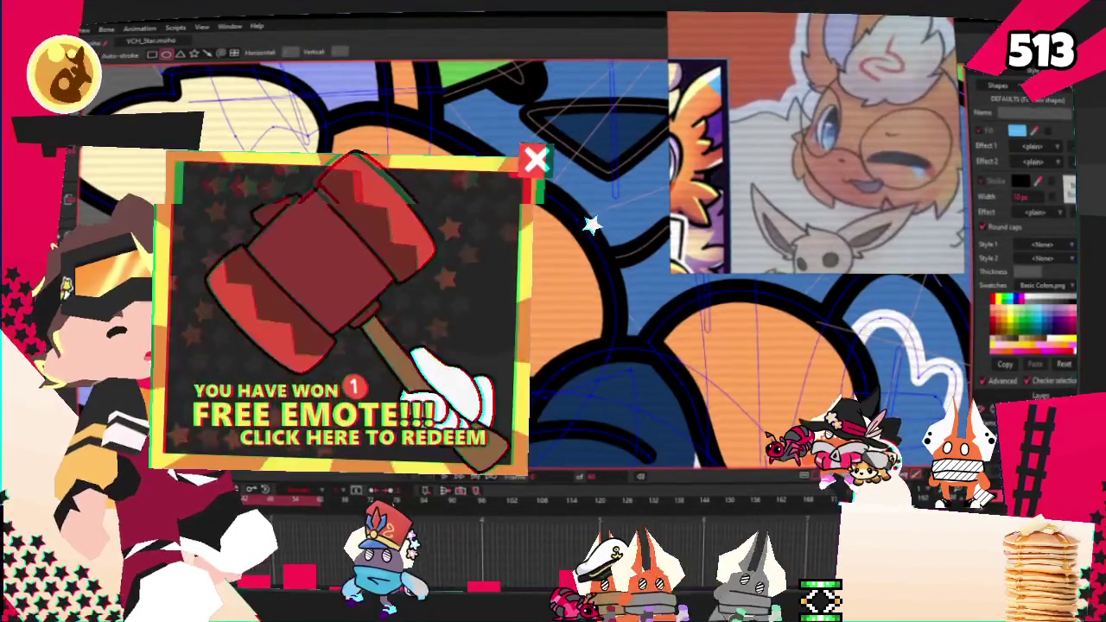
key("u")
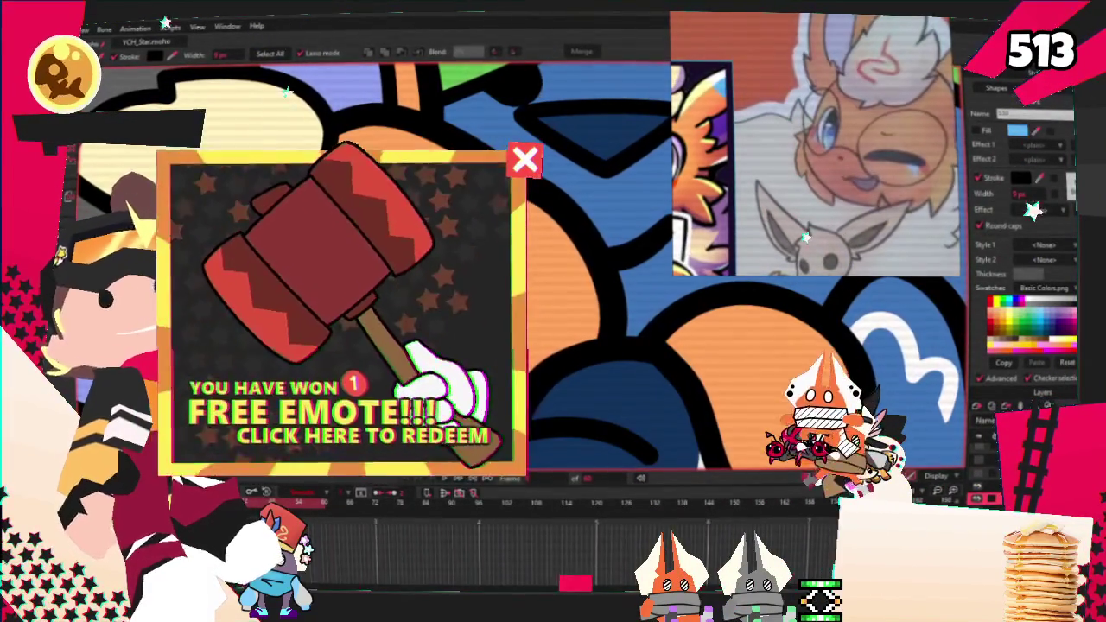
key("t")
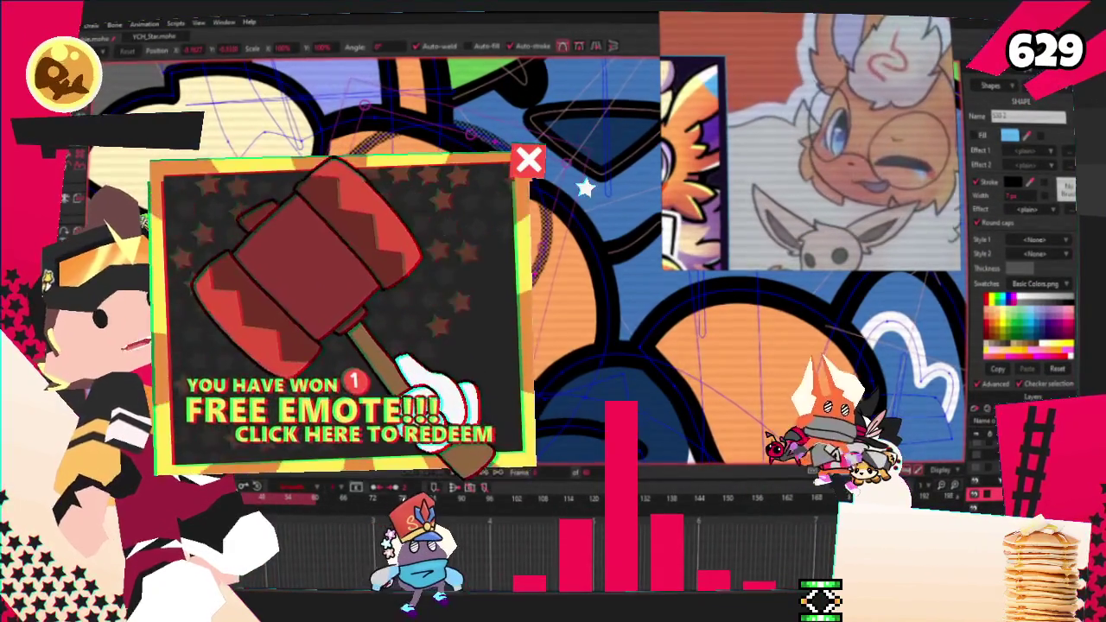
key("q")
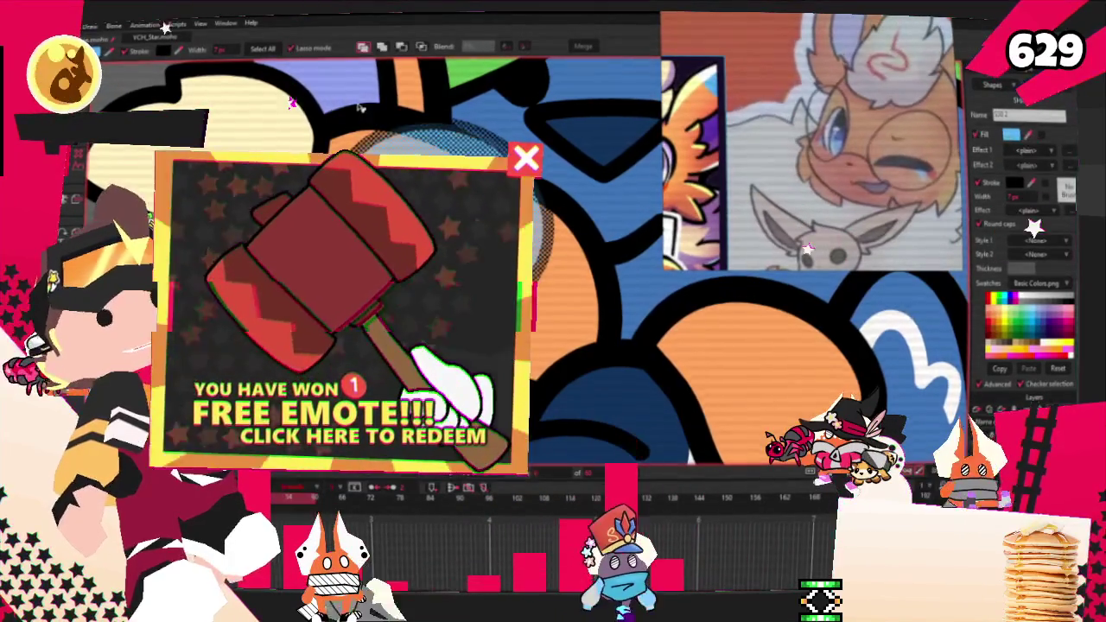
Step: Set the head shape's fill alpha to 0 so only its outline shows
left_click(1011, 135)
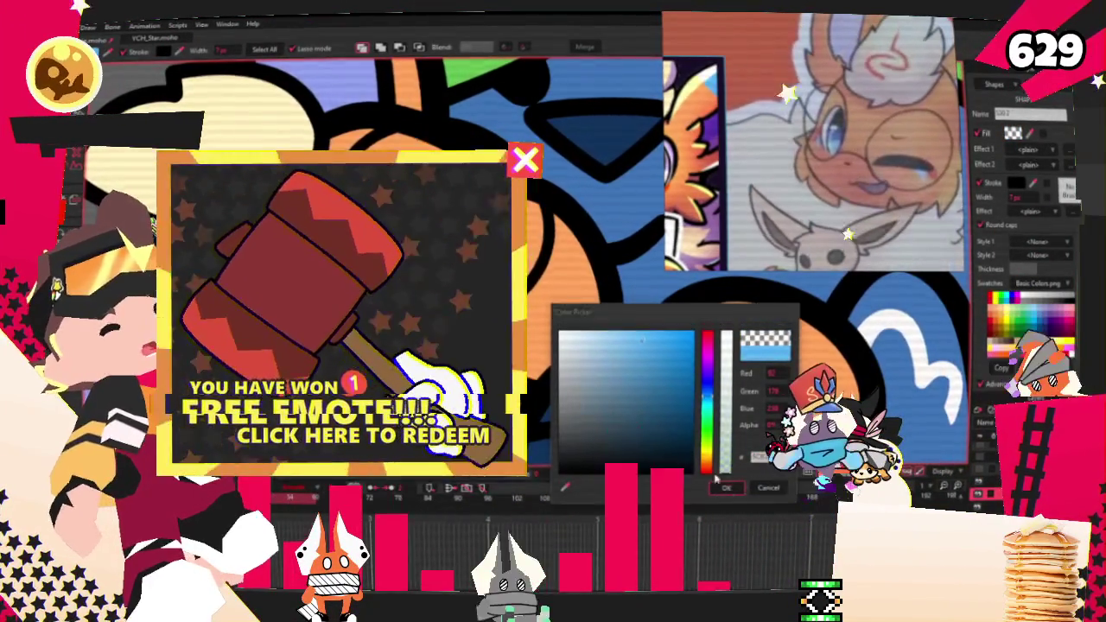
key("Return")
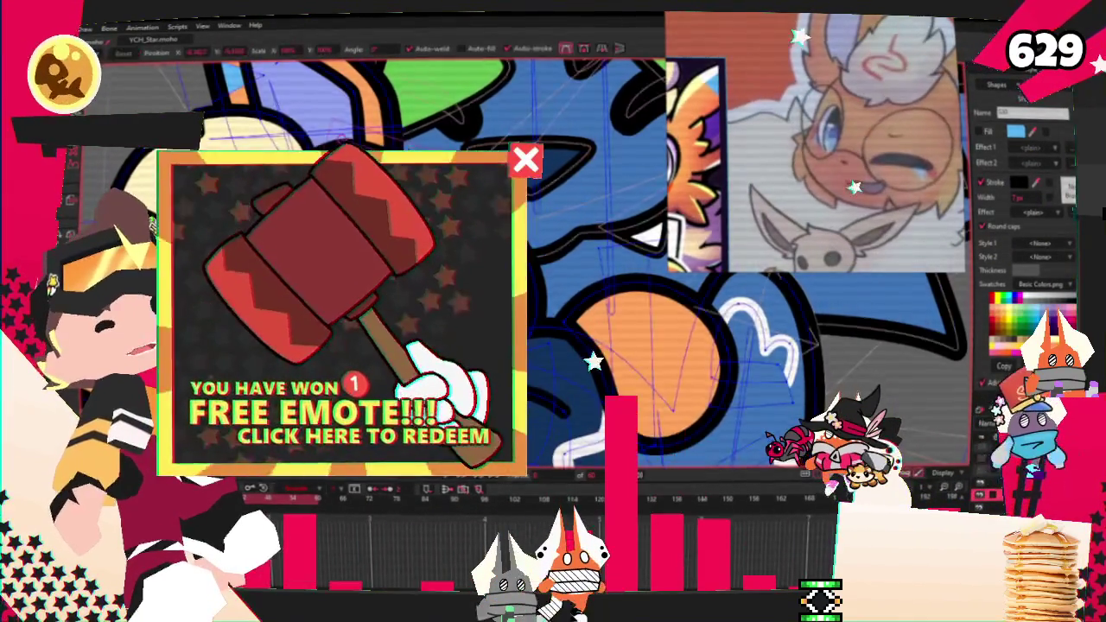
key("t")
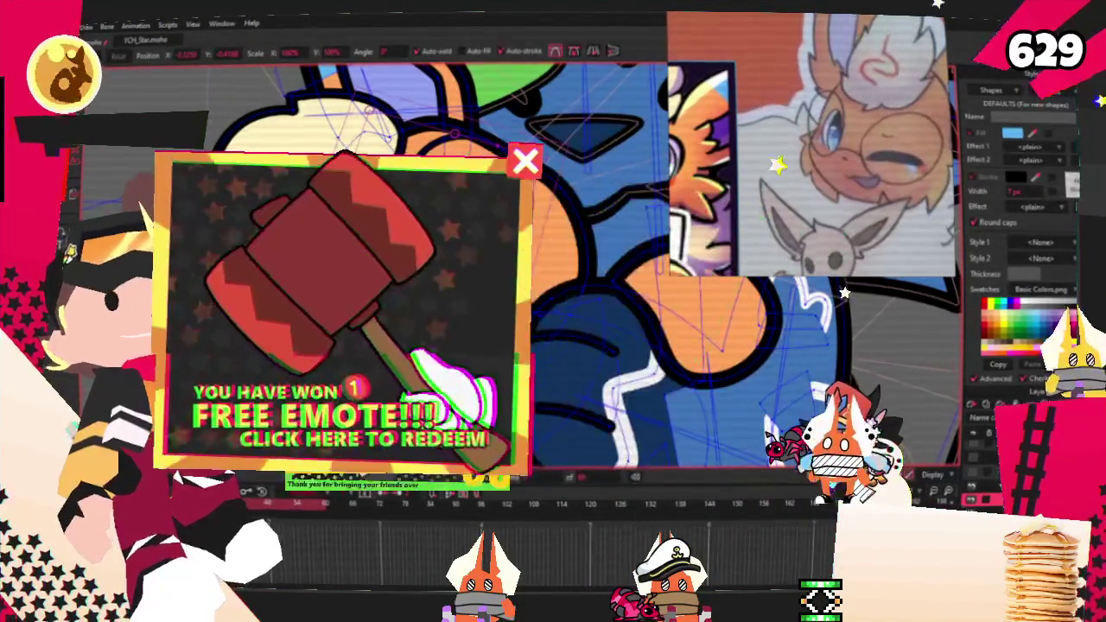
scroll(592, 231, "up", 2)
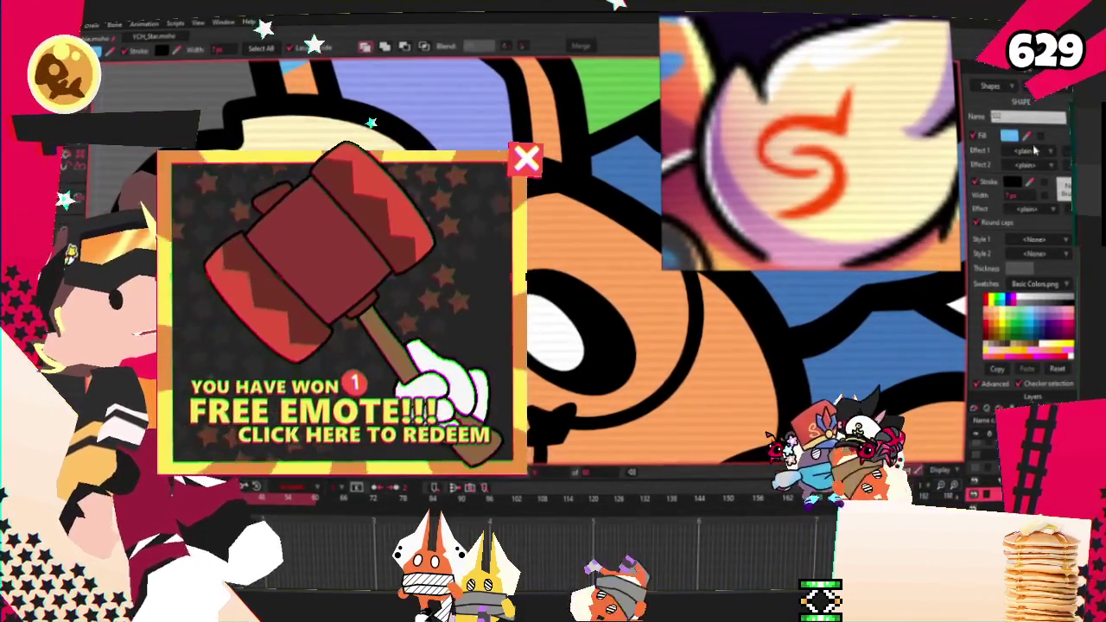
Step: Set the stroke colour to red-orange and add a curved hook of points on the cream tuft
left_click(1024, 179)
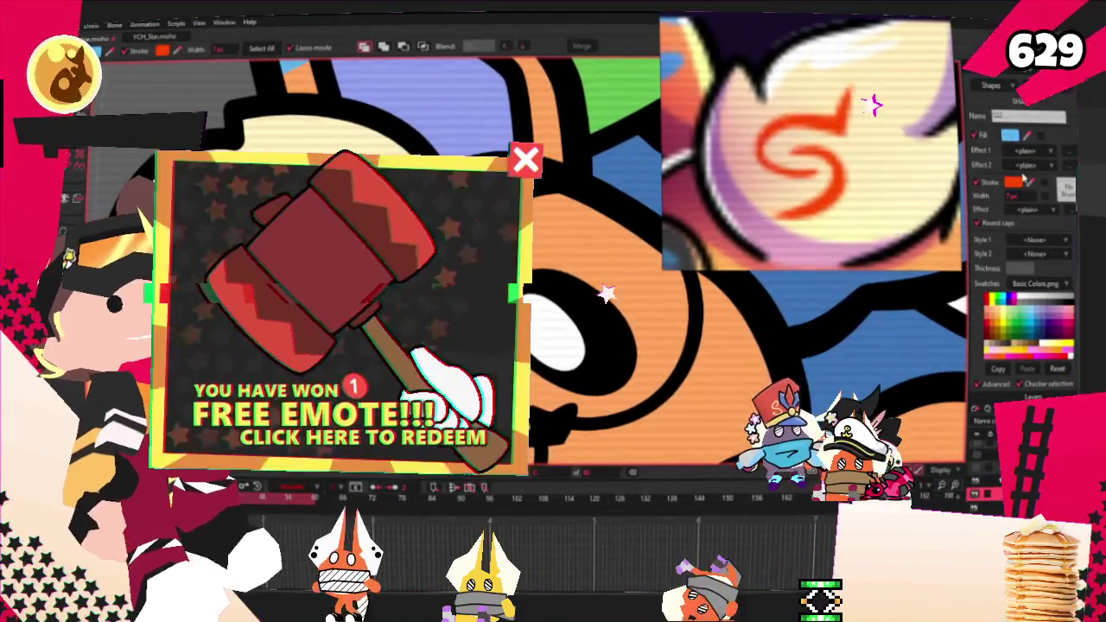
key("a")
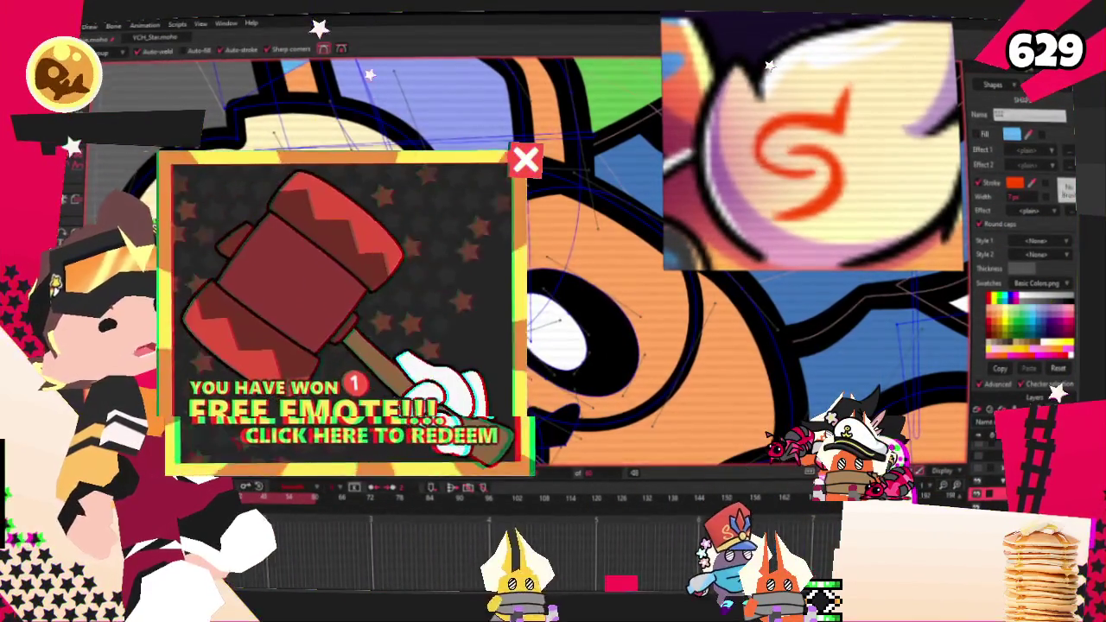
key("c")
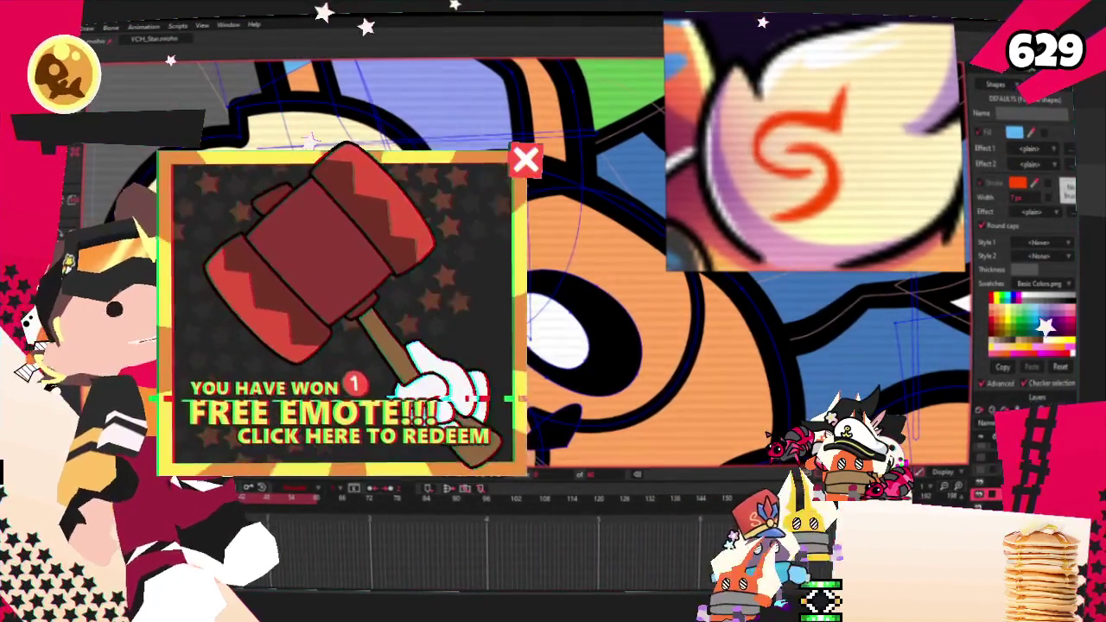
scroll(725, 259, "up", 2)
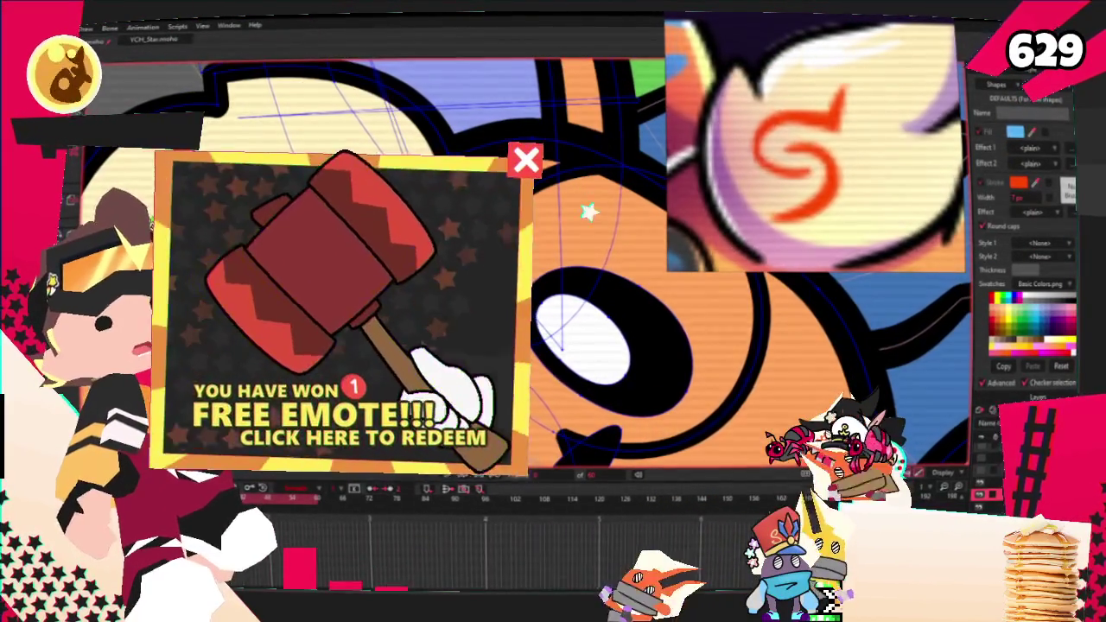
key("t")
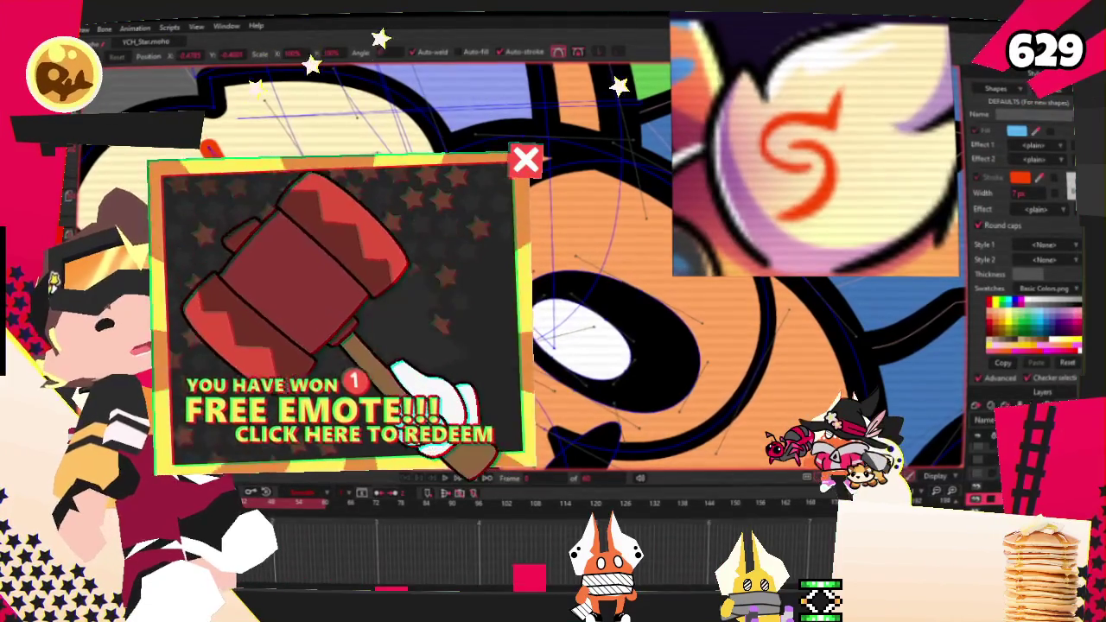
Step: Refine the red-orange stroke freehand, test a closed loop, and undo back to the hooked shape
key("b")
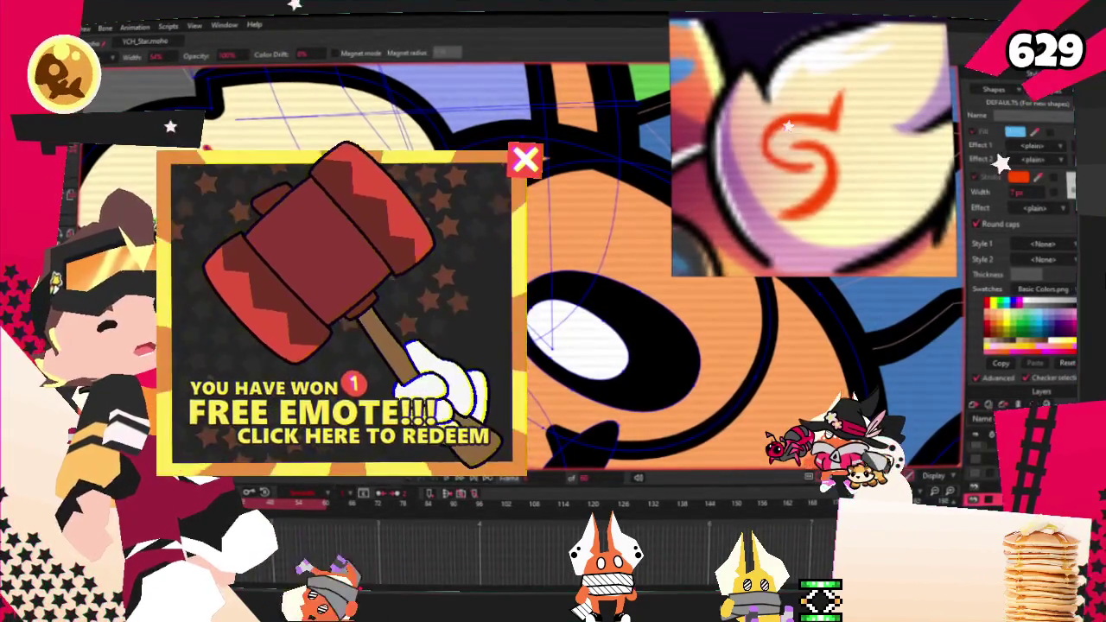
key("c")
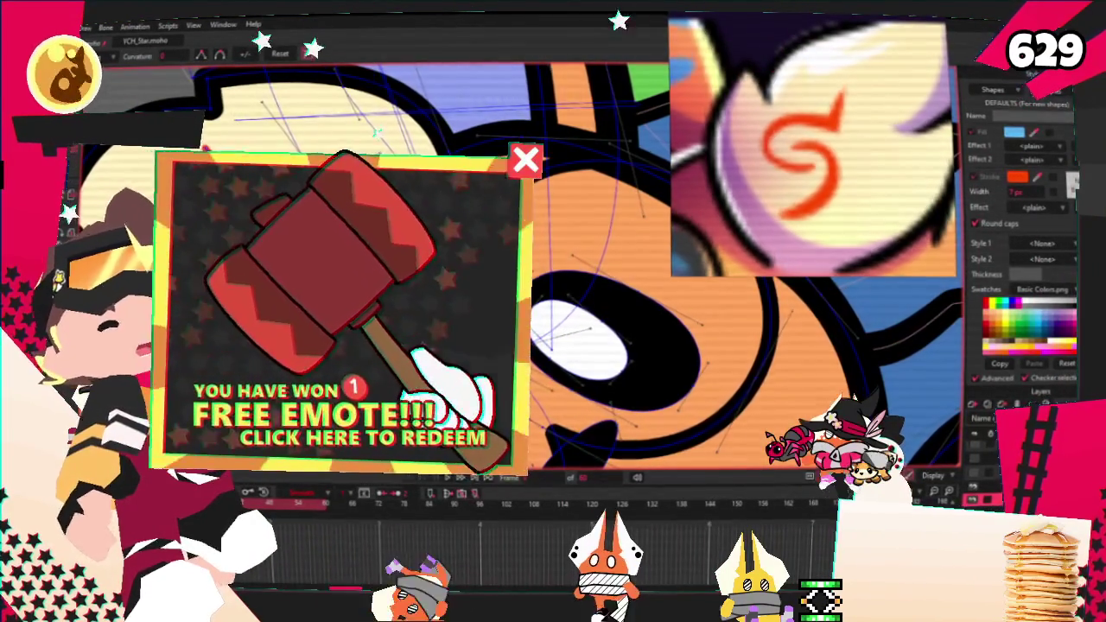
key("t")
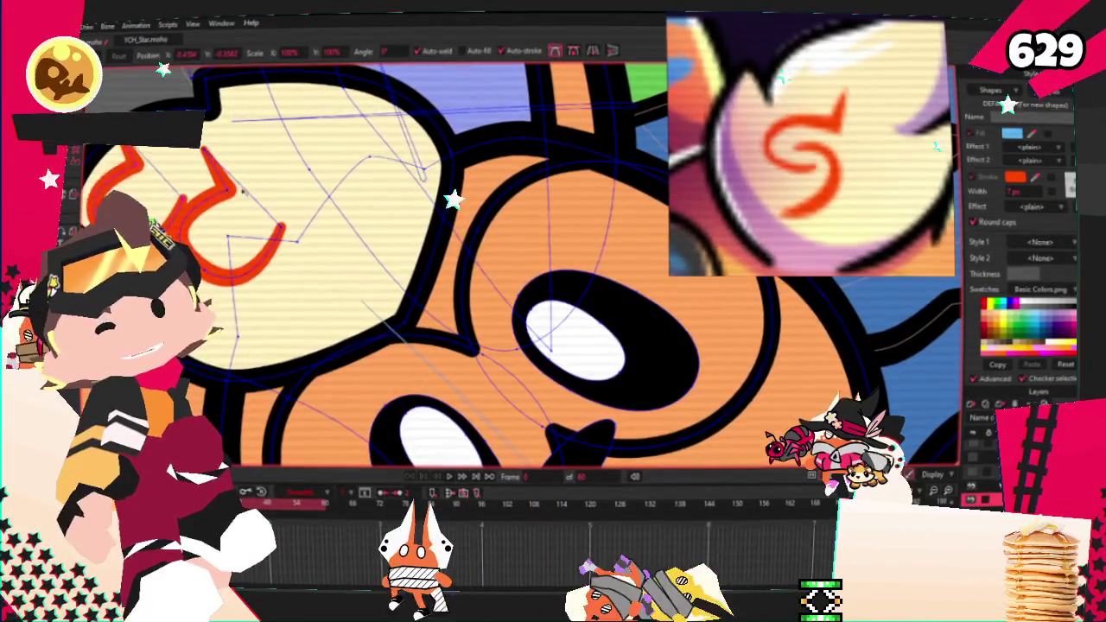
left_click_drag(202, 175, 285, 186)
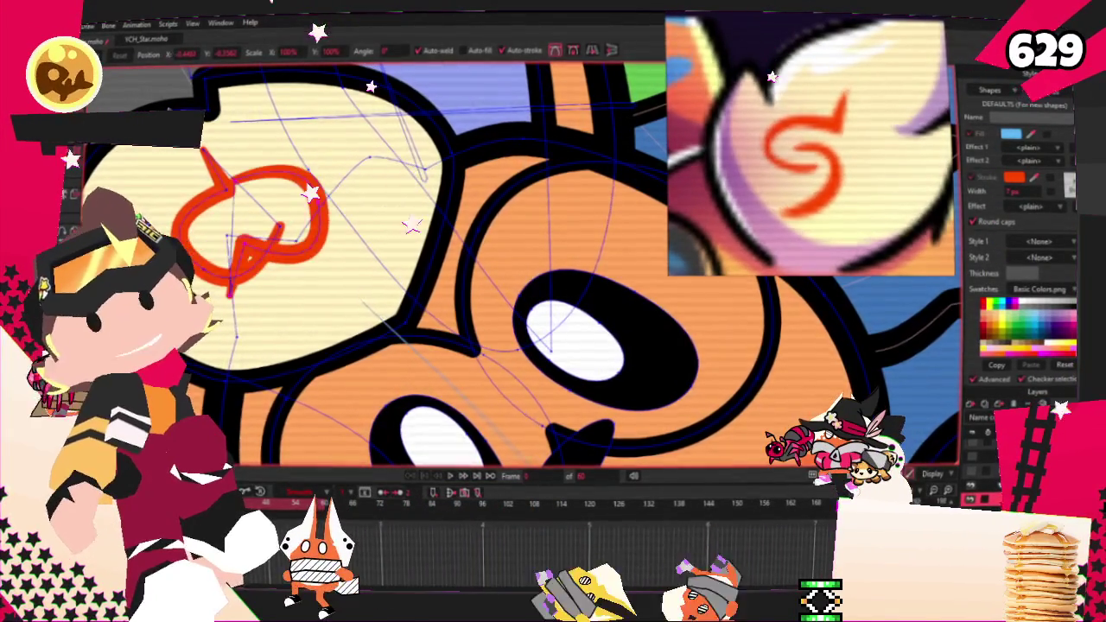
key("ctrl+z")
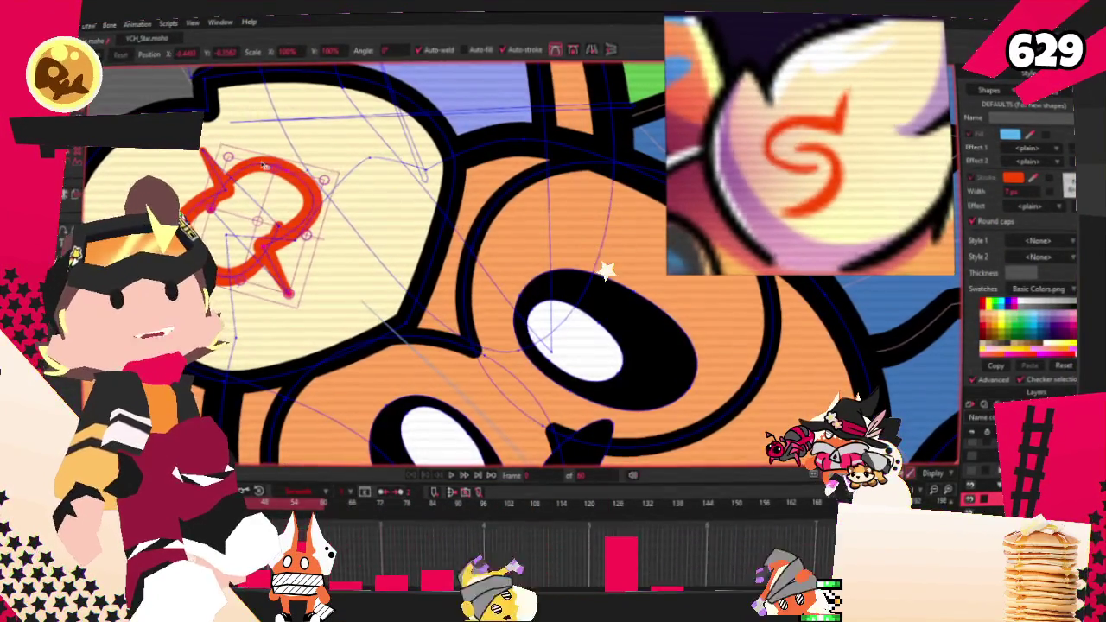